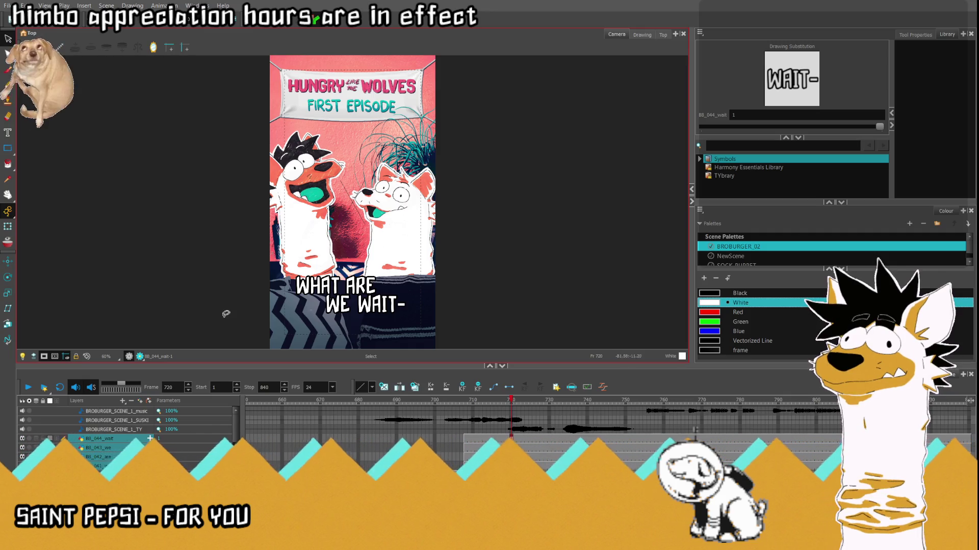
- Select the caption text and nudge it slightly to the right
click(8, 229)
click(338, 294)
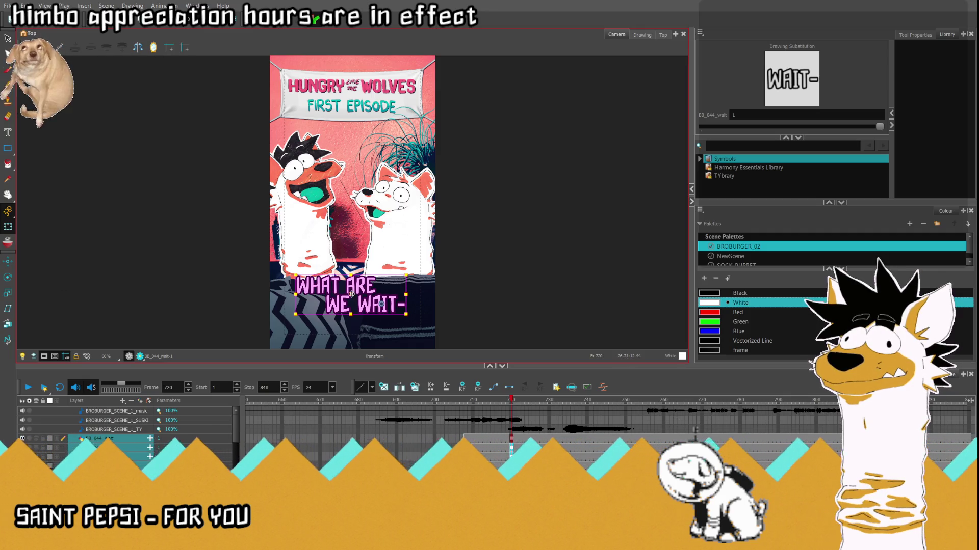
drag(352, 295, 357, 294)
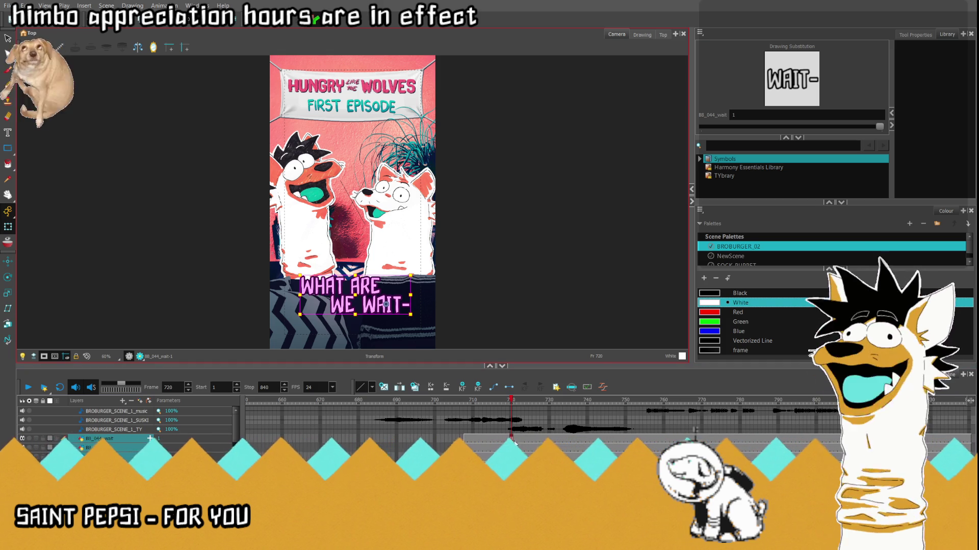
- Scrub frames 711–720 to check the WAIT-, WHAT and ARE word layers
click(512, 441)
drag(512, 408, 463, 412)
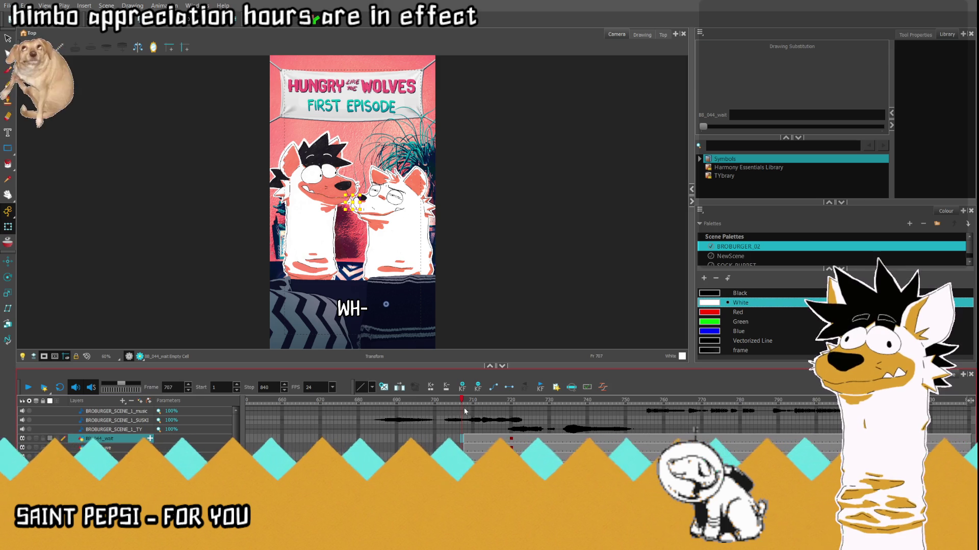
click(511, 440)
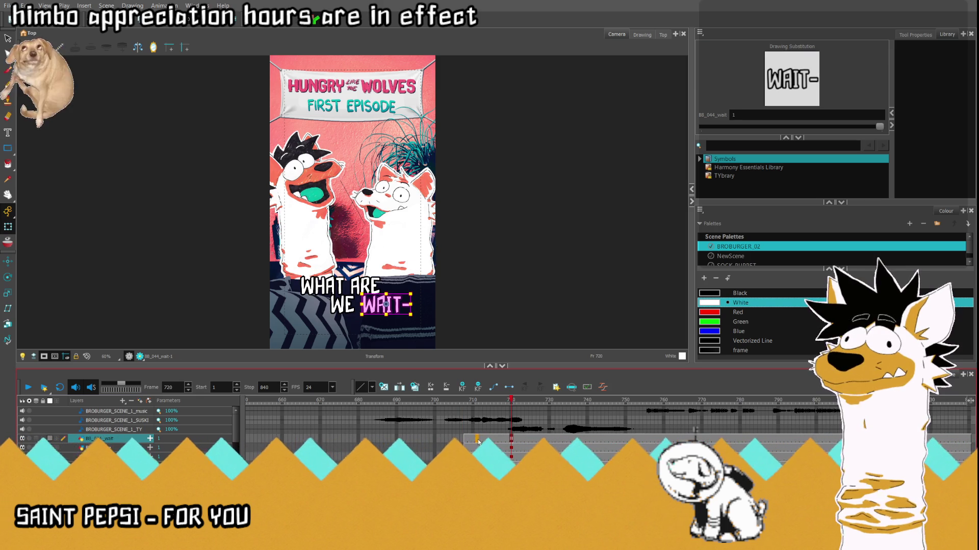
click(478, 442)
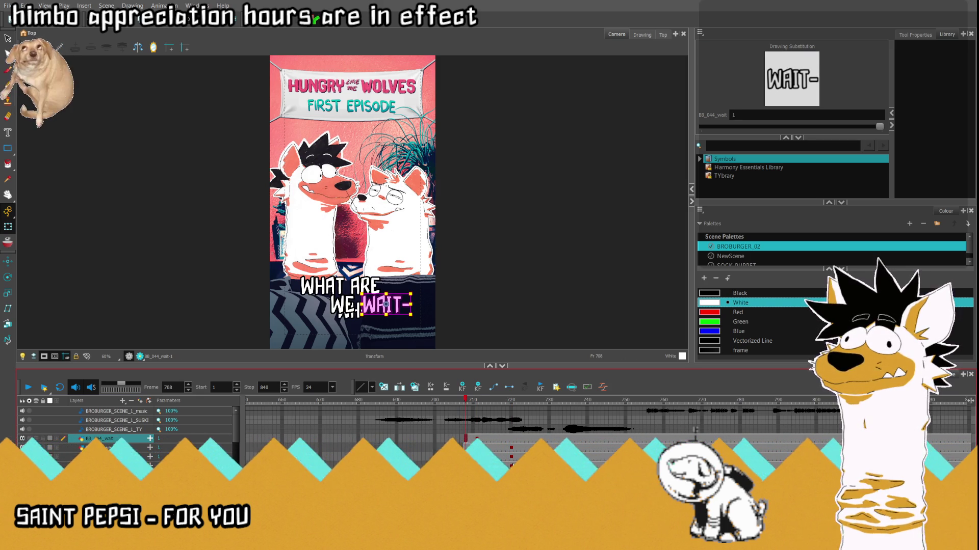
click(511, 466)
click(477, 441)
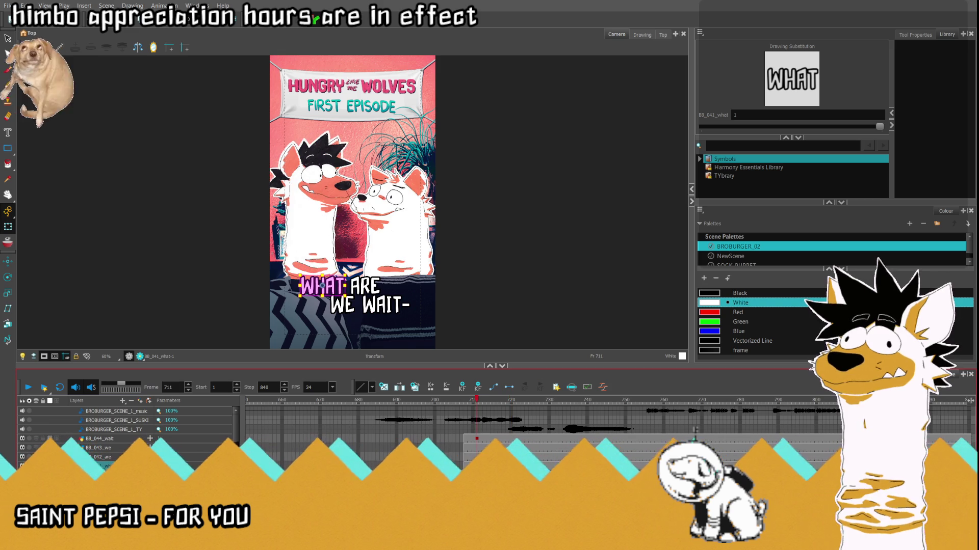
click(488, 441)
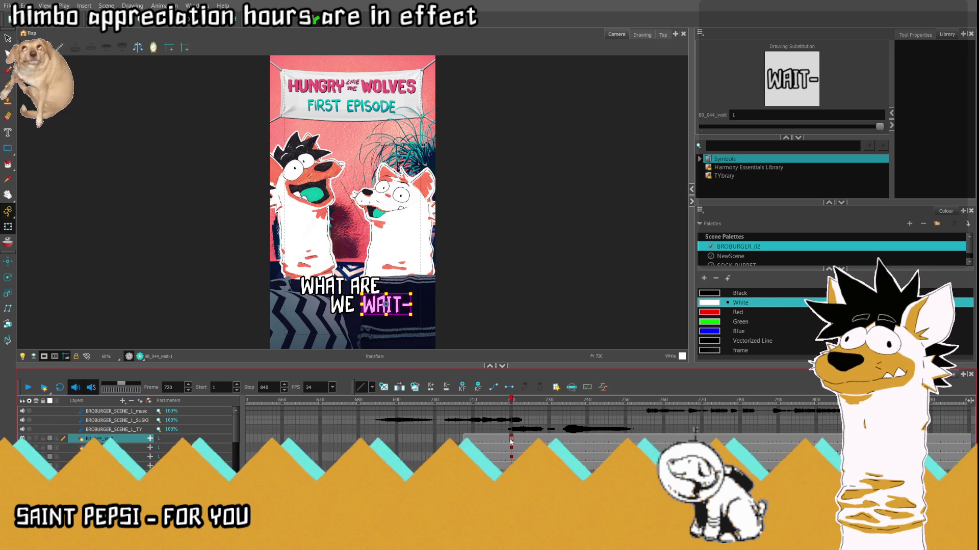
click(511, 442)
click(511, 457)
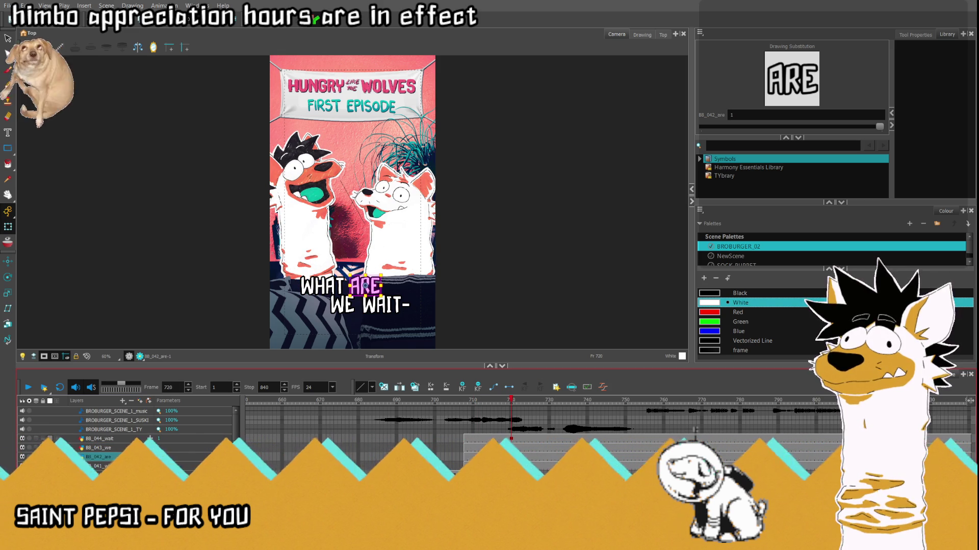
click(492, 457)
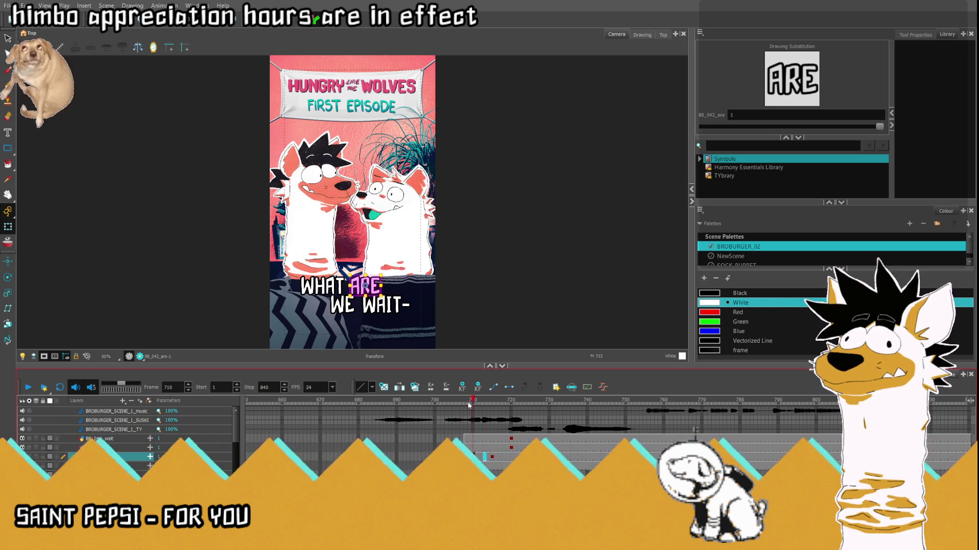
drag(491, 406, 465, 404)
- At frame 708, drag WHAT off the canvas to the left
click(330, 290)
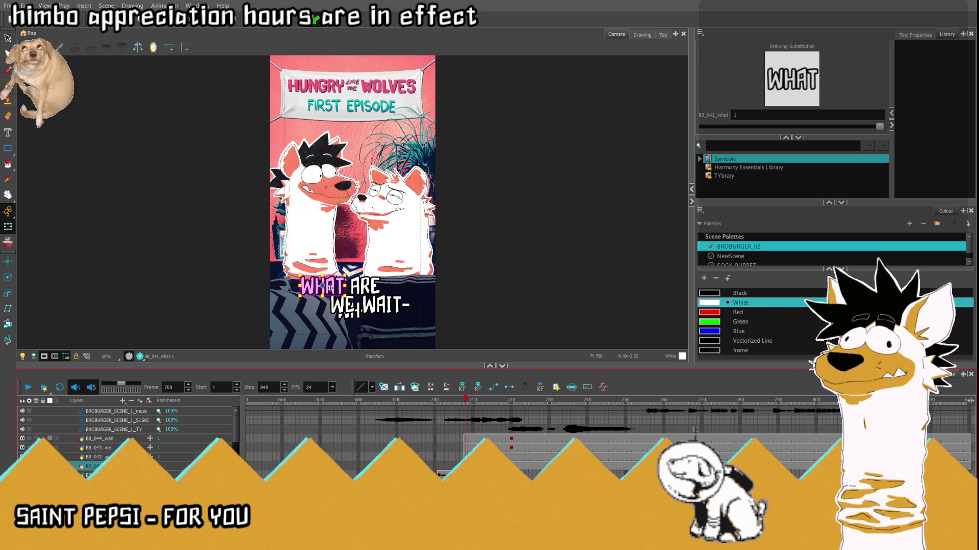
drag(329, 290, 254, 296)
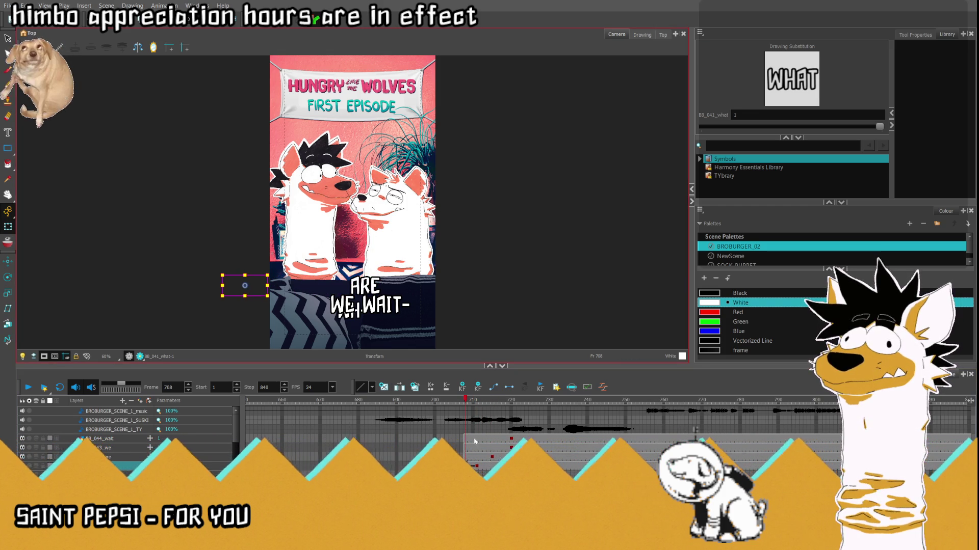
click(484, 456)
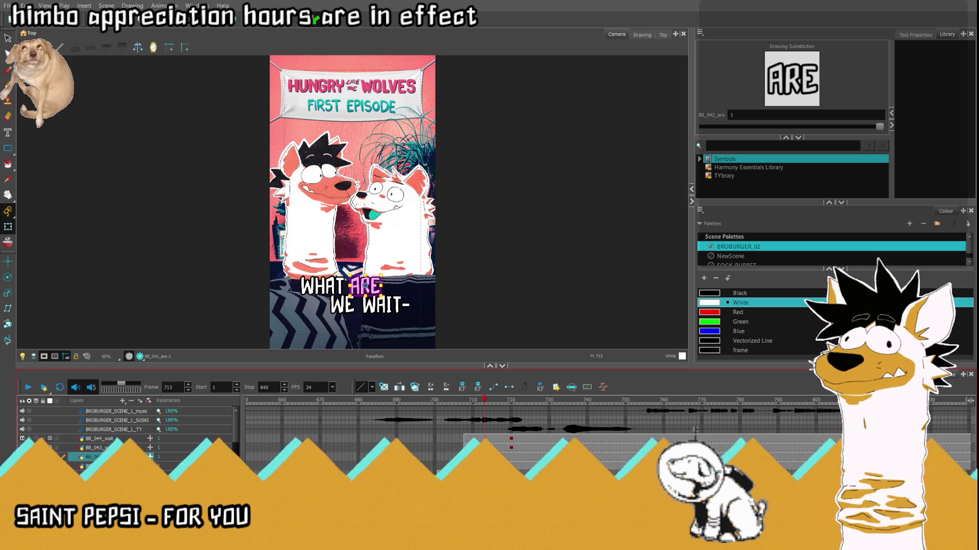
key(comma)
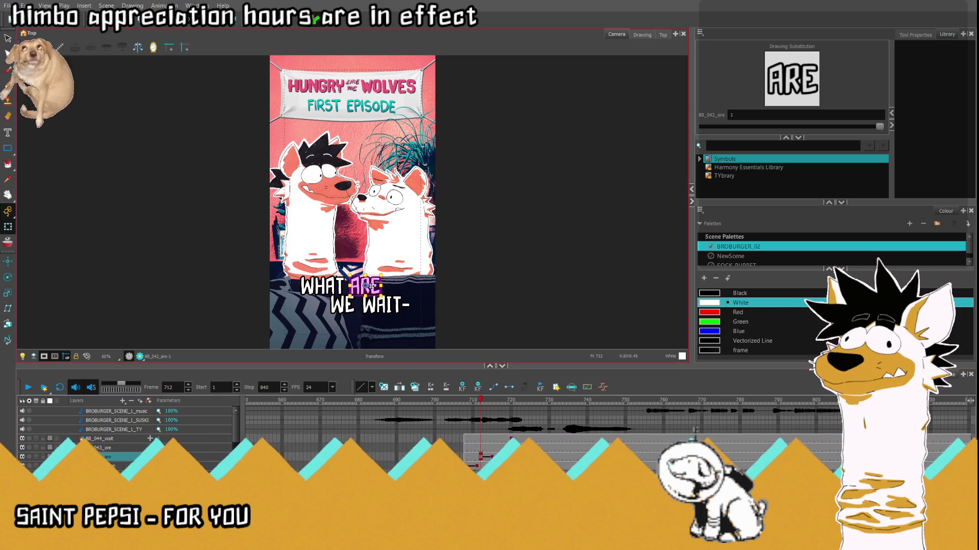
- Drag ARE off the canvas to the right and play back the caption
drag(365, 286, 453, 285)
click(446, 446)
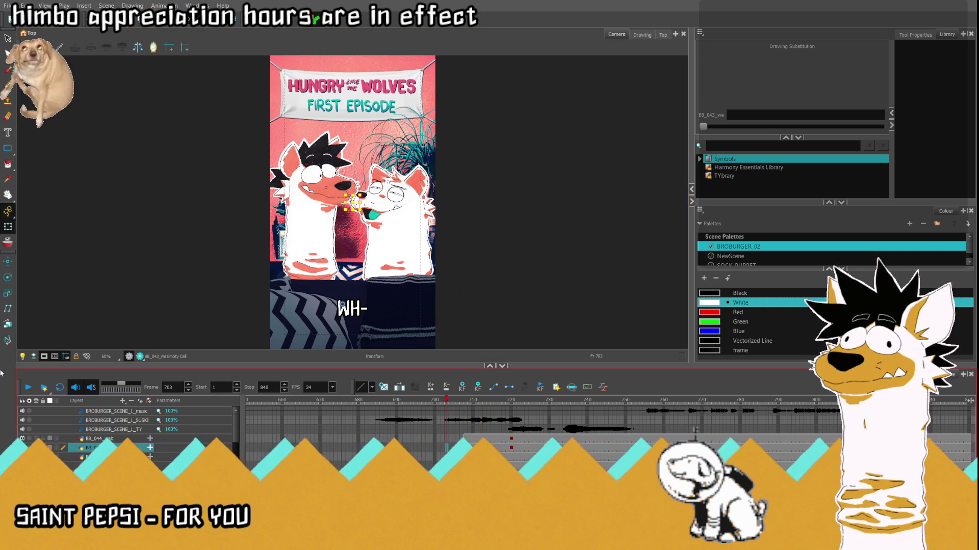
click(28, 388)
click(29, 387)
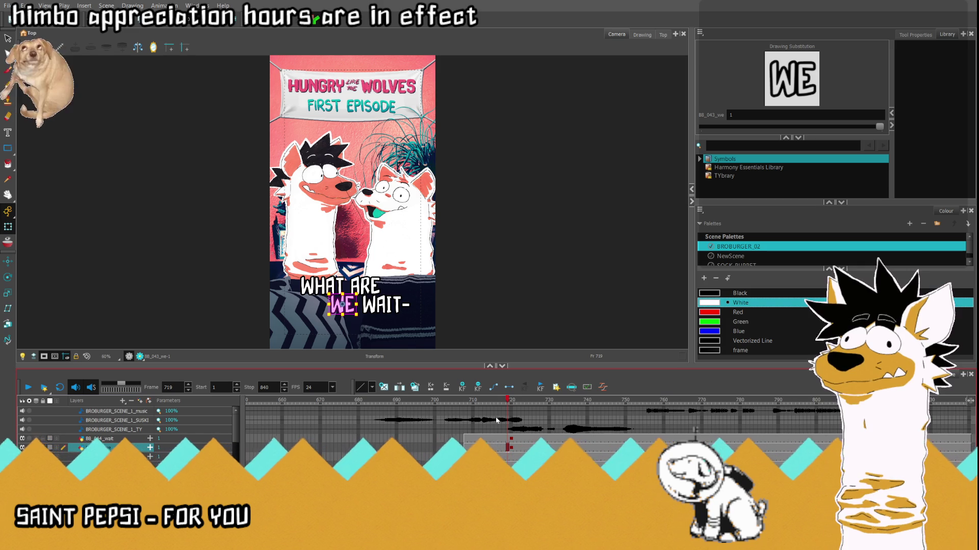
- Review the ARE word across frames 706–720 and replay the full caption
click(500, 404)
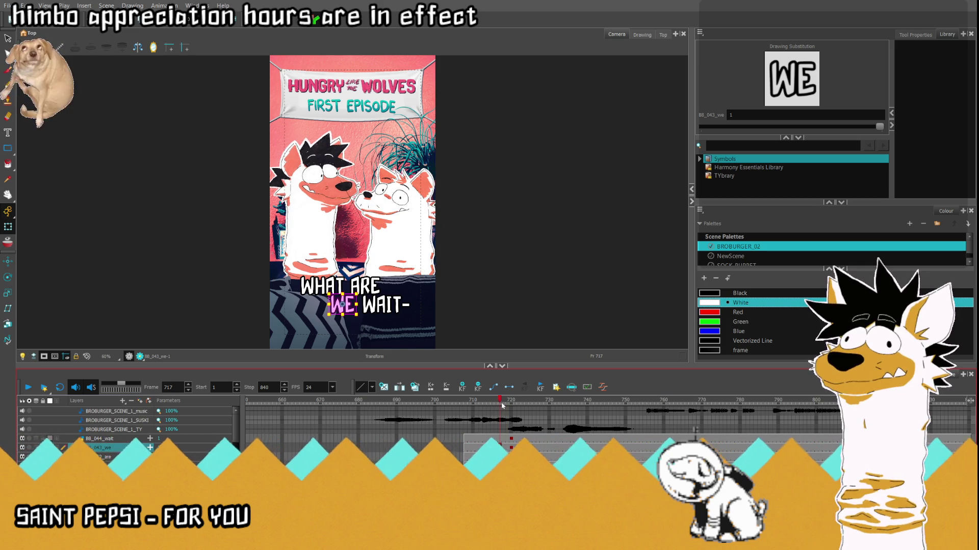
drag(503, 404, 510, 404)
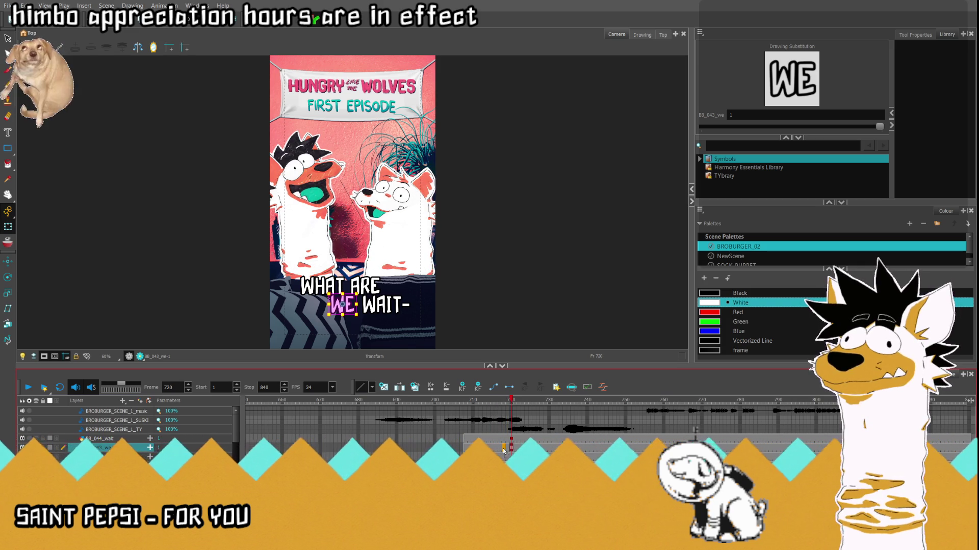
click(480, 404)
click(481, 457)
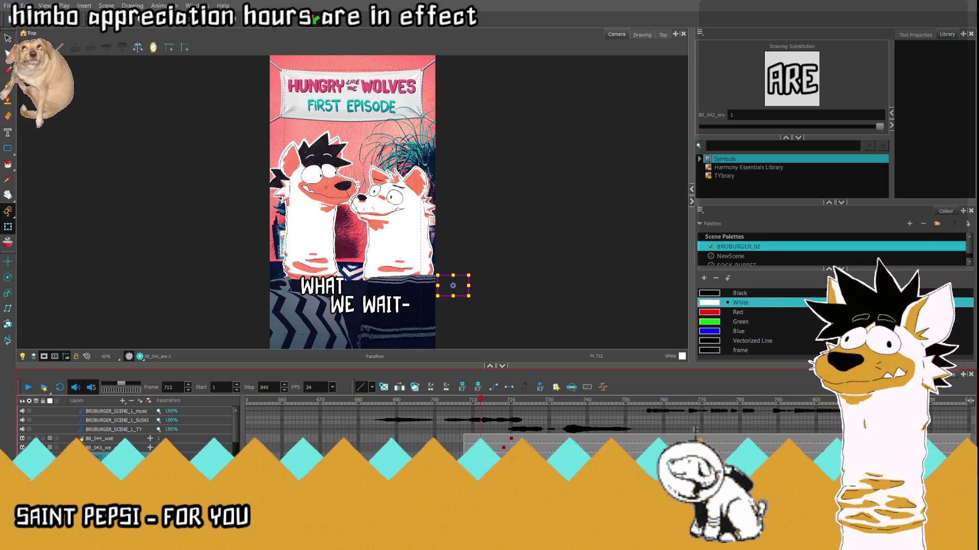
click(459, 459)
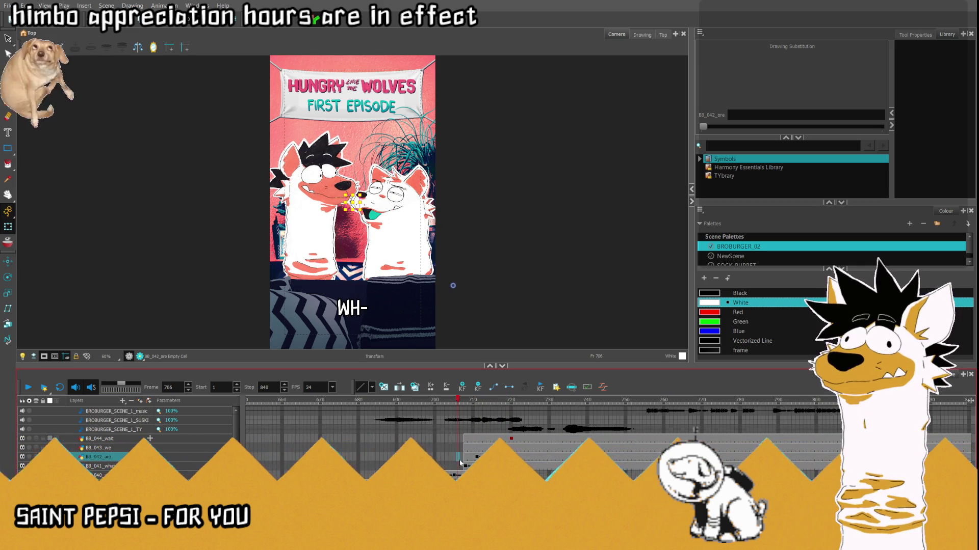
click(32, 387)
- Select WE and WAIT- at earlier frames and drag WAIT- below the canvas bottom
click(502, 449)
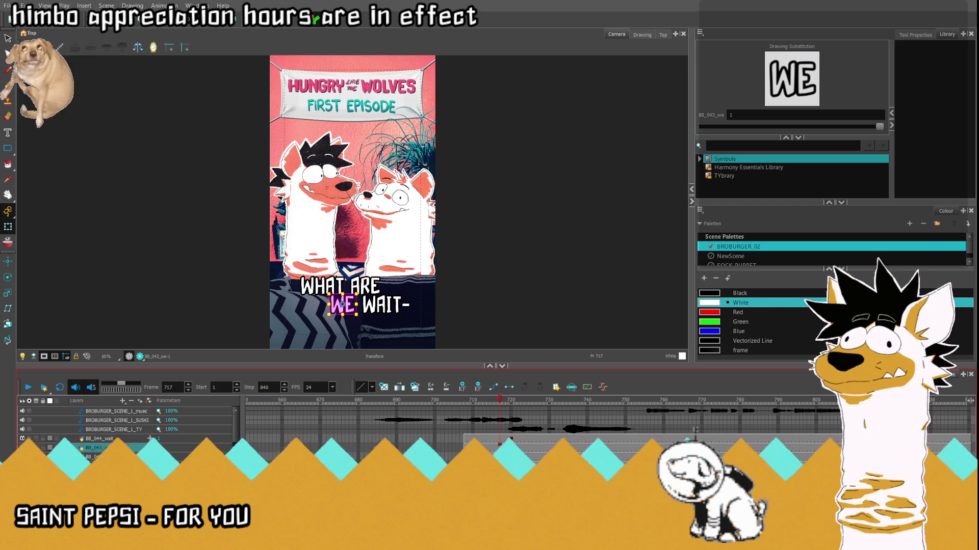
click(488, 447)
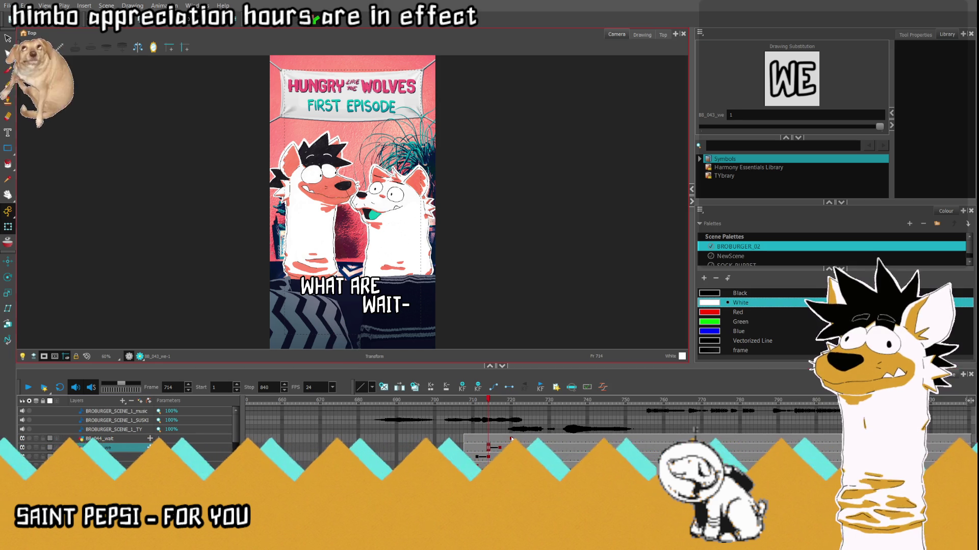
click(511, 439)
key(comma)
key(comma)
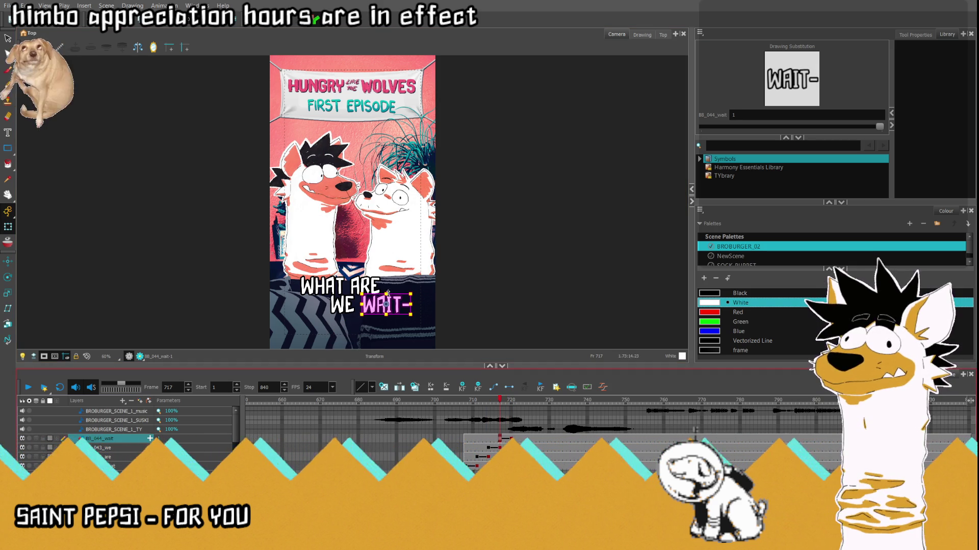
drag(389, 305, 397, 358)
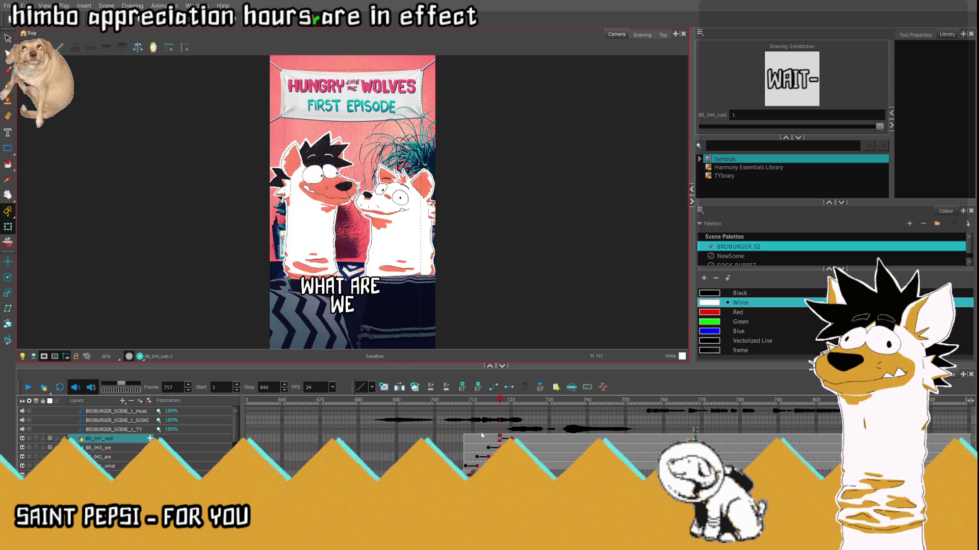
- Replay the caption from frame 708 to check the new word entrances
click(468, 440)
click(28, 388)
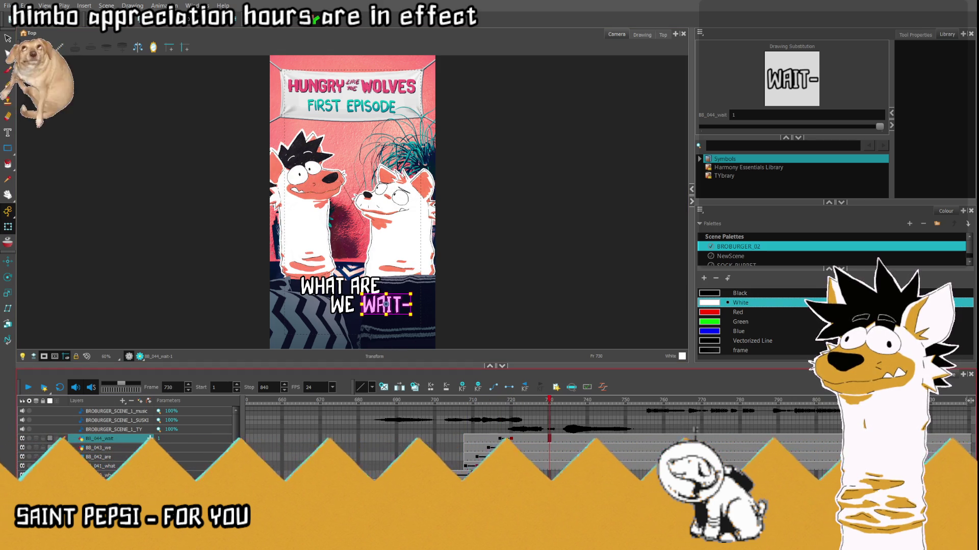
click(484, 466)
scroll(345, 305, up, 3)
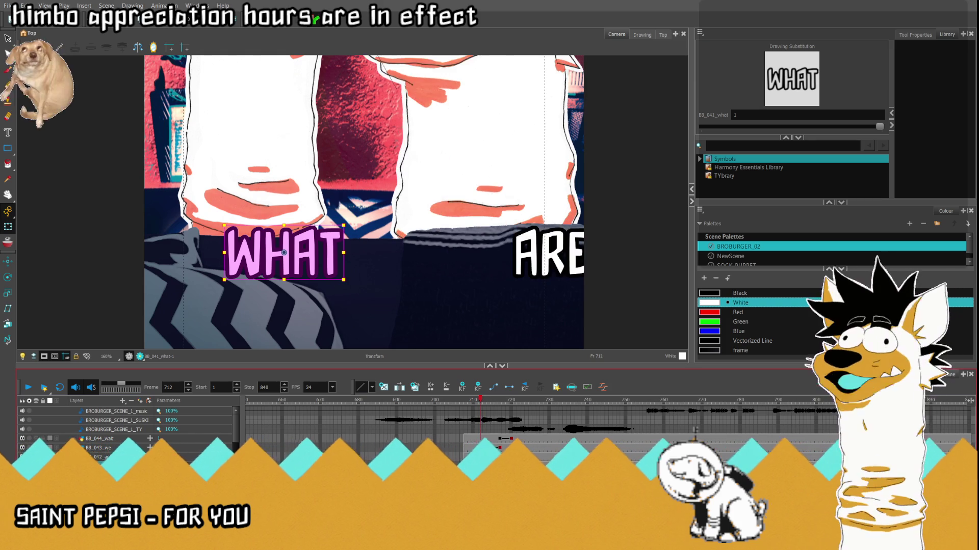
key(comma)
key(comma)
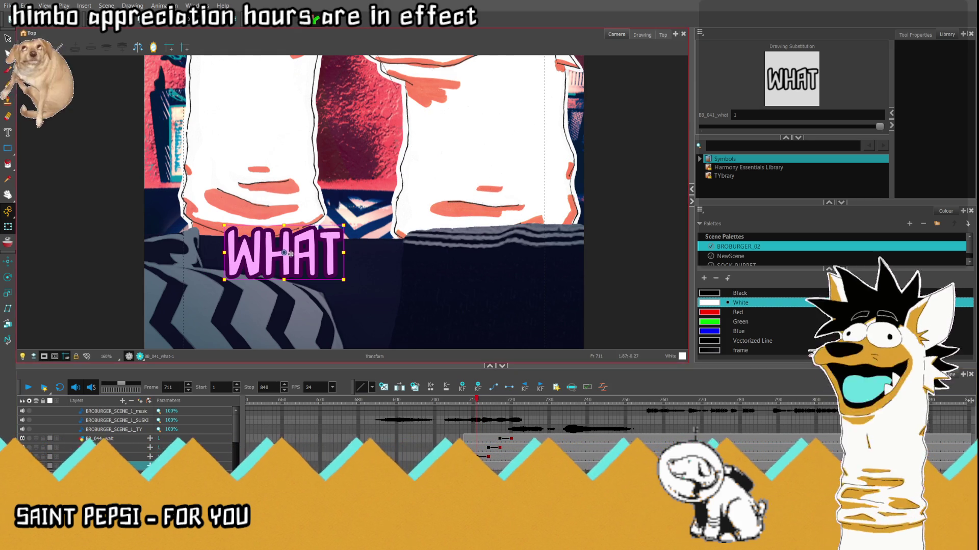
drag(292, 253, 294, 253)
click(491, 456)
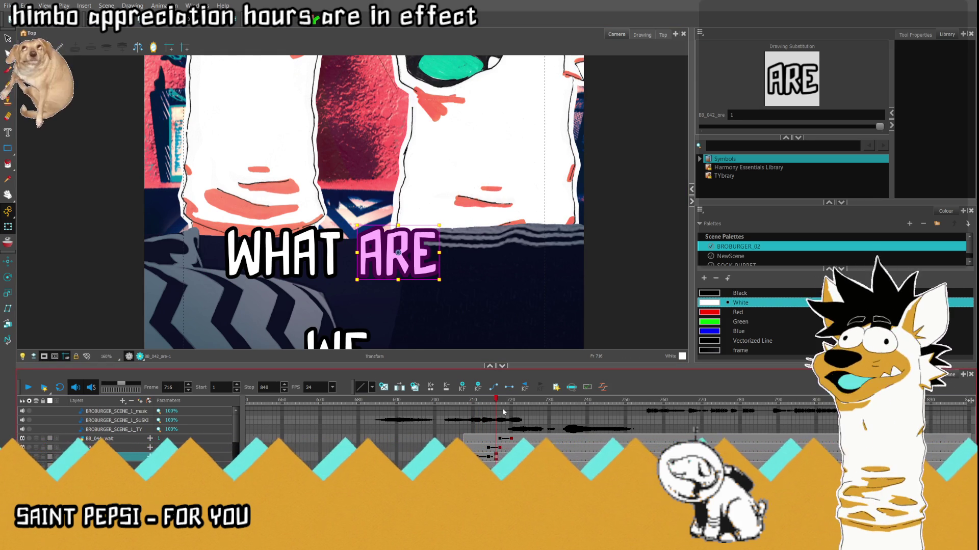
key(comma)
key(comma)
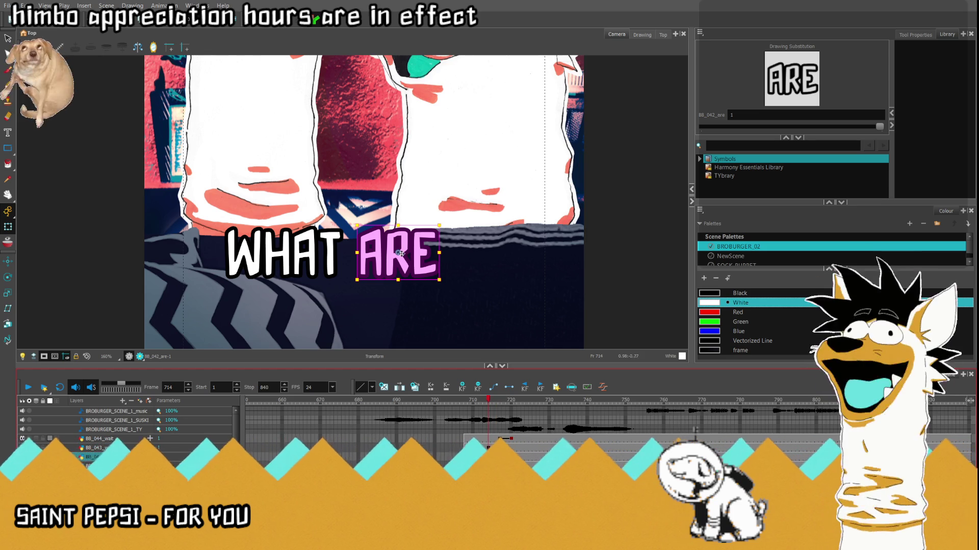
drag(402, 256, 400, 258)
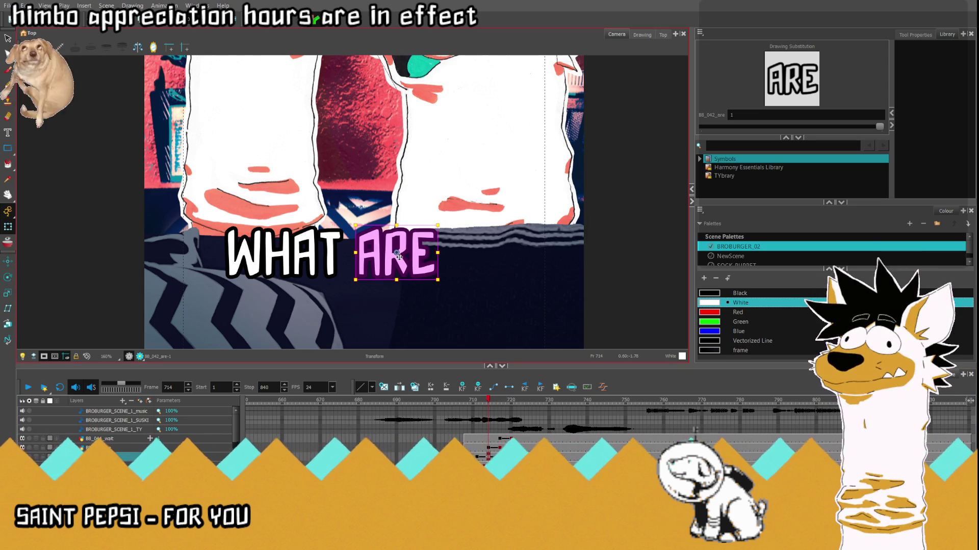
click(499, 448)
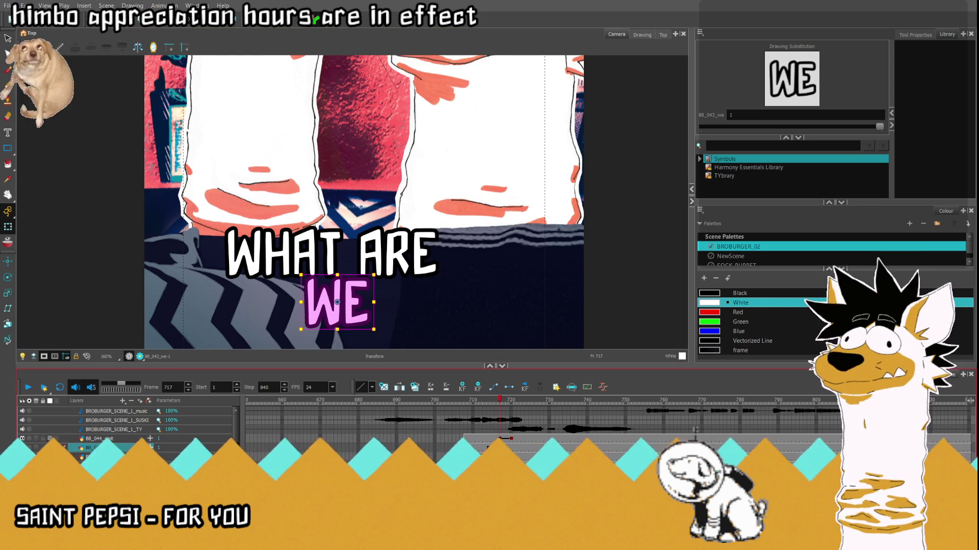
key(period)
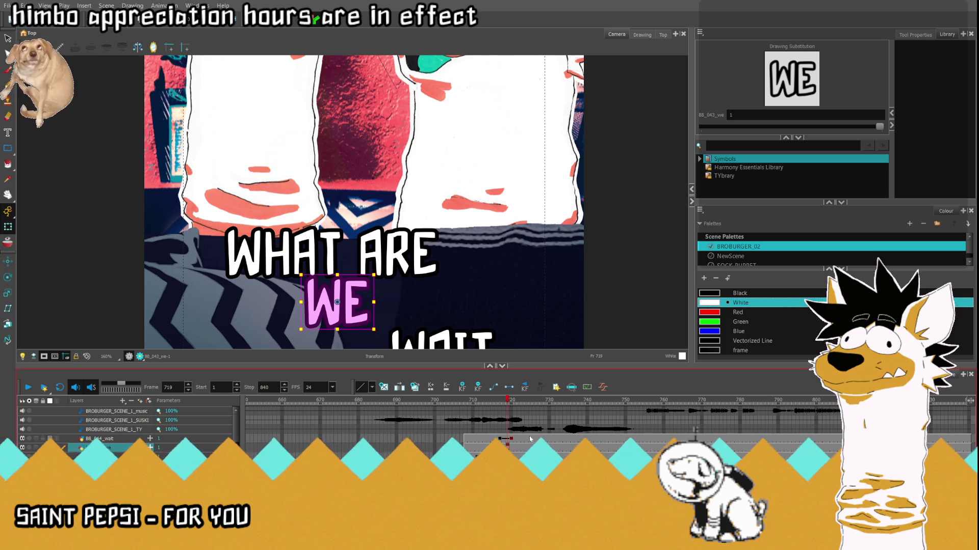
click(501, 447)
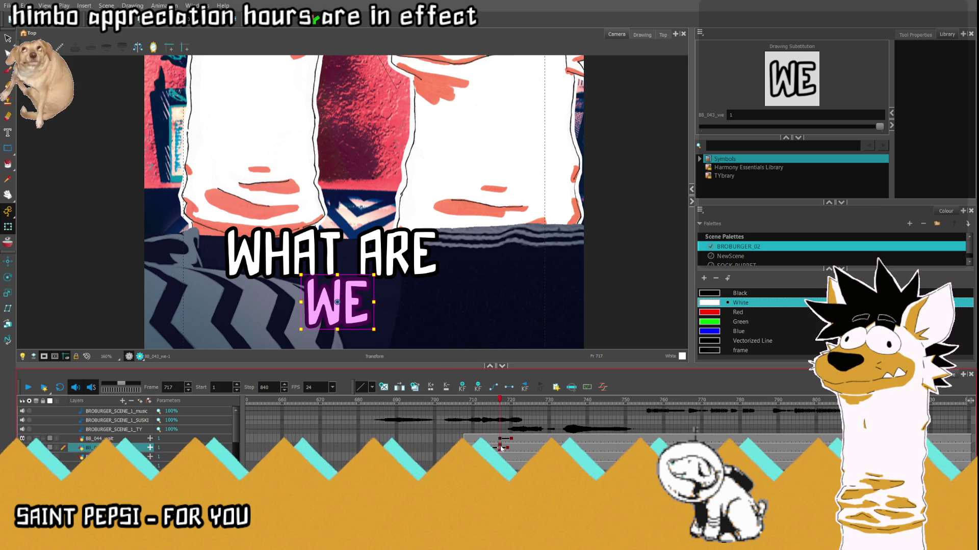
click(346, 310)
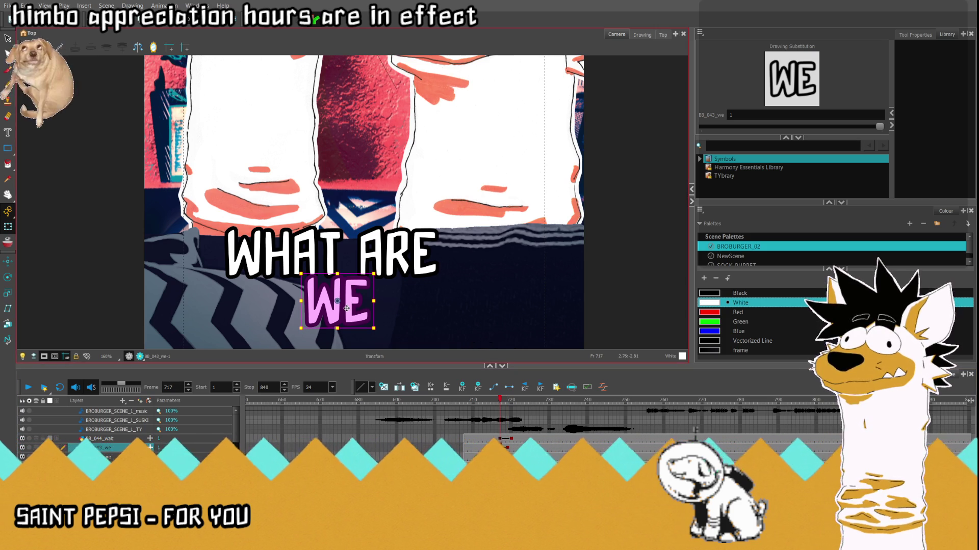
click(510, 440)
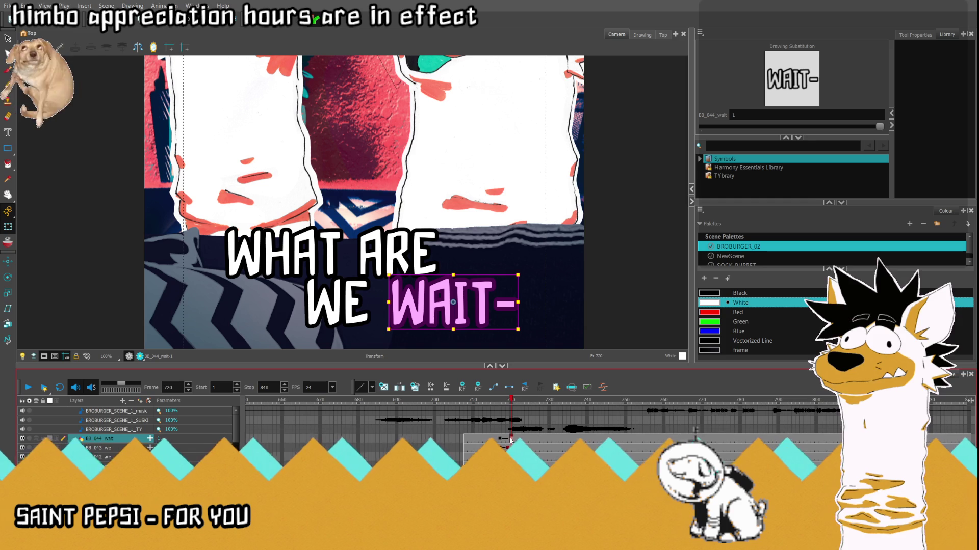
key(period)
drag(521, 404, 412, 404)
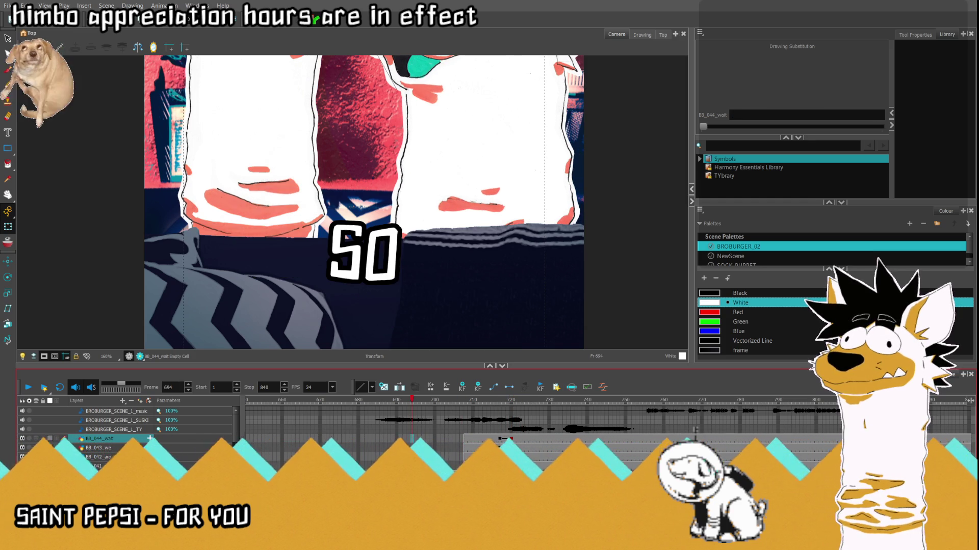
click(497, 440)
click(412, 438)
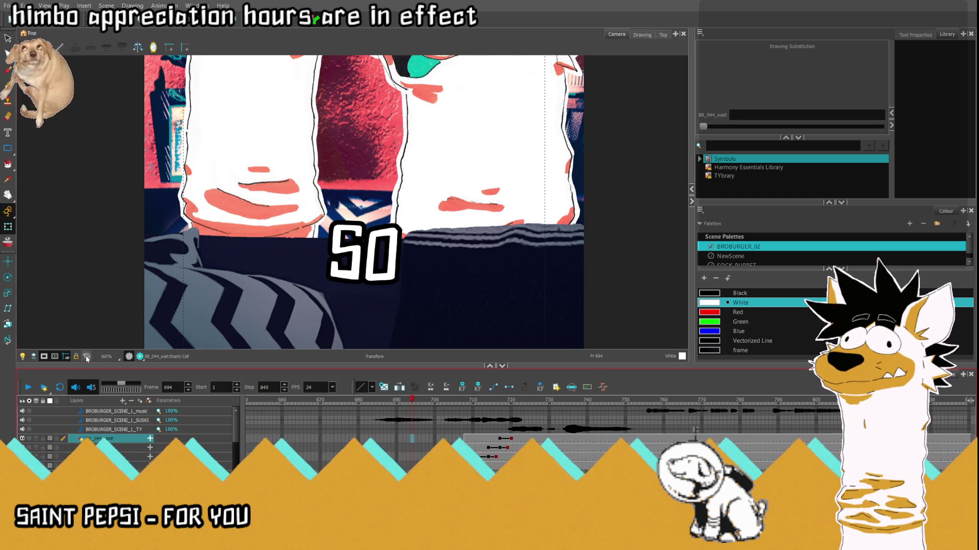
click(86, 357)
click(29, 387)
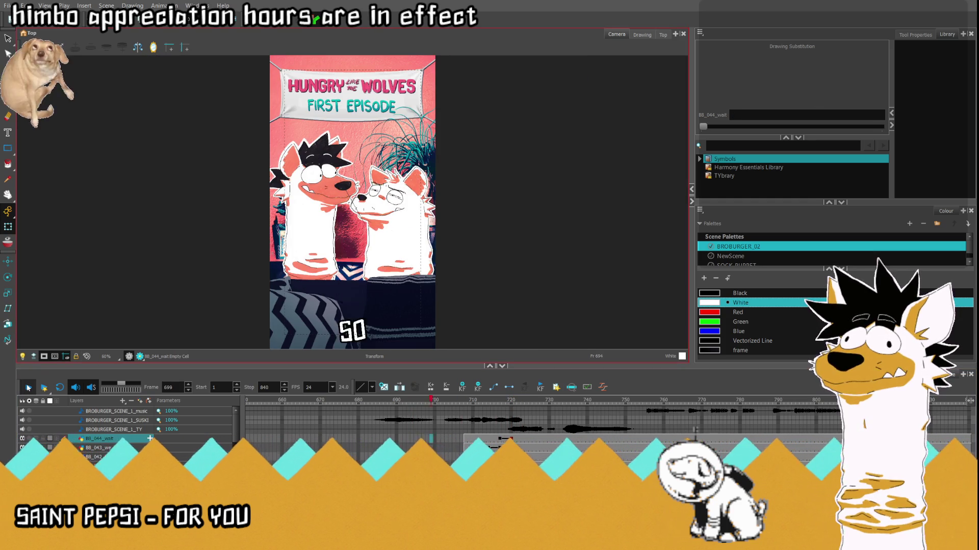
click(28, 387)
click(449, 438)
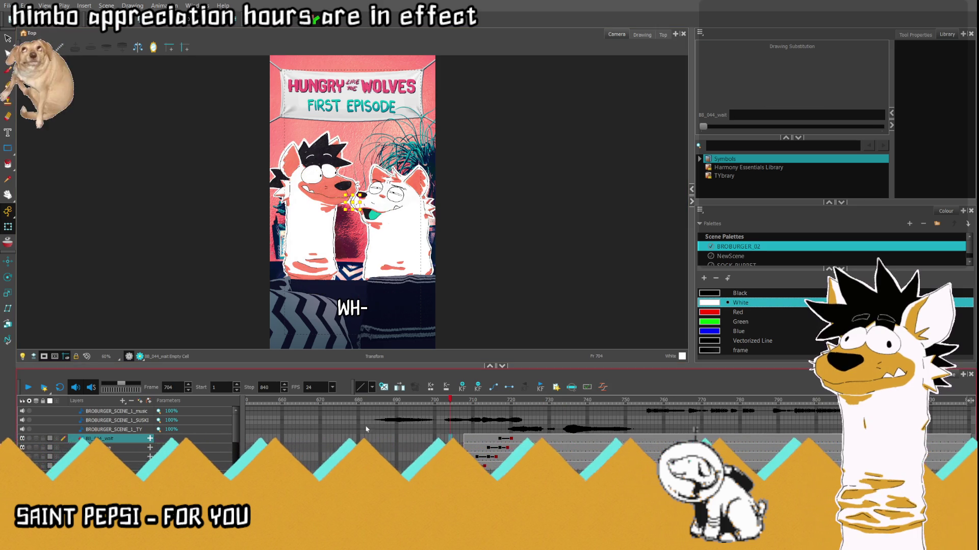
click(28, 388)
click(28, 388)
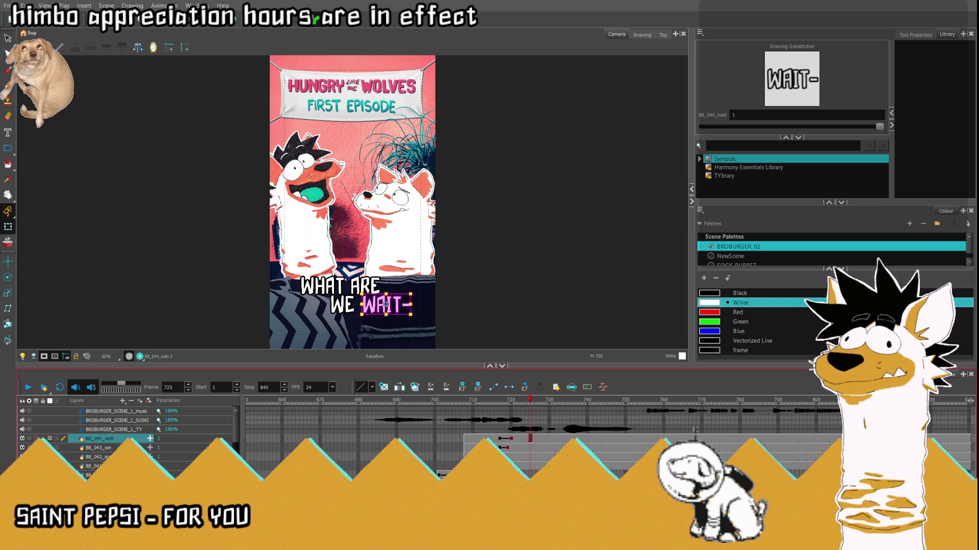
click(511, 456)
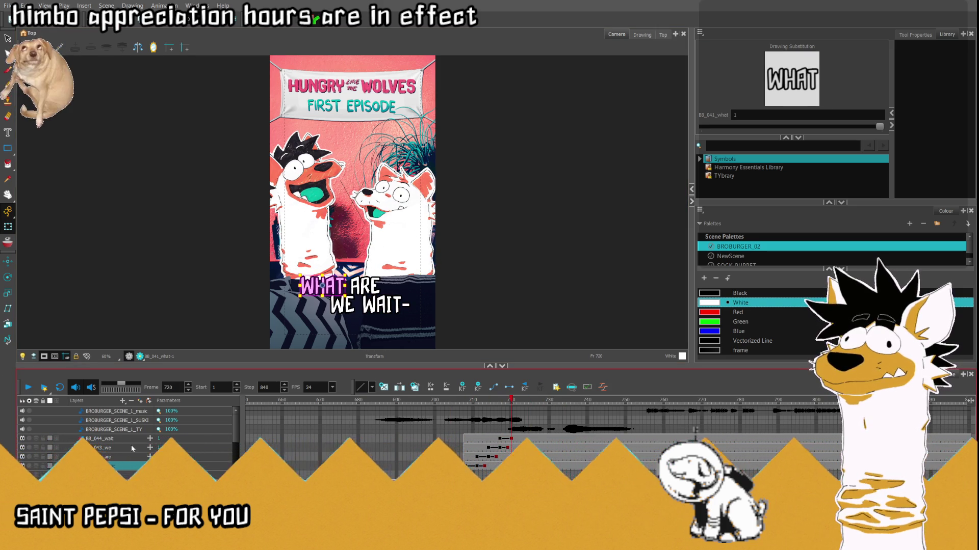
click(119, 453)
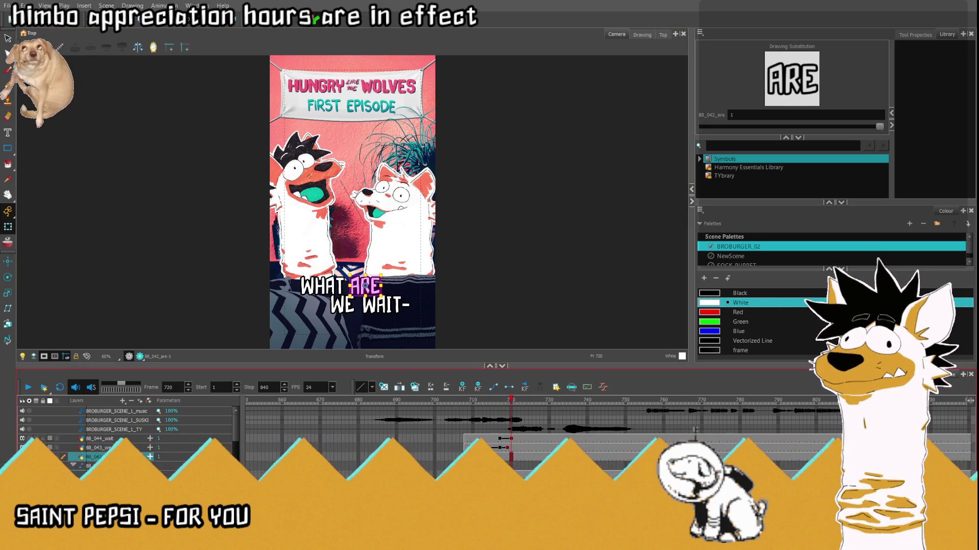
- Select the BB_041_what-P caption group and, at frame 724, drag it left off the frame
click(124, 448)
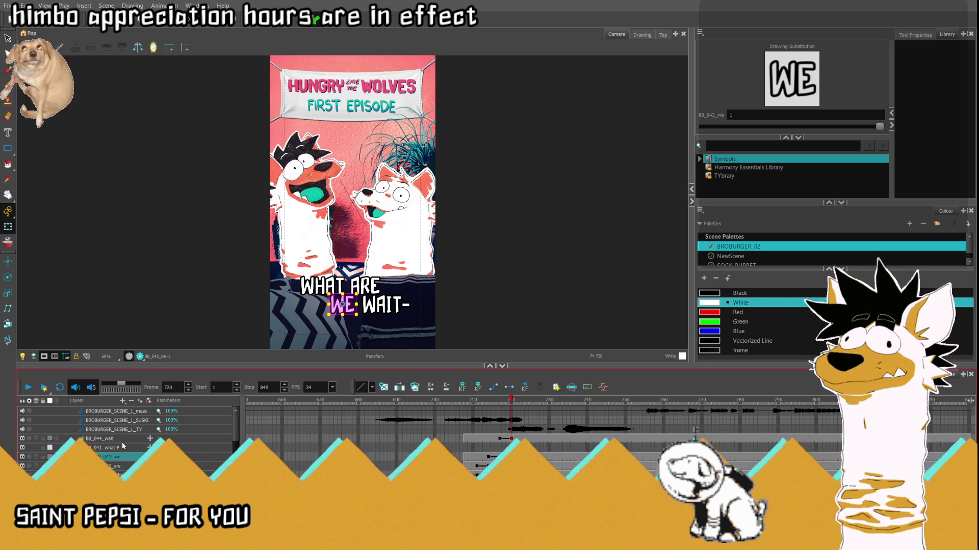
click(130, 442)
click(129, 442)
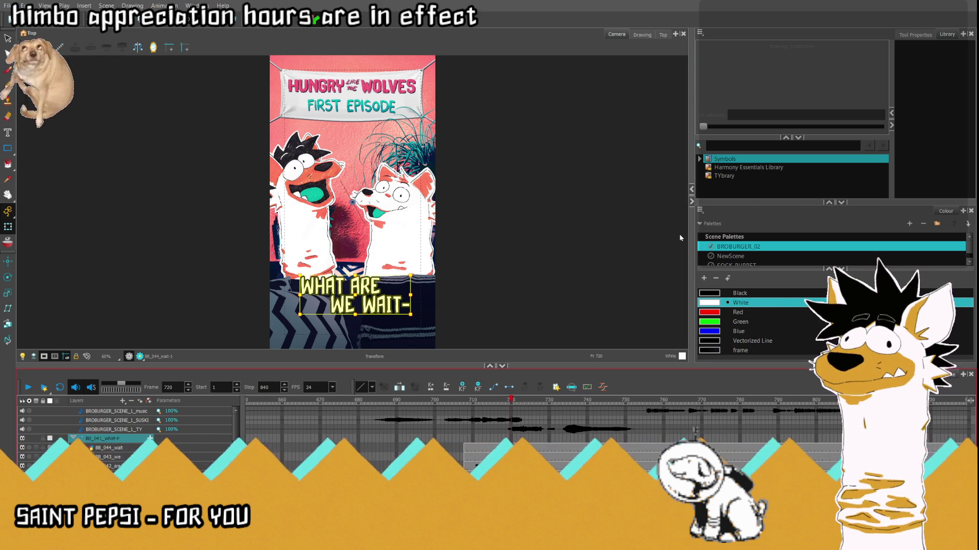
mouse_move(506, 437)
mouse_down()
mouse_move(517, 432)
mouse_move(508, 412)
mouse_up()
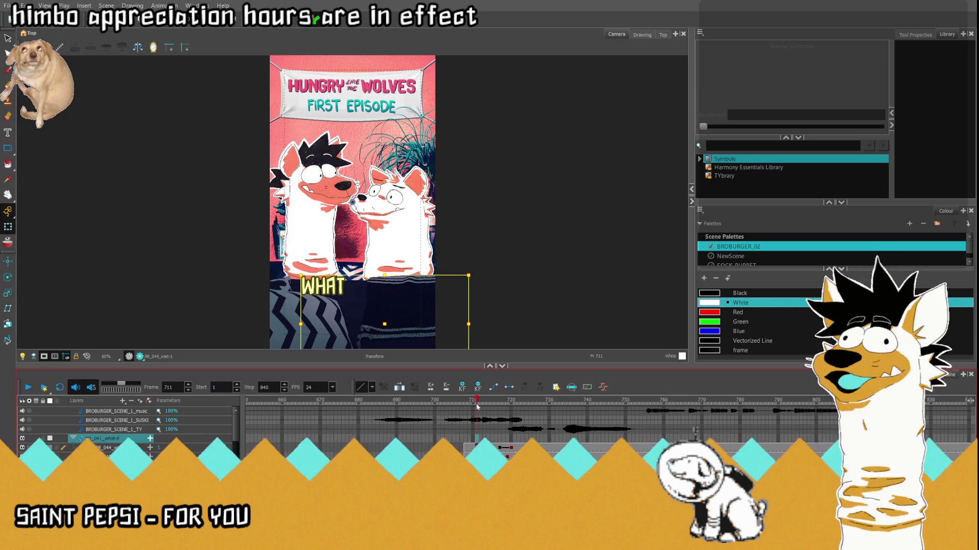
click(511, 401)
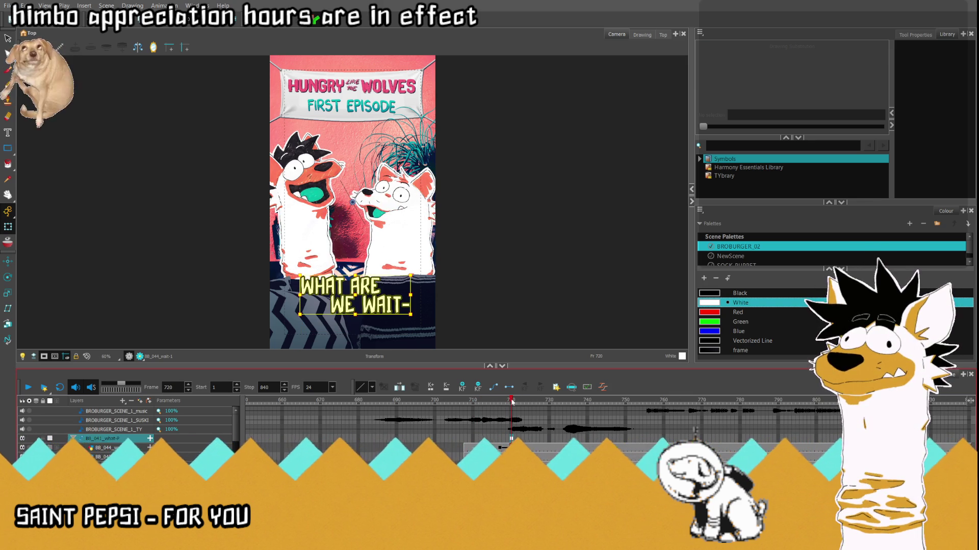
click(515, 401)
click(526, 400)
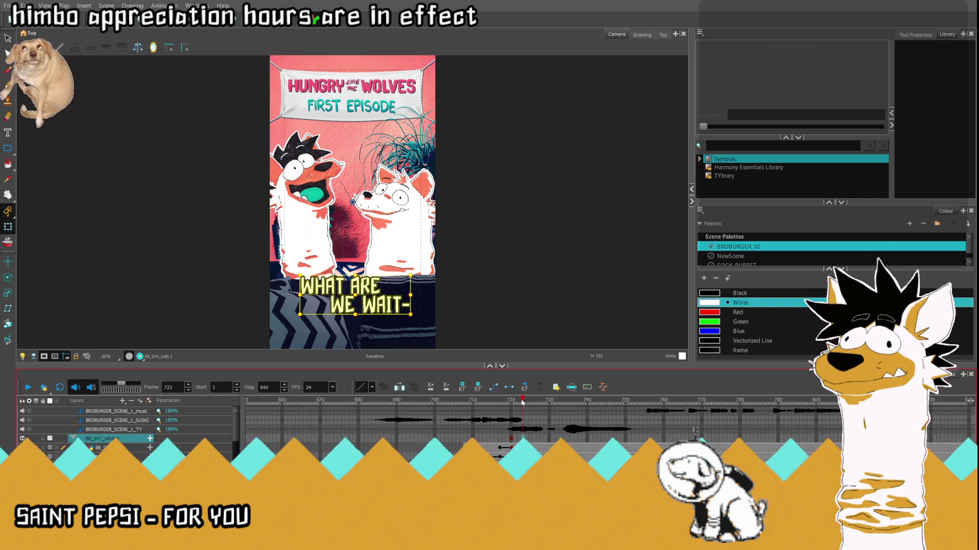
drag(353, 299, 211, 299)
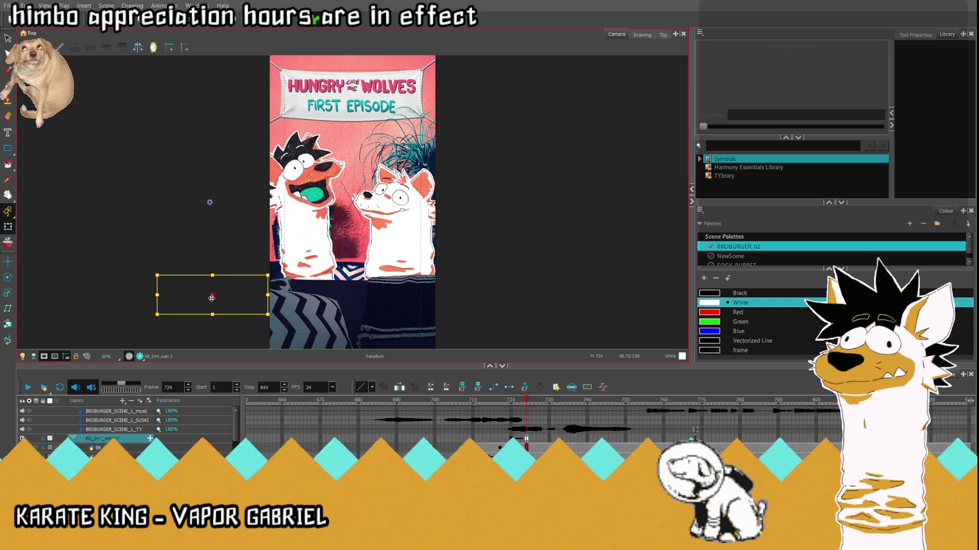
click(28, 387)
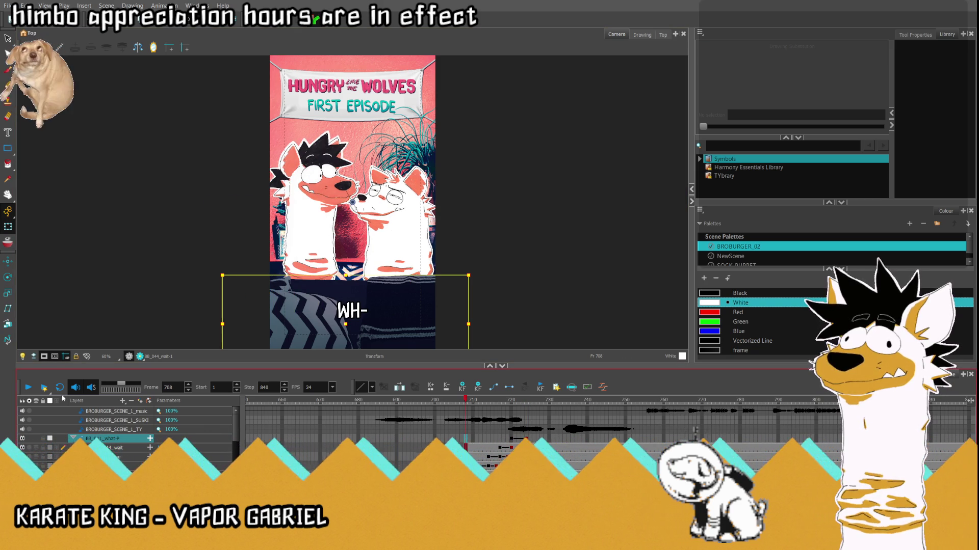
click(28, 387)
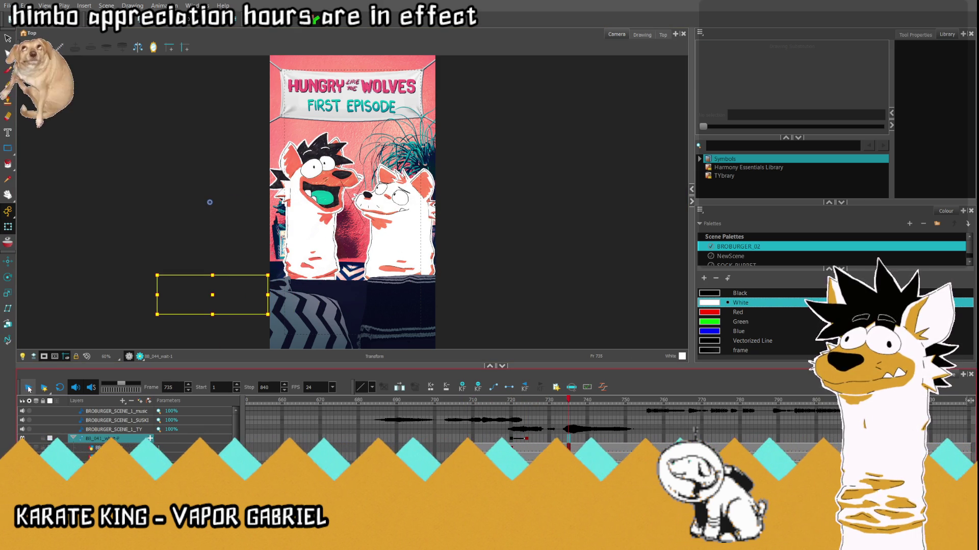
click(526, 401)
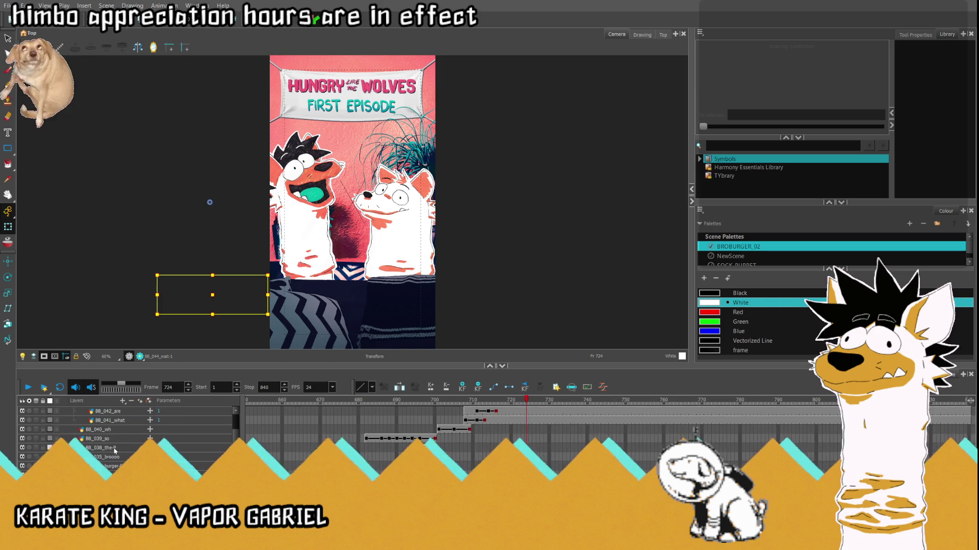
- Find and select the BB_045_lets layer, then the BB_046_go layer, in the Timeline
scroll(128, 428, up, 5)
click(209, 202)
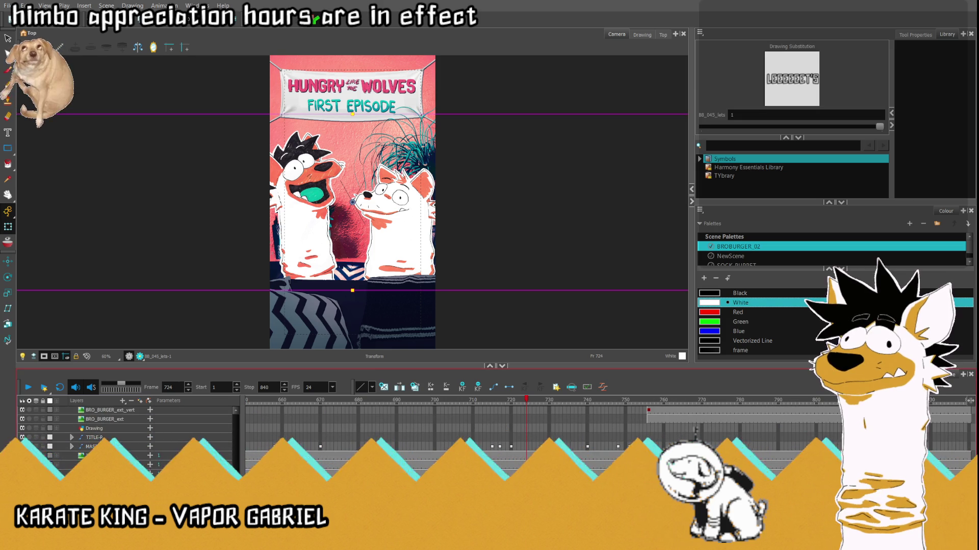
scroll(135, 409, up, 5)
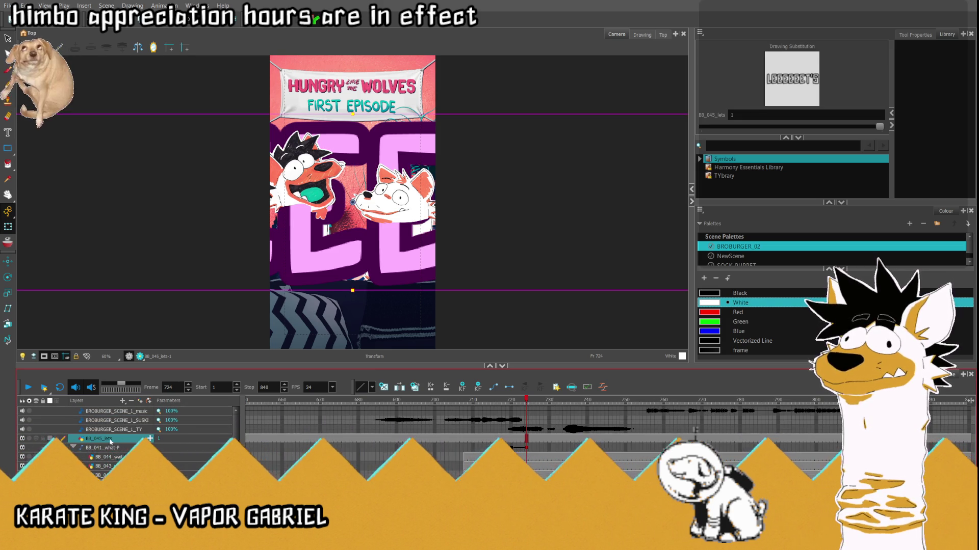
scroll(135, 444, up, 1)
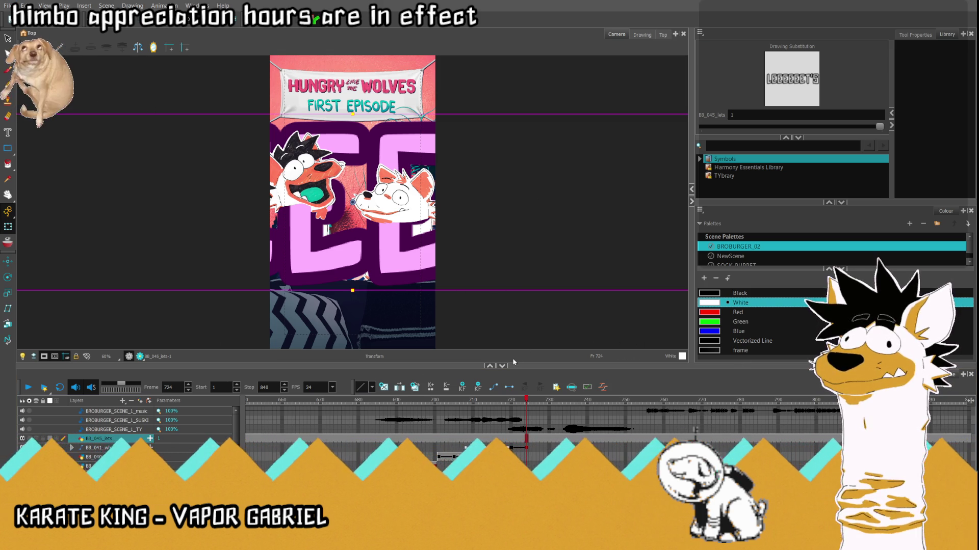
scroll(510, 449, down, 3)
scroll(509, 444, down, 5)
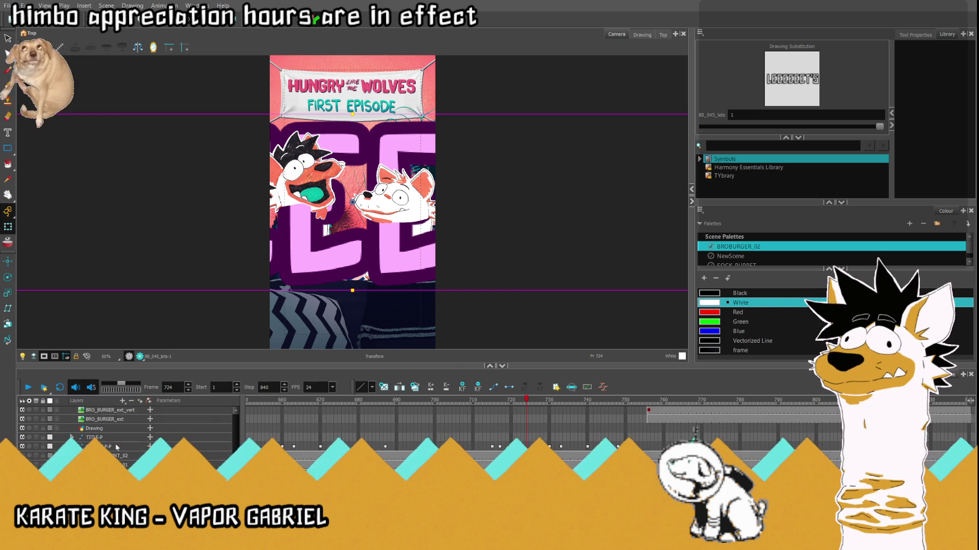
scroll(137, 406, up, 5)
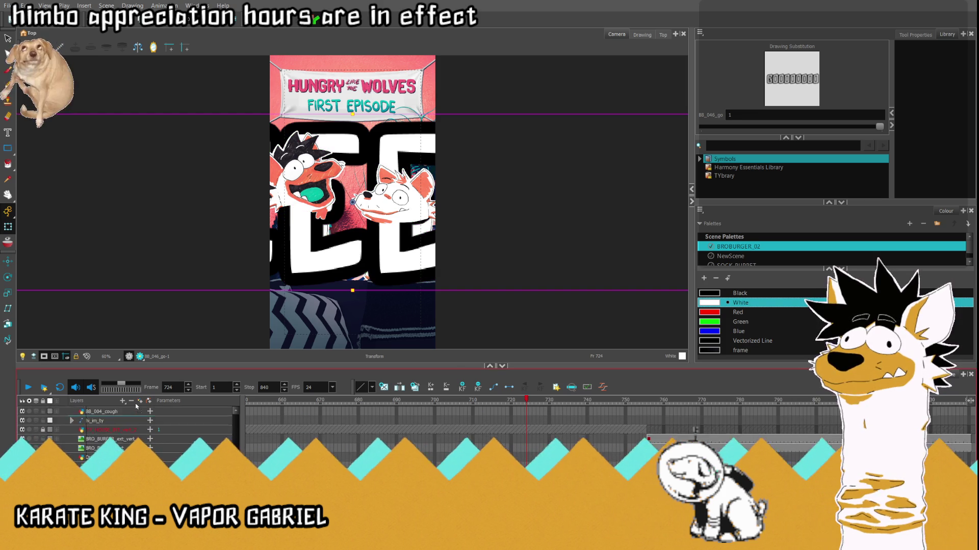
scroll(136, 406, up, 3)
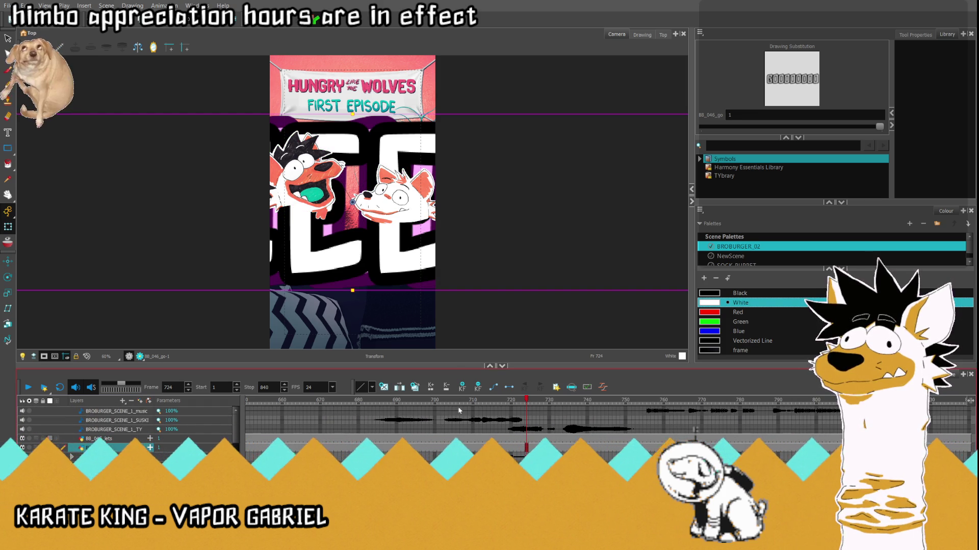
click(502, 448)
- Delete the LETS cell at frame 718 and the GO cell at frame 1
click(503, 439)
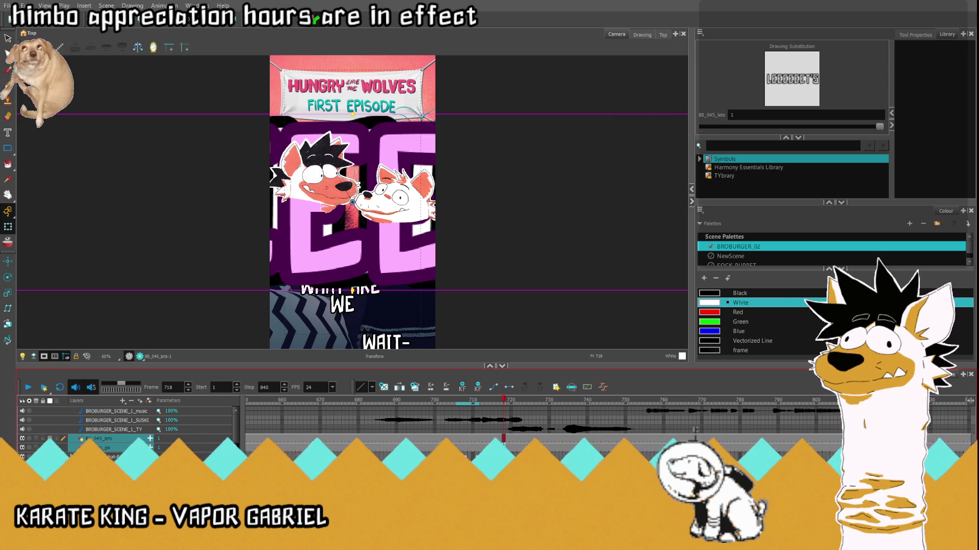
key(Delete)
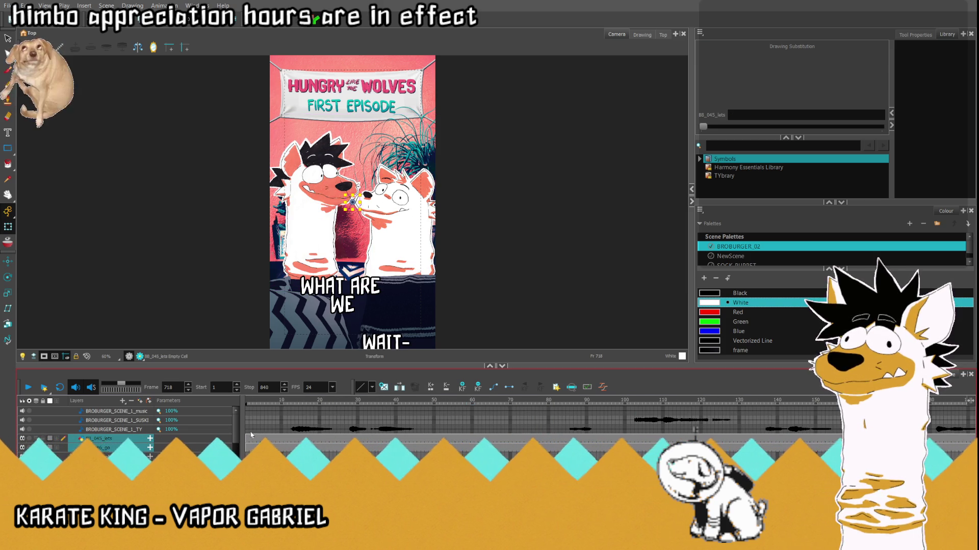
key(Home)
key(slash)
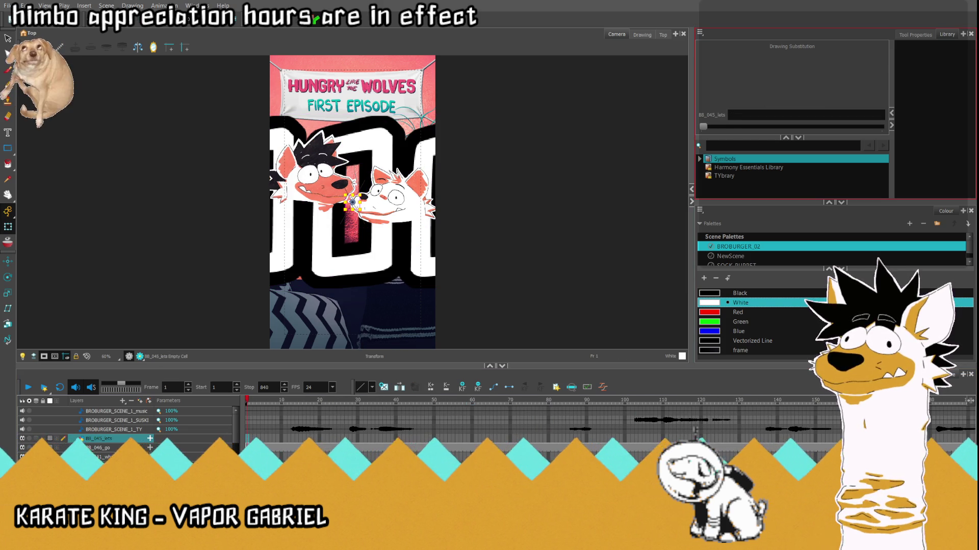
key(Delete)
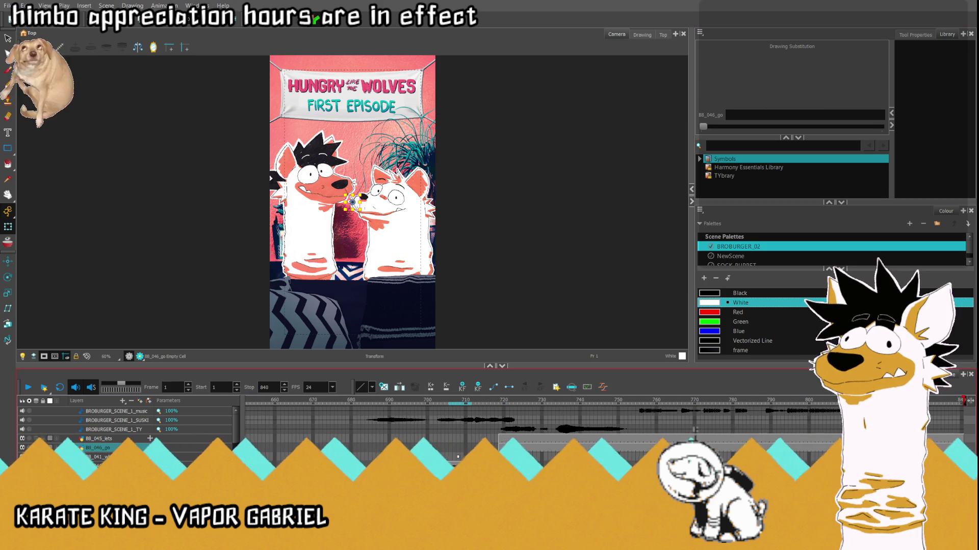
click(500, 441)
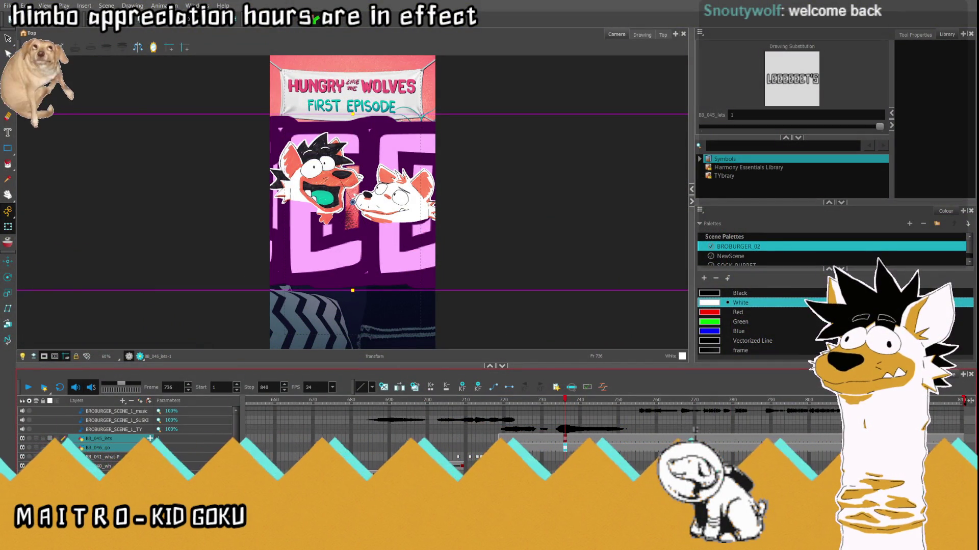
- Scroll the Timeline layer list down
scroll(474, 203, down, 2)
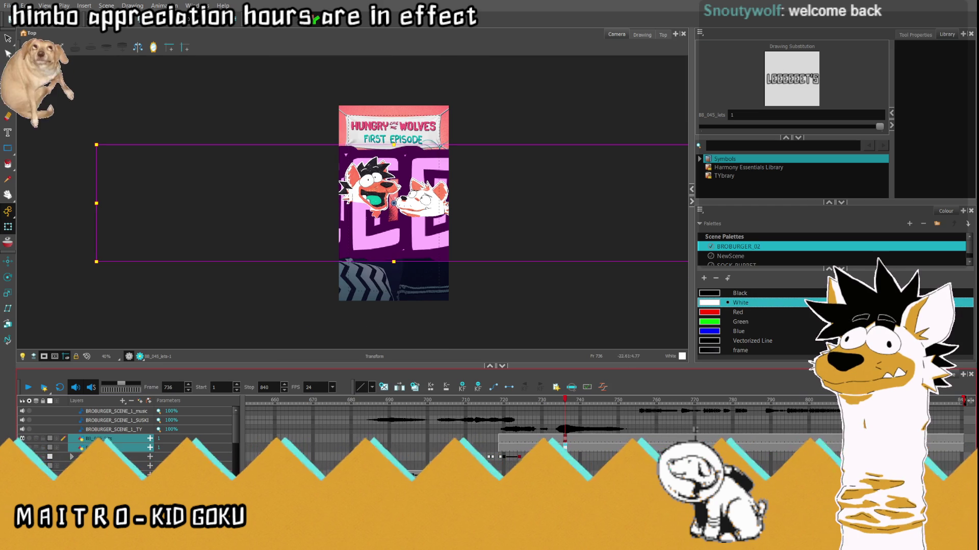
- Shrink the LEEEEEET'S text and move it down near the frame bottom
drag(96, 146, 332, 188)
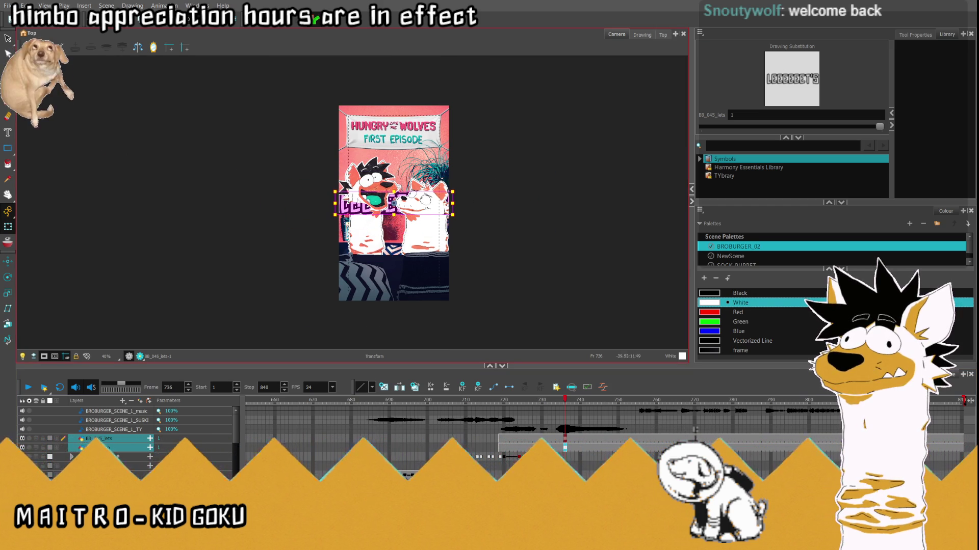
scroll(412, 223, up, 3)
drag(381, 185, 379, 295)
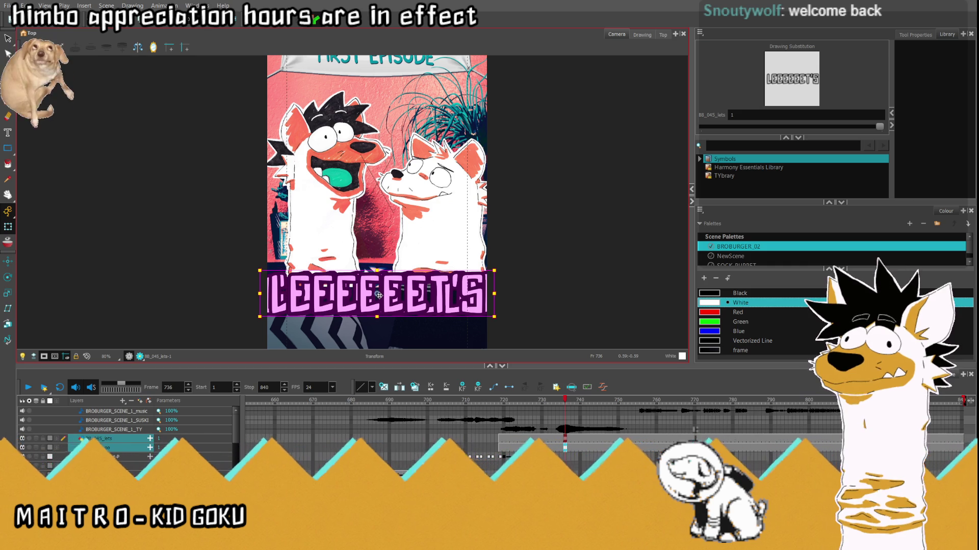
drag(255, 270, 297, 278)
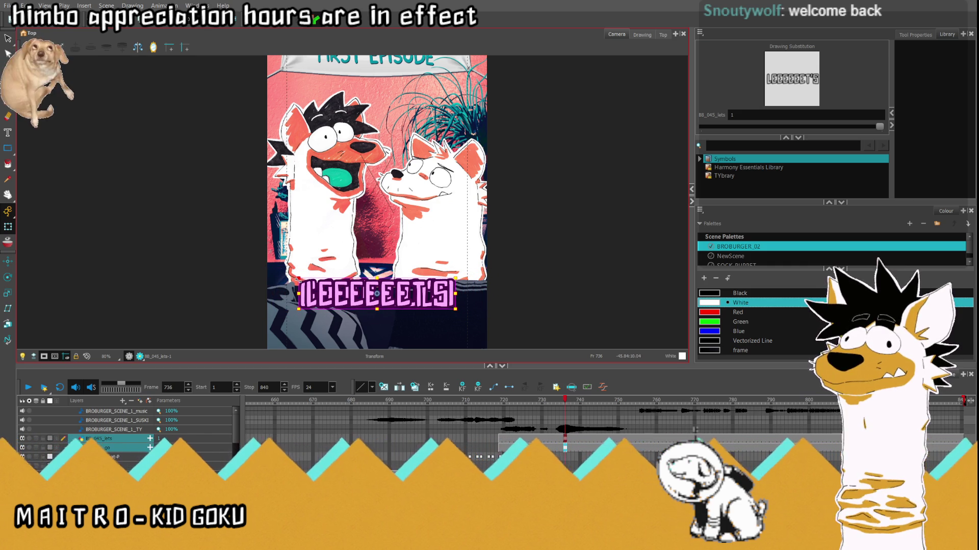
- Move the GOOOOOOO text on BB_046_go to sit just beneath LEEEEEET'S
scroll(363, 227, down, 4)
scroll(368, 232, up, 3)
scroll(370, 235, up, 1)
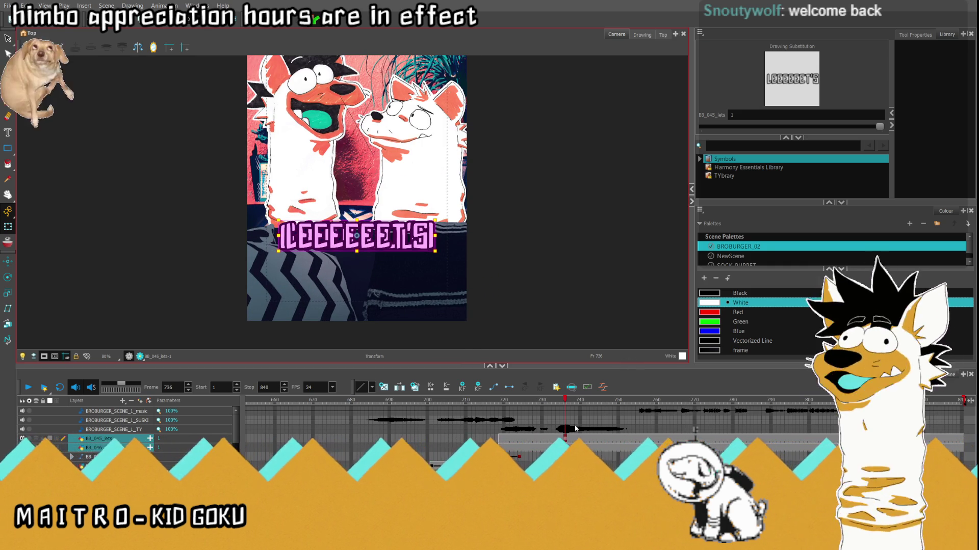
click(564, 440)
click(565, 447)
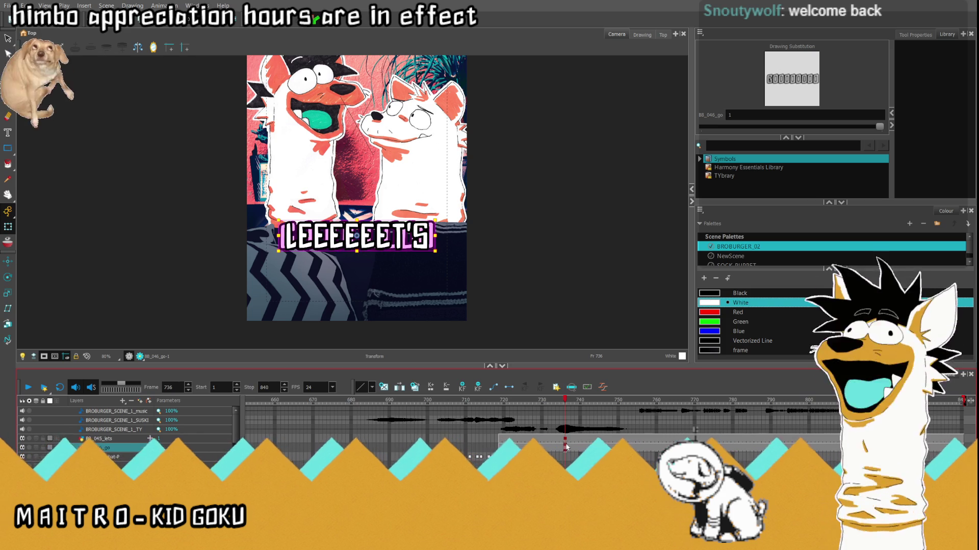
drag(359, 236, 364, 250)
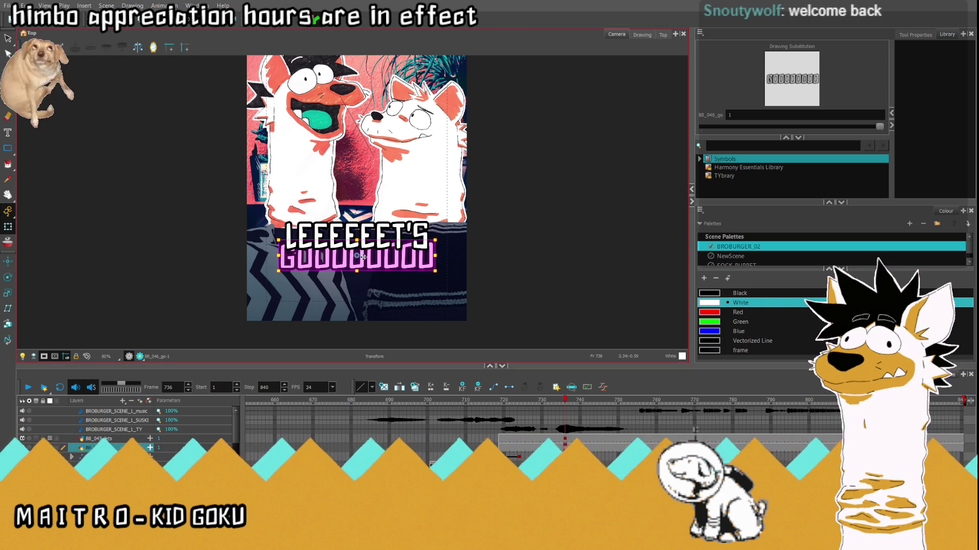
click(565, 439)
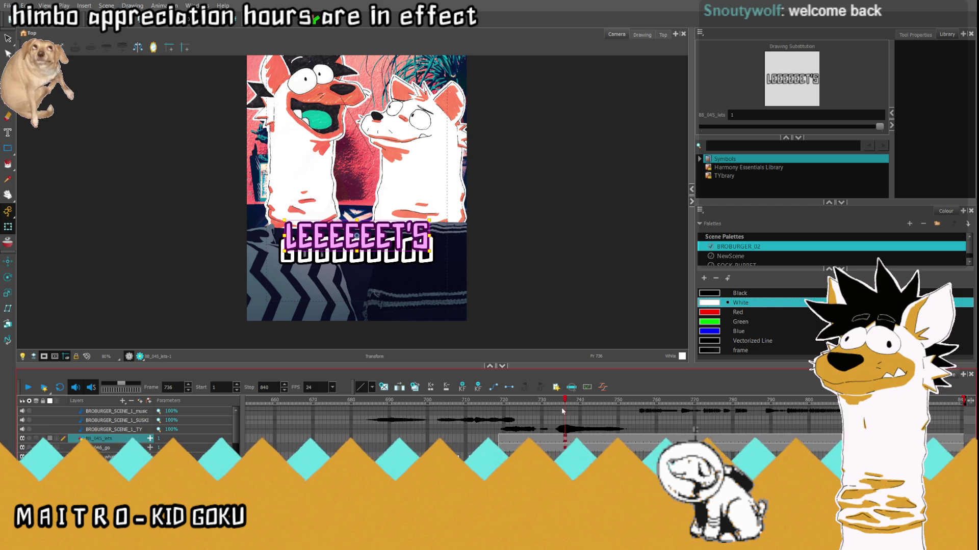
- Slide LEEEEEET'S left past the frame edge and nudge GOOOOOOO to the right
drag(367, 245, 291, 245)
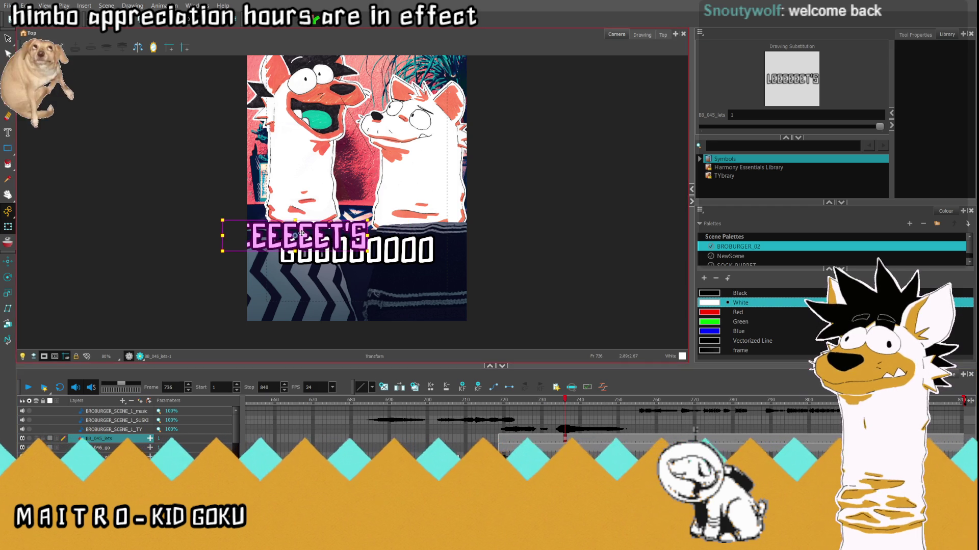
click(357, 250)
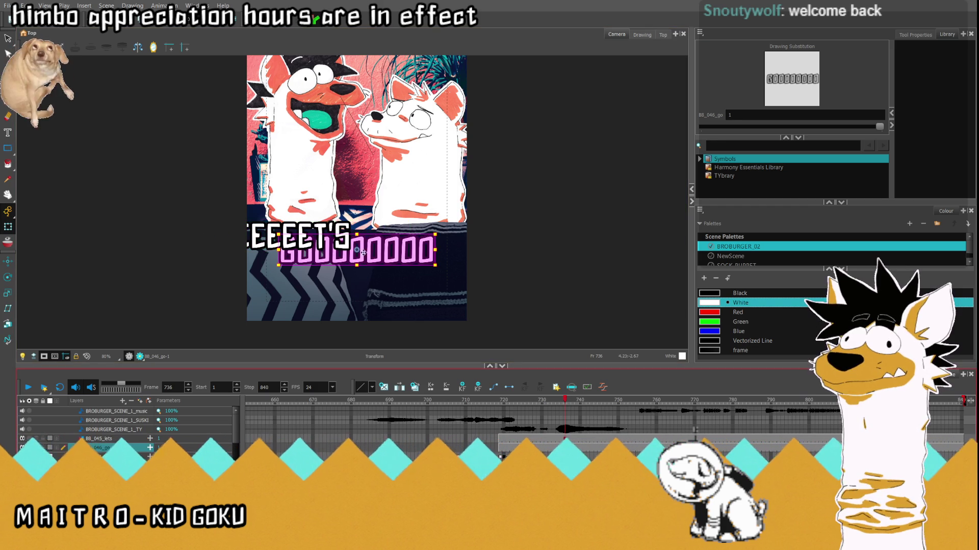
drag(362, 250, 448, 258)
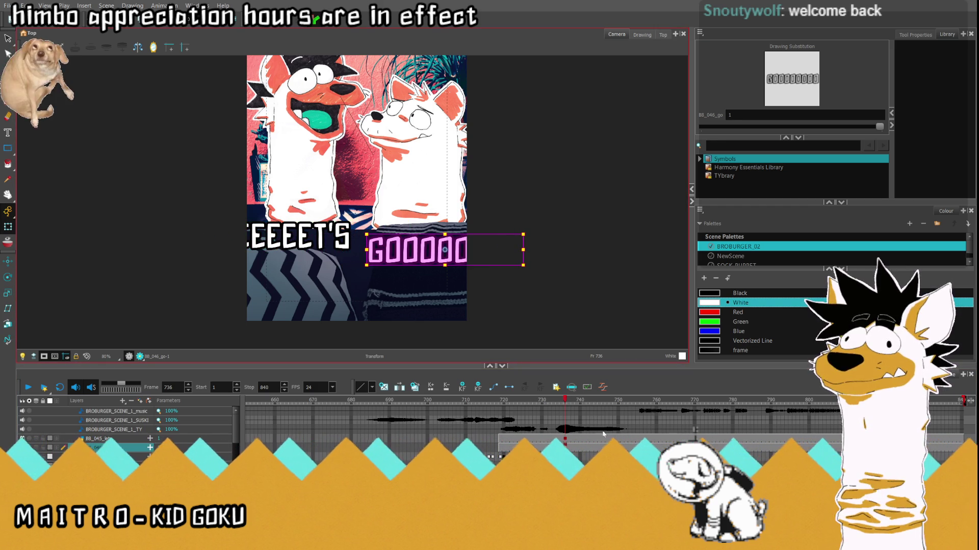
click(564, 439)
click(565, 447)
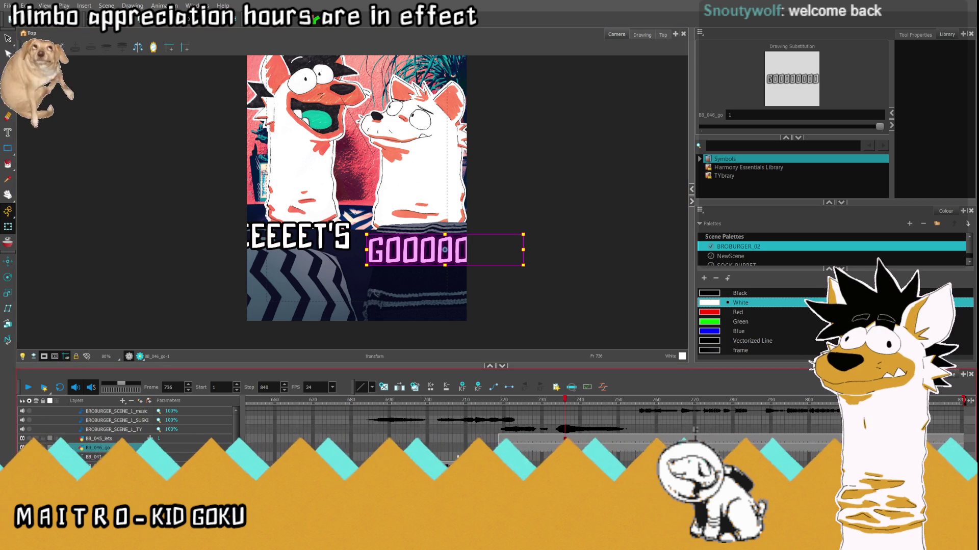
- At frame 719, push both subtitle words off the frame's right side
click(503, 439)
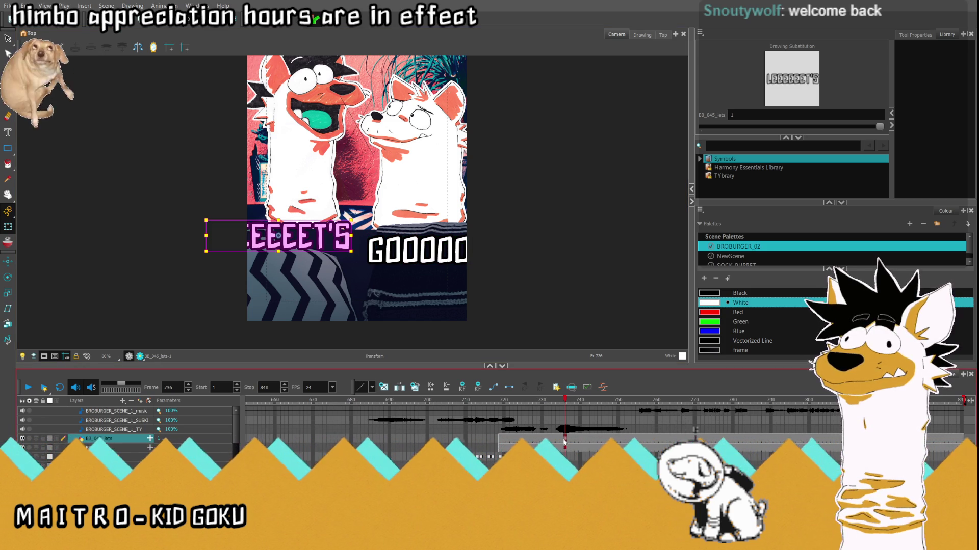
click(535, 401)
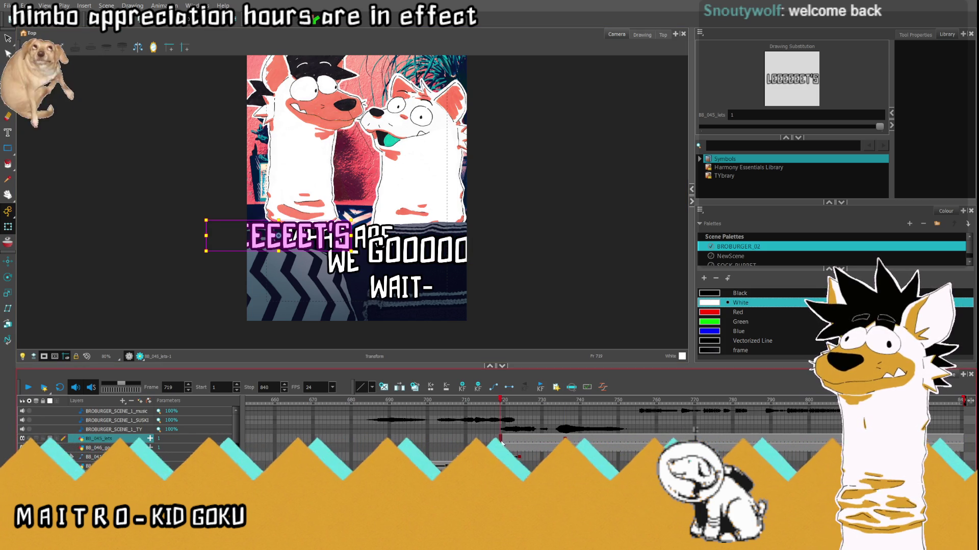
click(497, 402)
drag(497, 401, 501, 401)
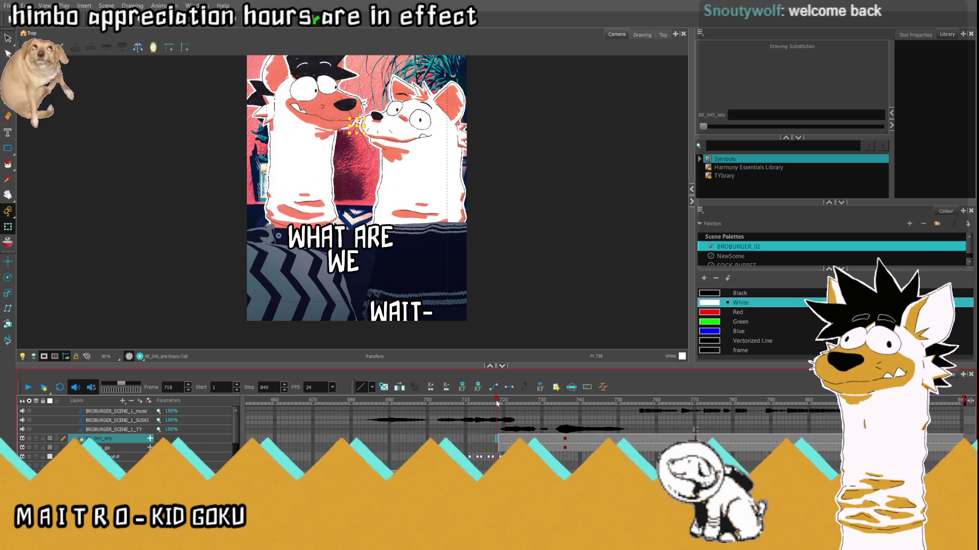
shift+click(501, 447)
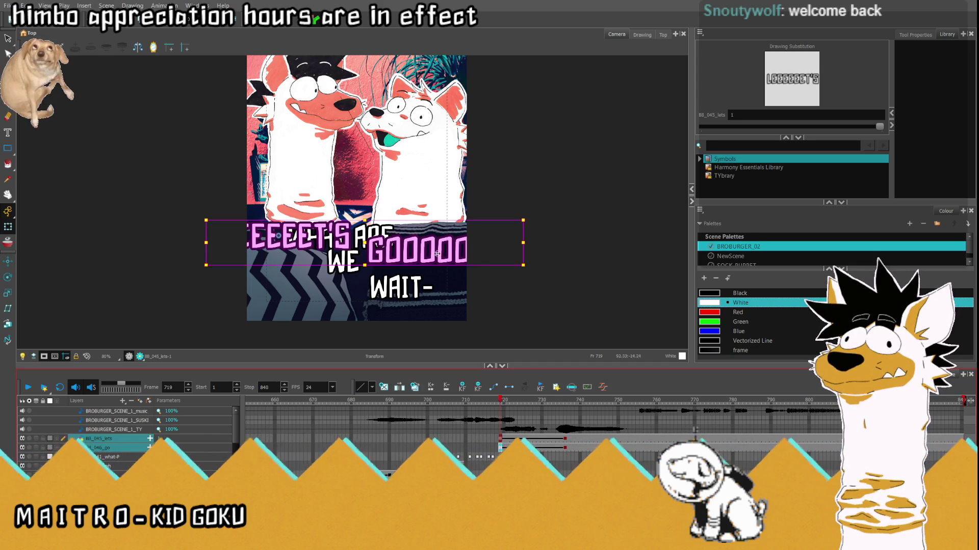
drag(372, 250, 621, 265)
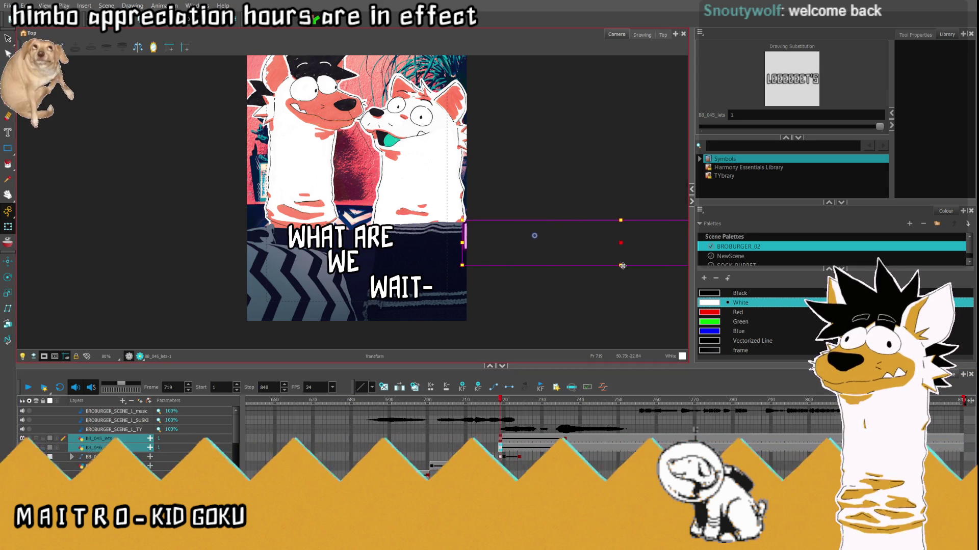
- At frame 736, shift both subtitle words left across the frame
click(565, 441)
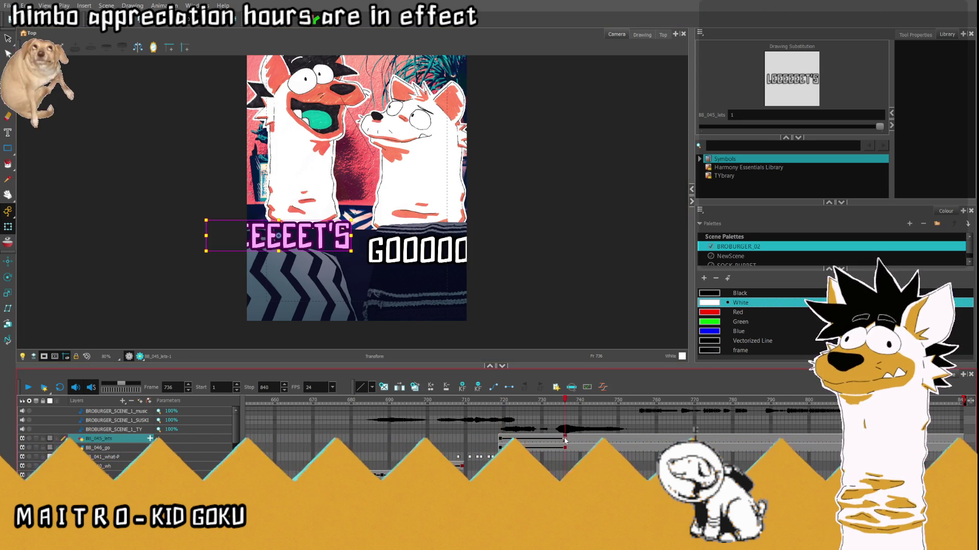
shift+click(565, 447)
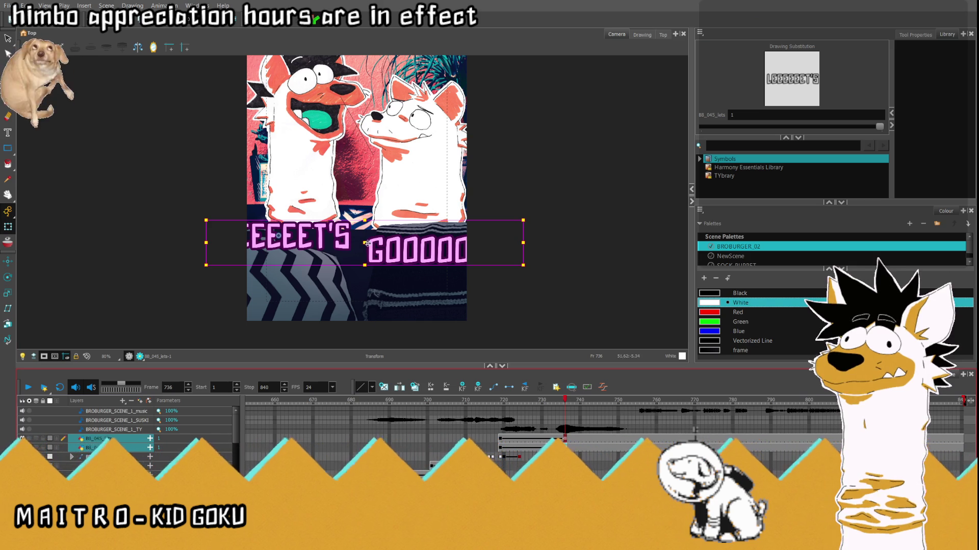
drag(365, 243, 87, 243)
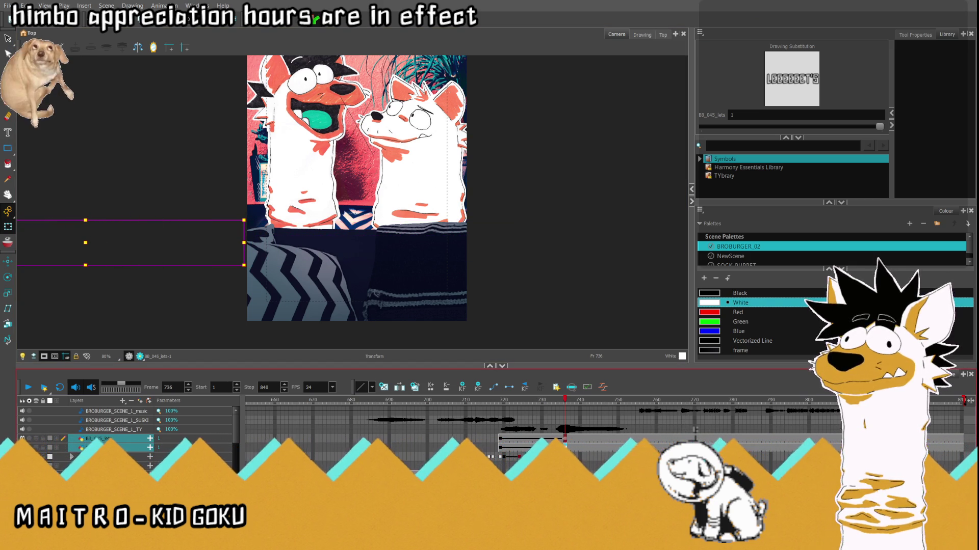
click(484, 401)
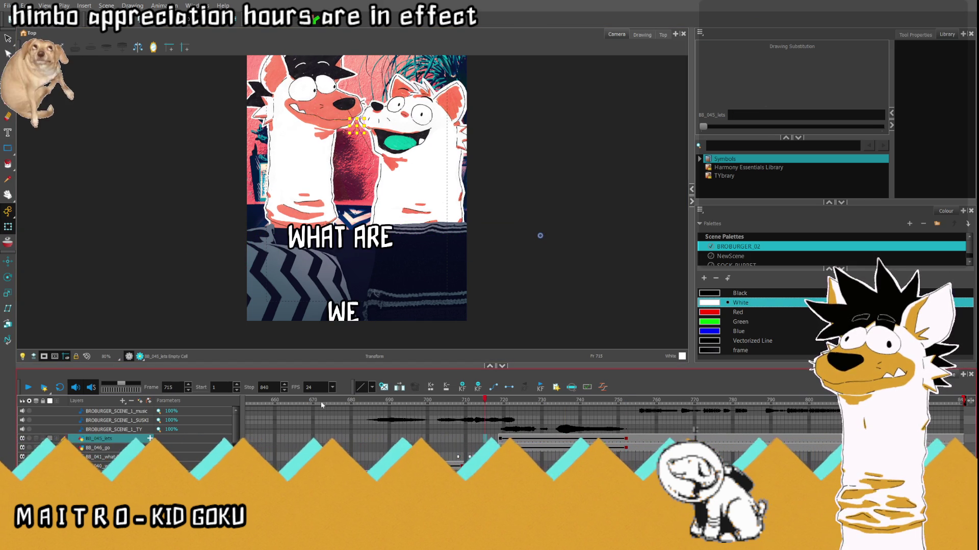
click(24, 389)
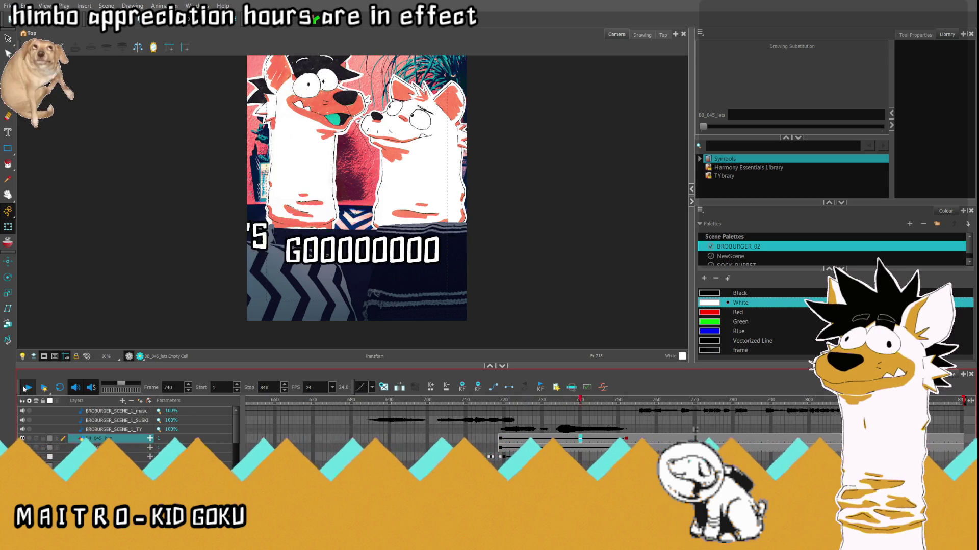
click(492, 401)
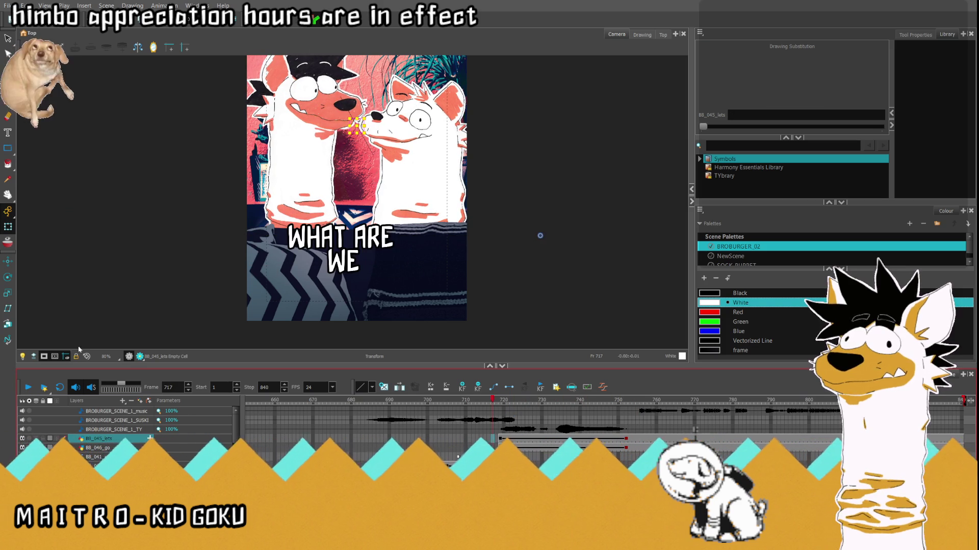
key(alt+s)
key(2)
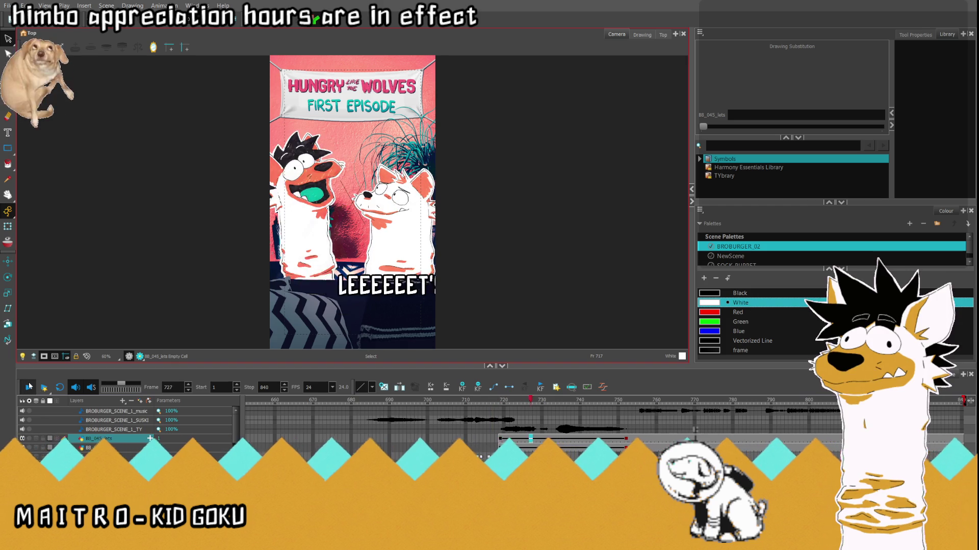
- Replay the subtitle animation and scrub through frames 720 to 728
click(480, 427)
click(29, 387)
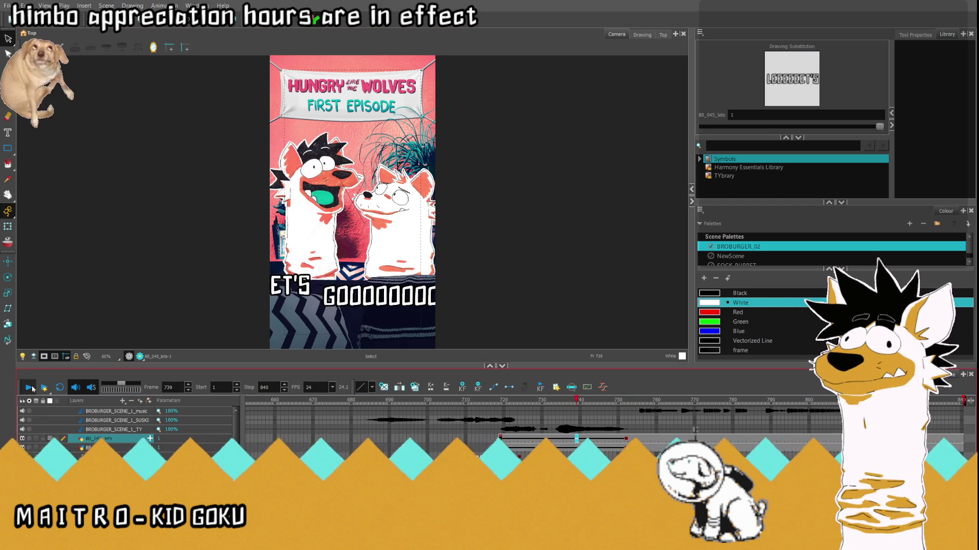
key(space)
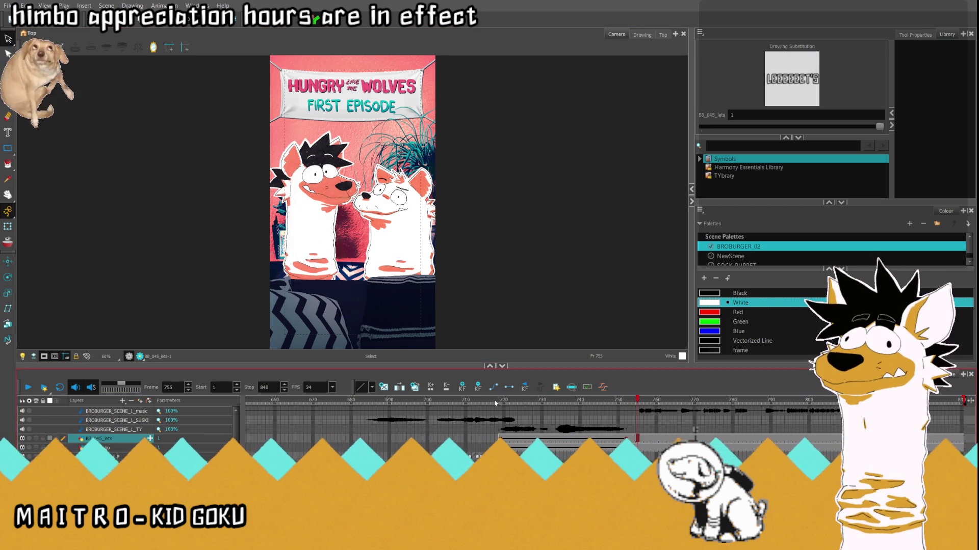
click(505, 404)
mouse_move(505, 404)
mouse_down()
mouse_move(626, 421)
mouse_move(526, 428)
mouse_move(553, 428)
mouse_up()
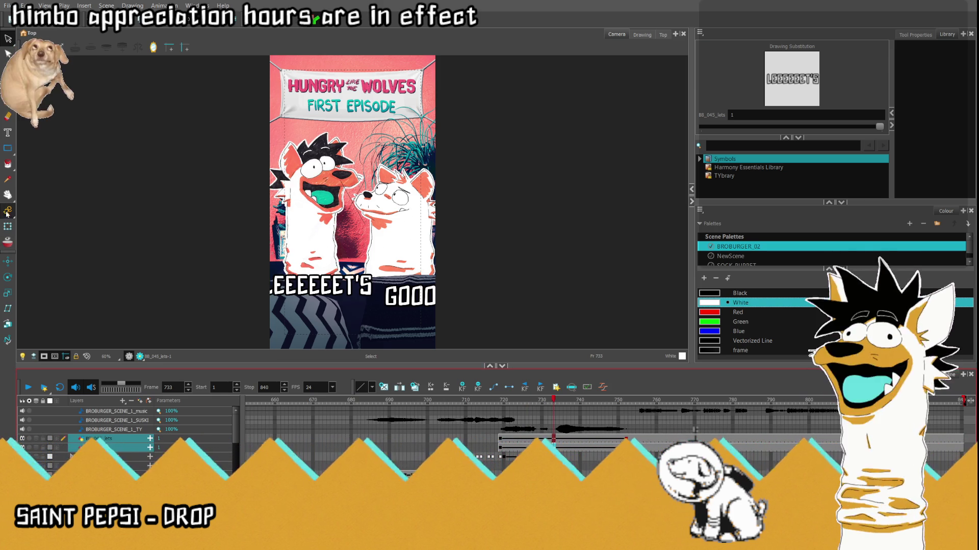
- Scale up the subtitle text with the Transform tool
drag(8, 210, 55, 229)
key(shift+t)
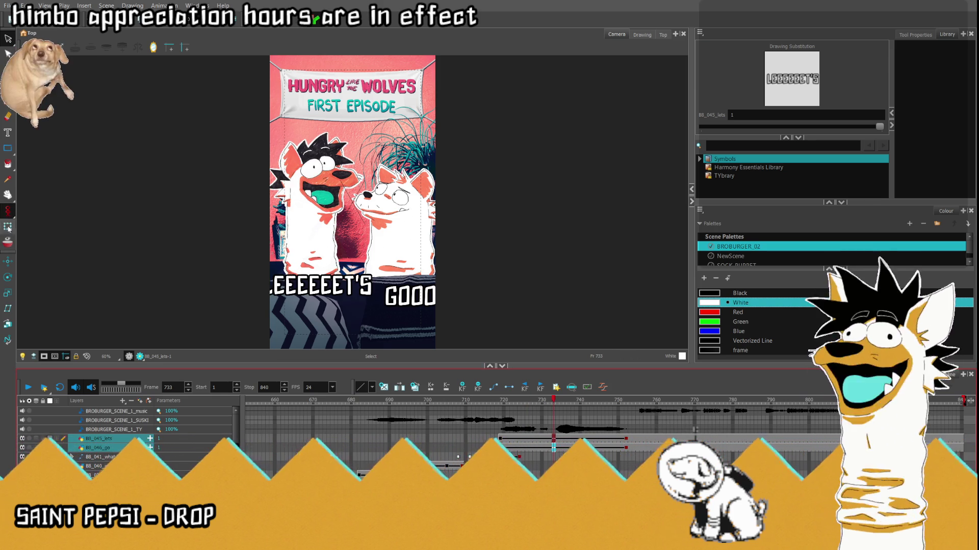
click(306, 285)
drag(261, 274, 249, 270)
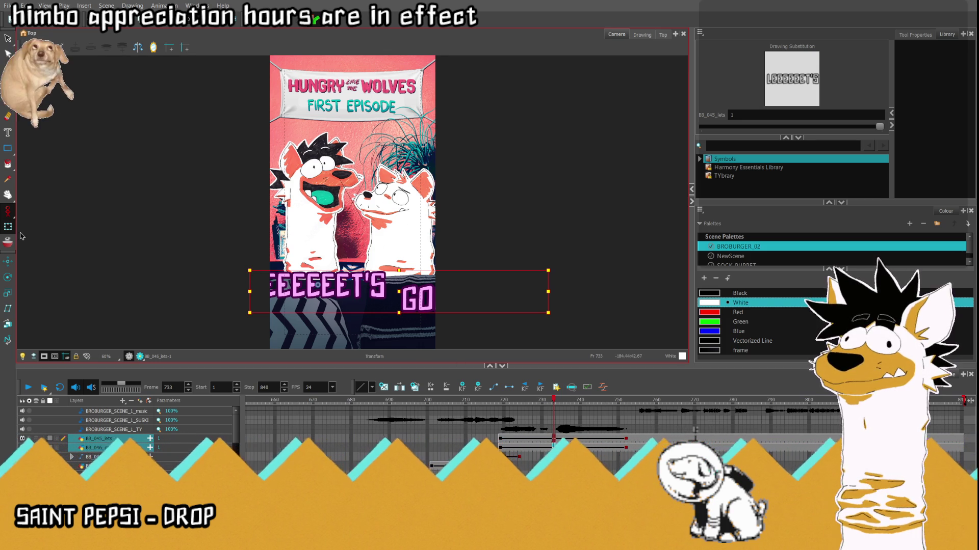
click(502, 401)
drag(572, 292, 587, 291)
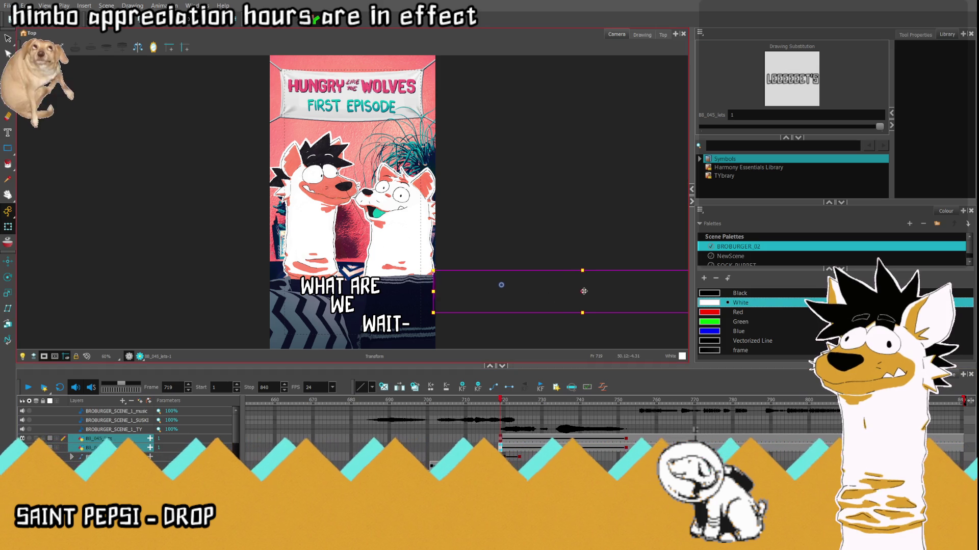
click(626, 401)
drag(165, 292, 121, 292)
click(481, 402)
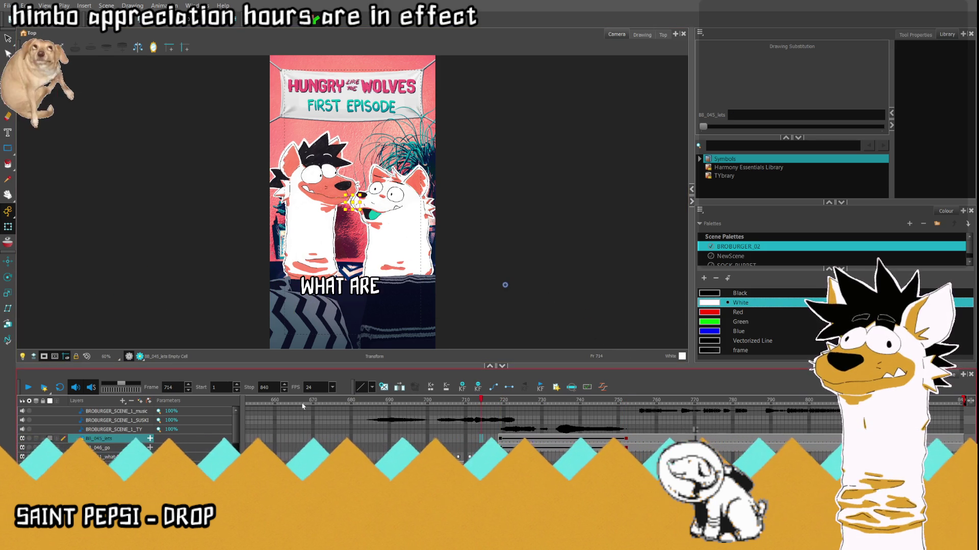
click(28, 388)
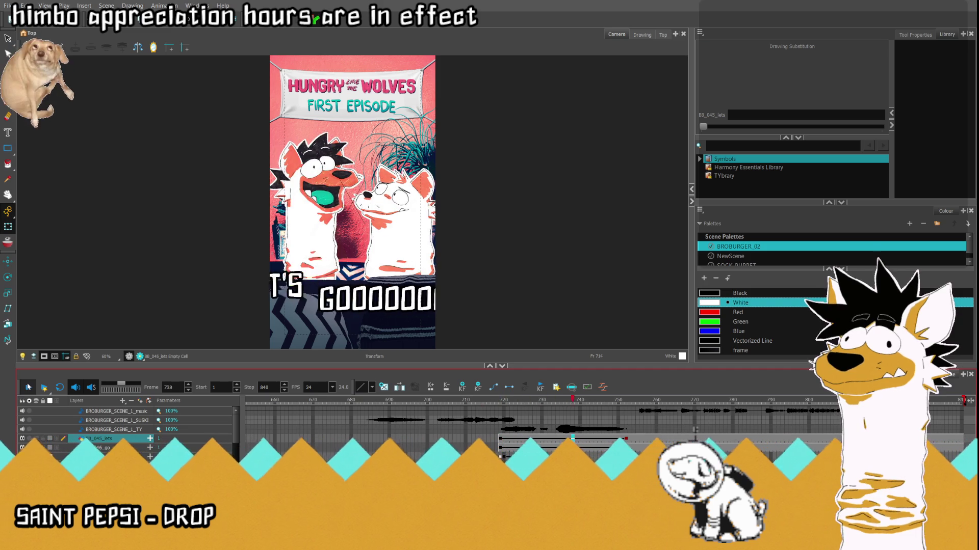
click(28, 388)
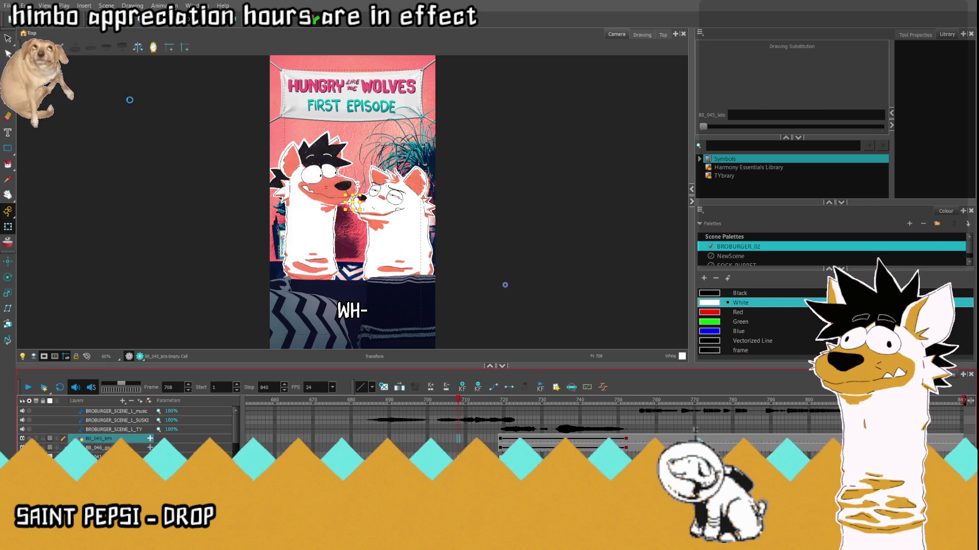
click(298, 400)
click(28, 387)
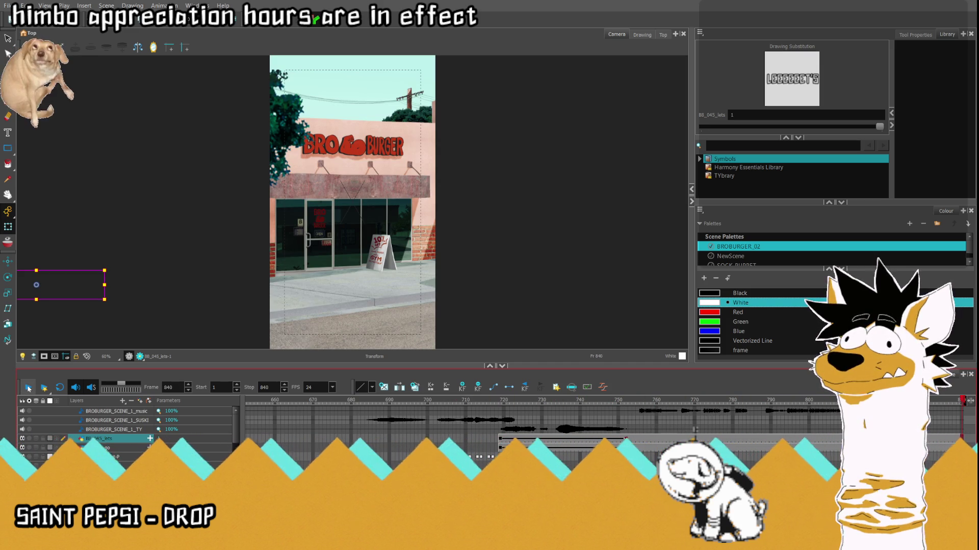
click(481, 400)
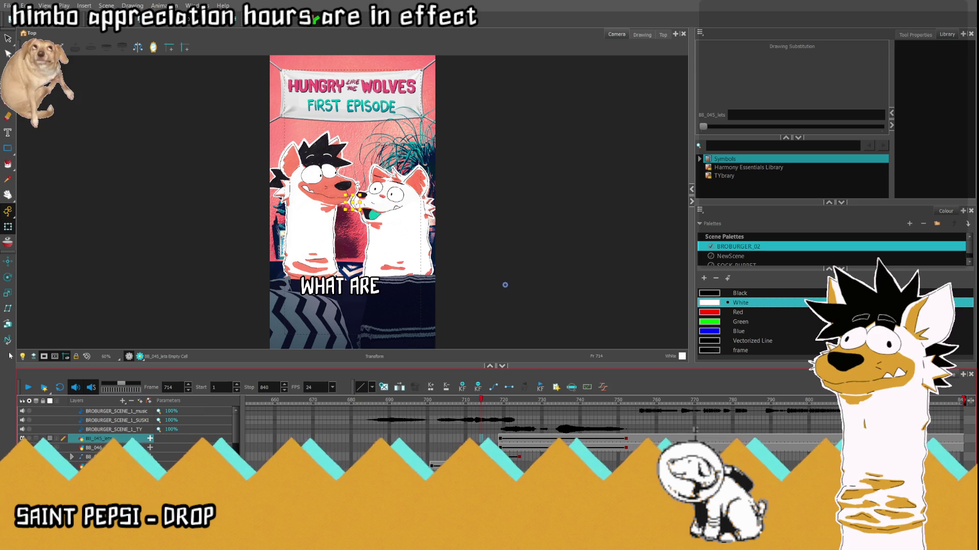
- Play the scene from around frame 680 through to the LEEEEEE drawing
click(29, 389)
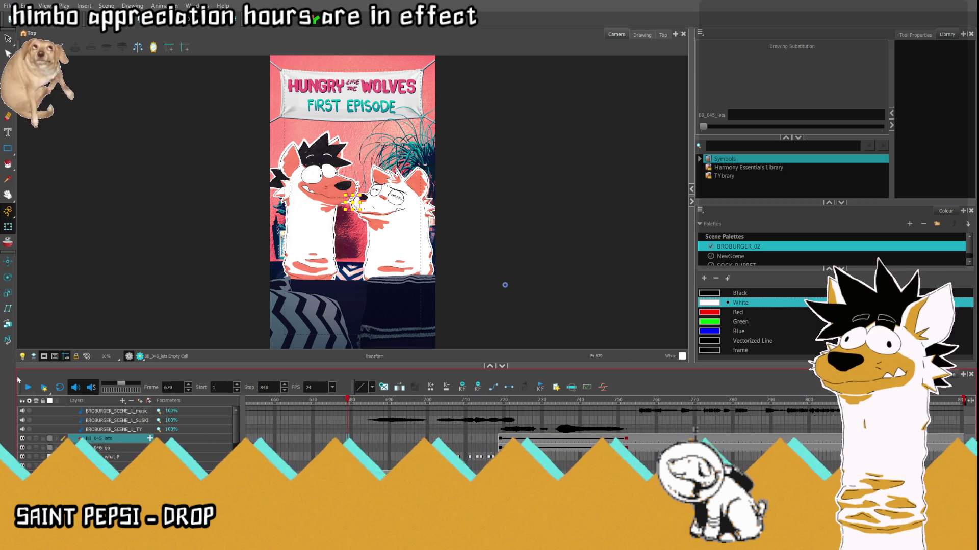
click(29, 389)
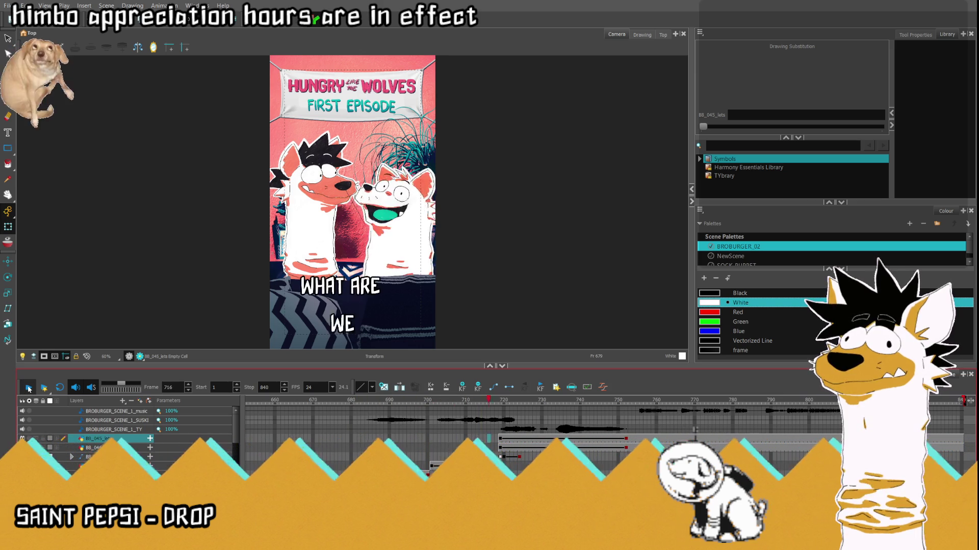
click(29, 389)
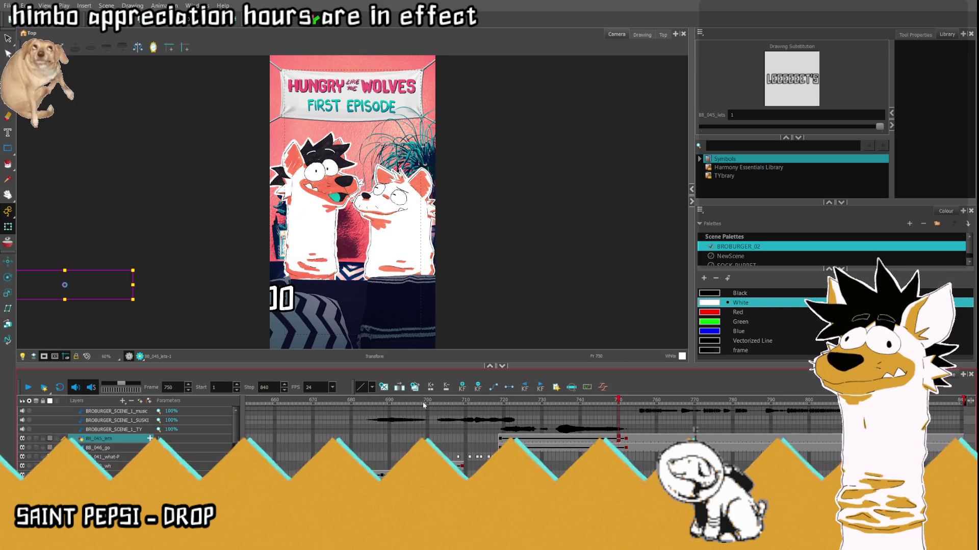
click(29, 389)
click(30, 389)
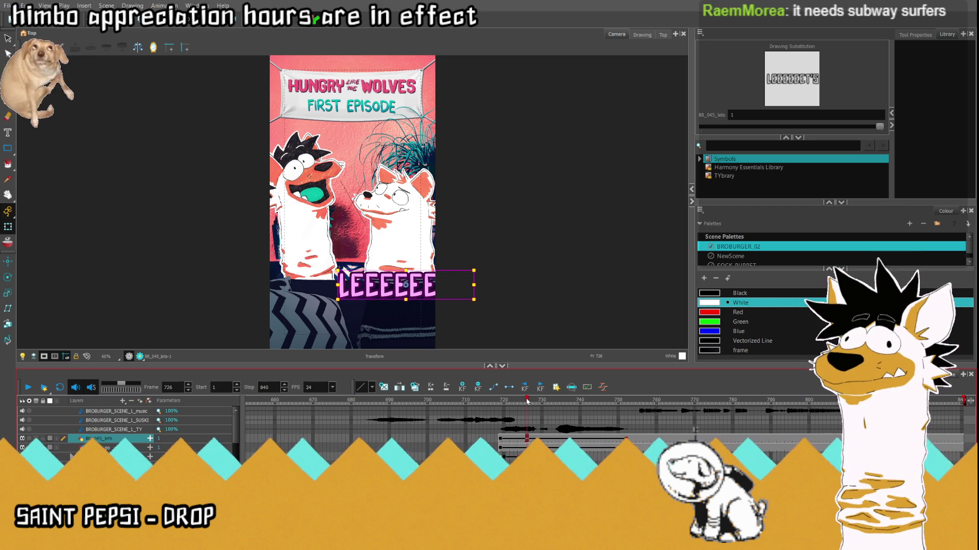
- Replay from frame 703 to the Bro Burger frame, then switch to Clip Studio Paint
drag(527, 401, 441, 404)
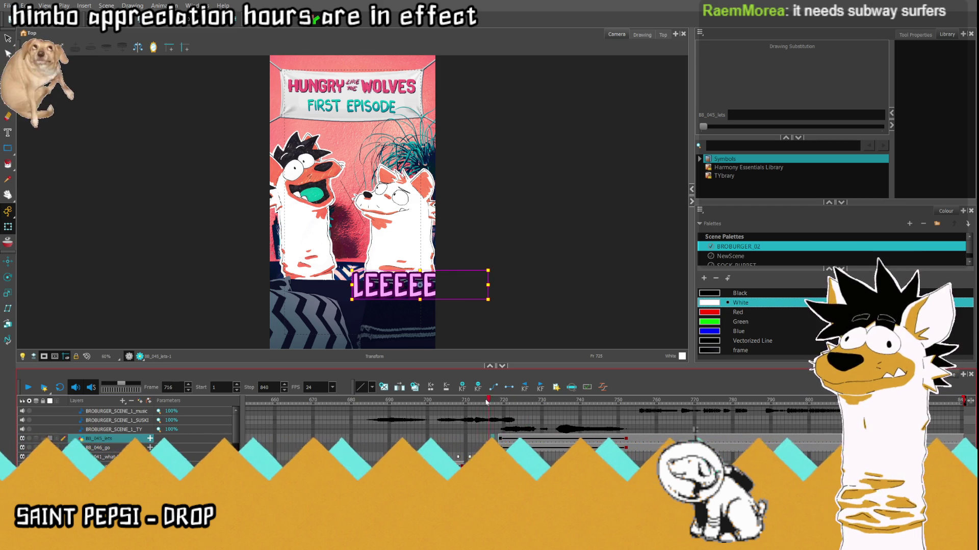
click(27, 387)
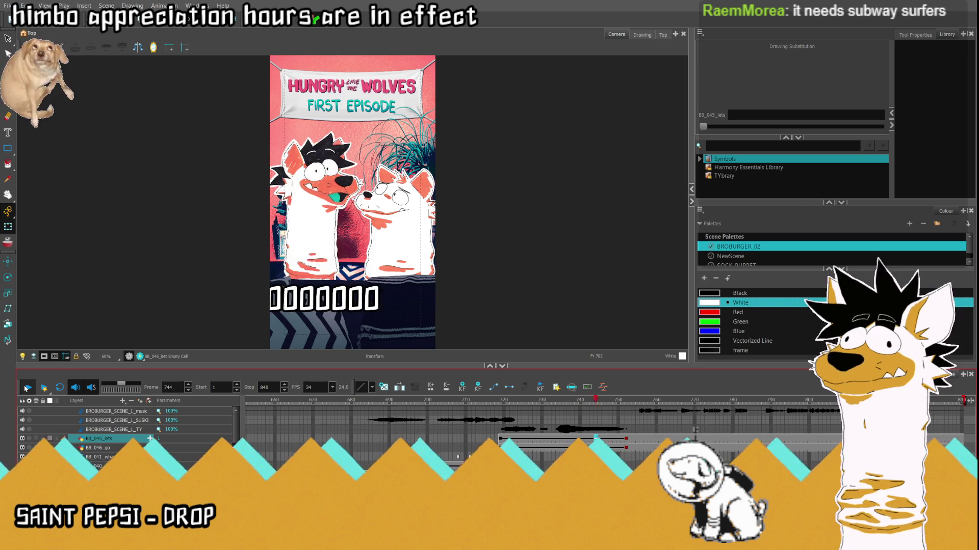
click(27, 388)
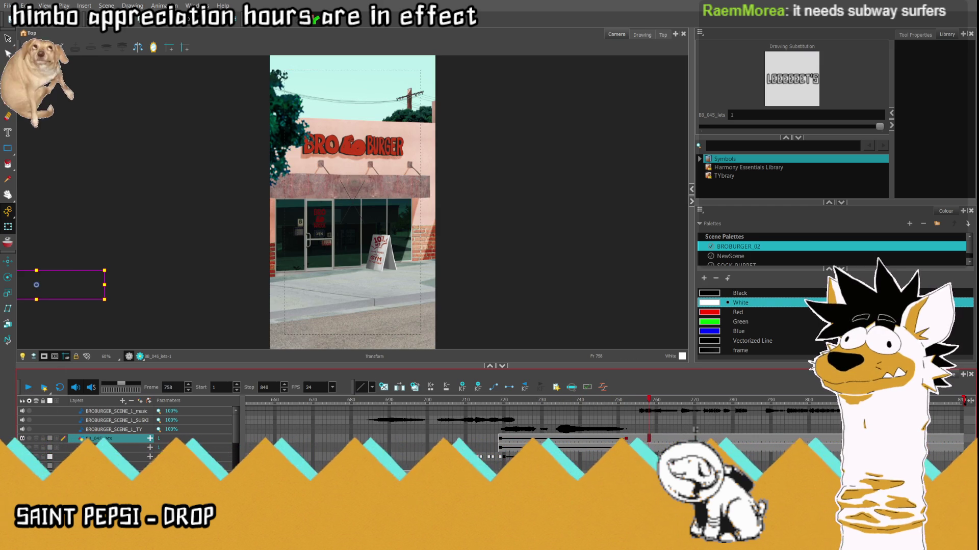
key(alt+Tab)
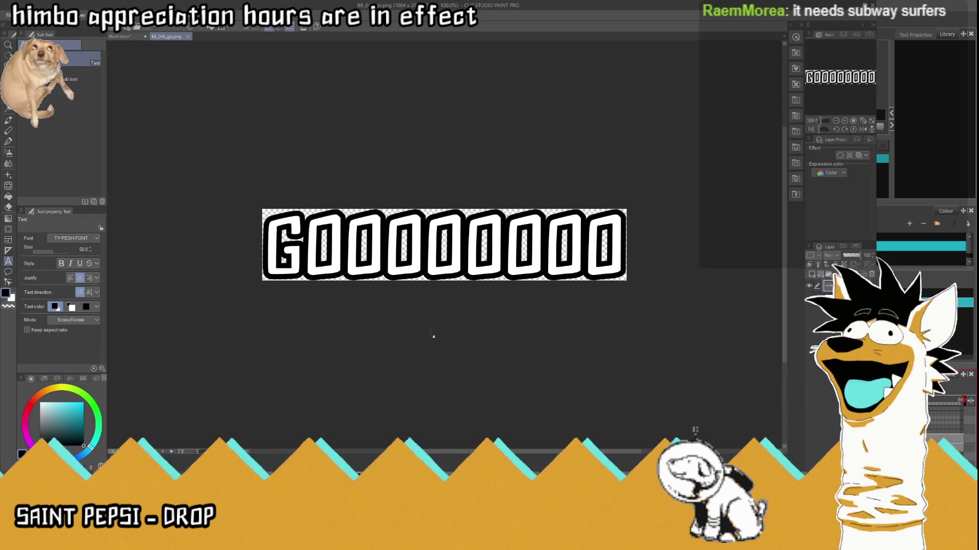
- Close the BB_046_go.png 'GOOOOOOOO' image to get back to the counter illustration
click(188, 37)
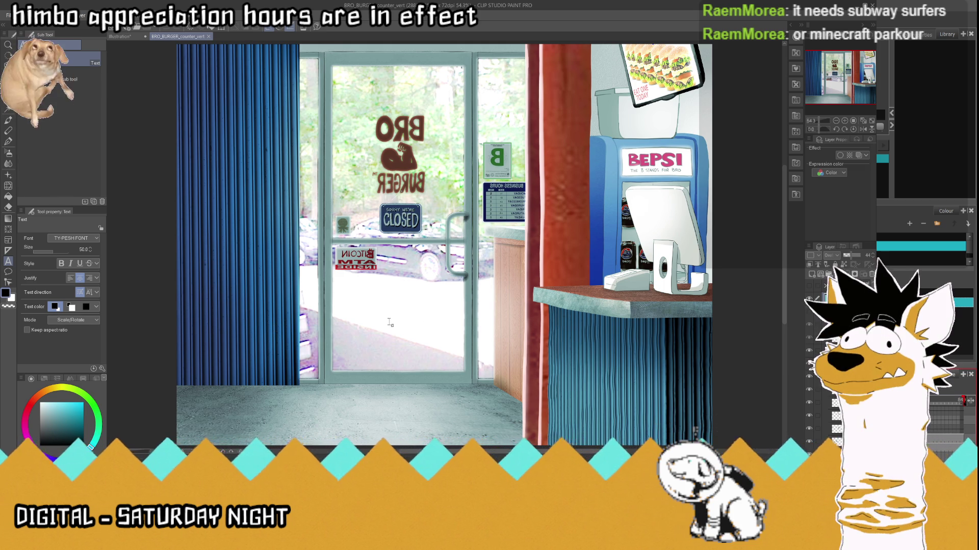
- Resize the counter canvas to a taller vertical format and fit it in the window
scroll(438, 377, down, 2)
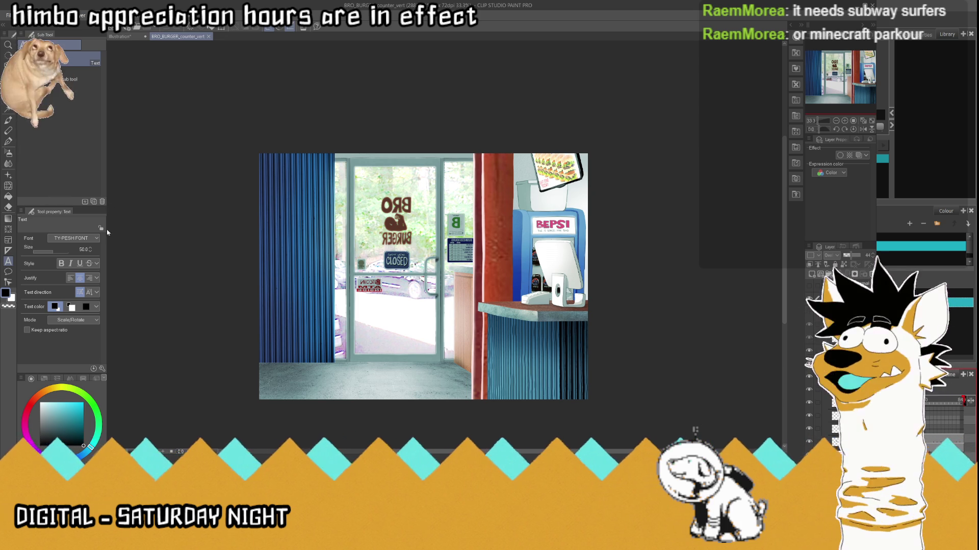
key(ctrl+alt+c)
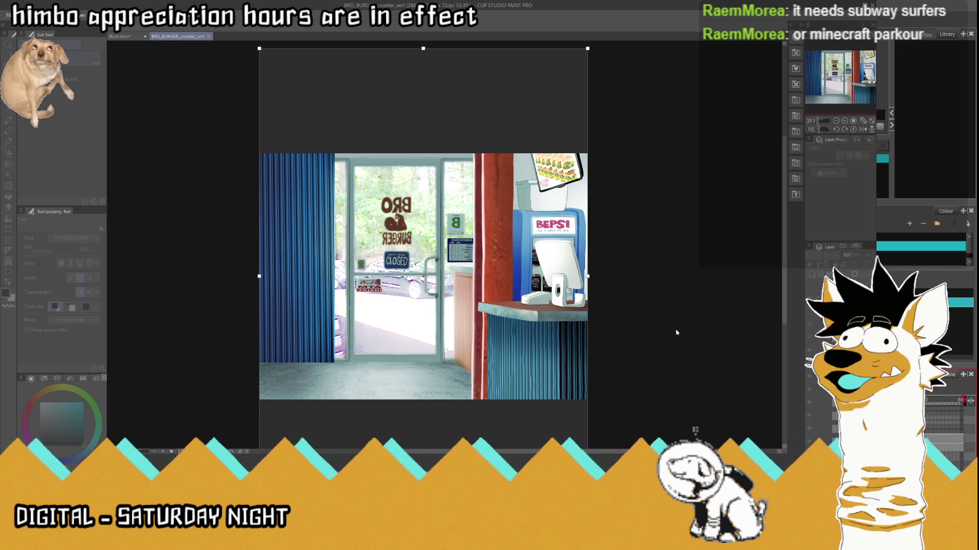
key(Escape)
click(863, 122)
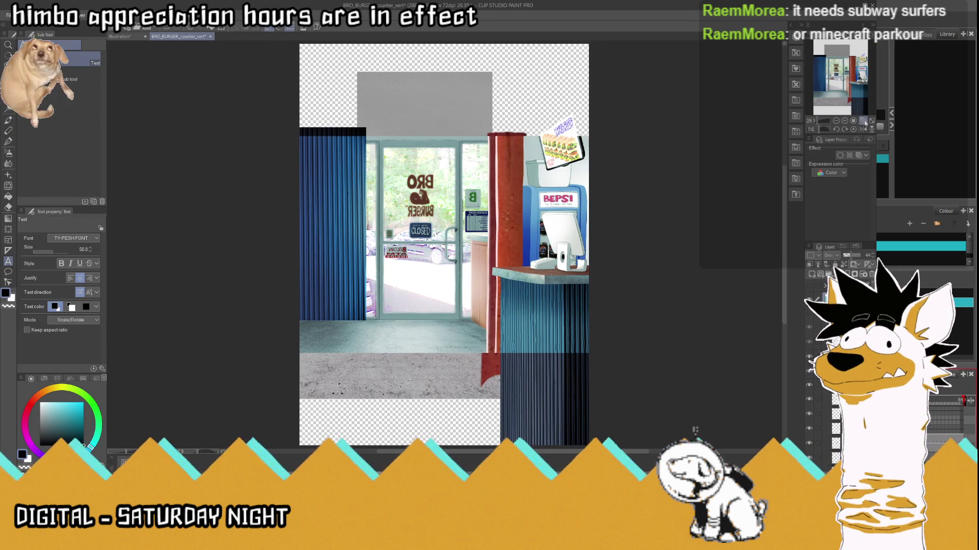
- Test full opacity and Normal blending on the teal layer, then restore its Overlay setting
scroll(678, 219, down, 1)
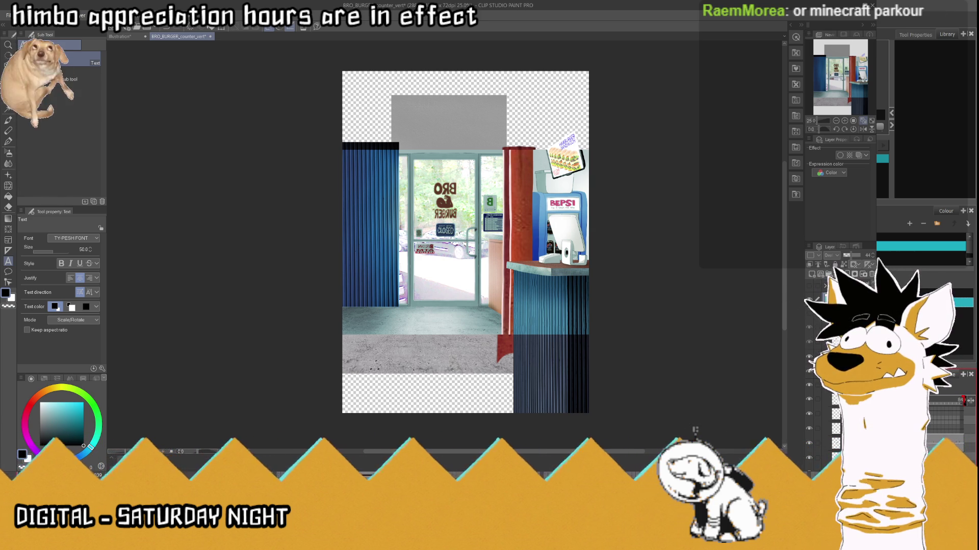
drag(853, 261, 862, 255)
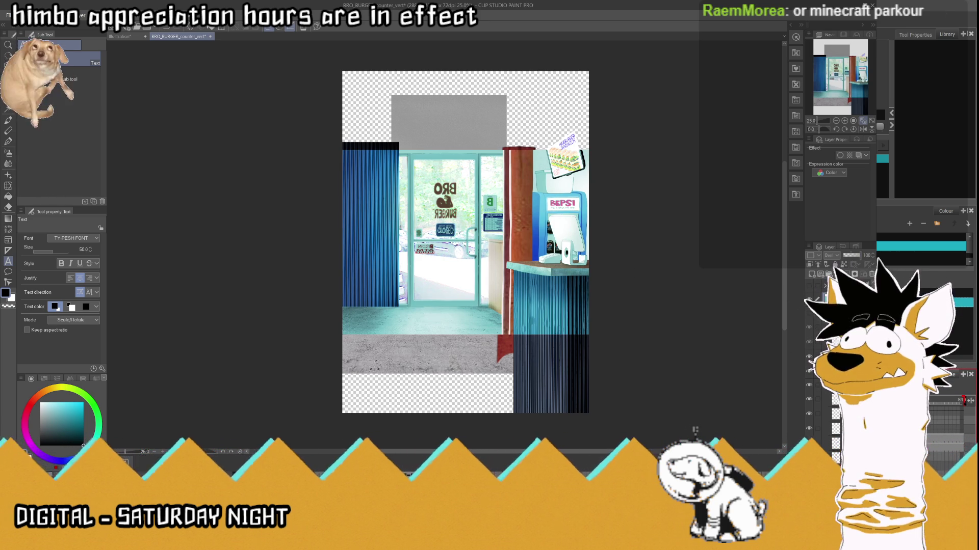
key(ctrl+z)
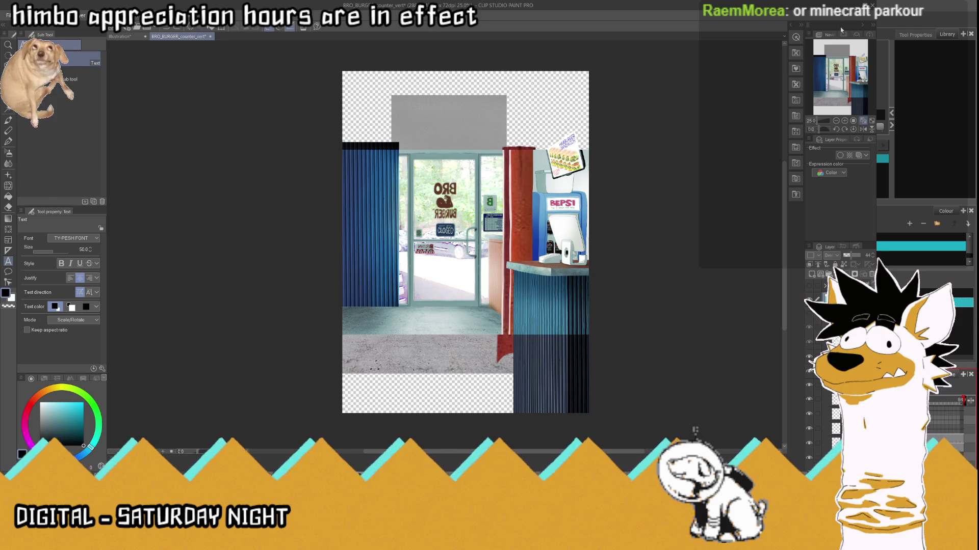
key(ctrl+z)
drag(847, 256, 863, 255)
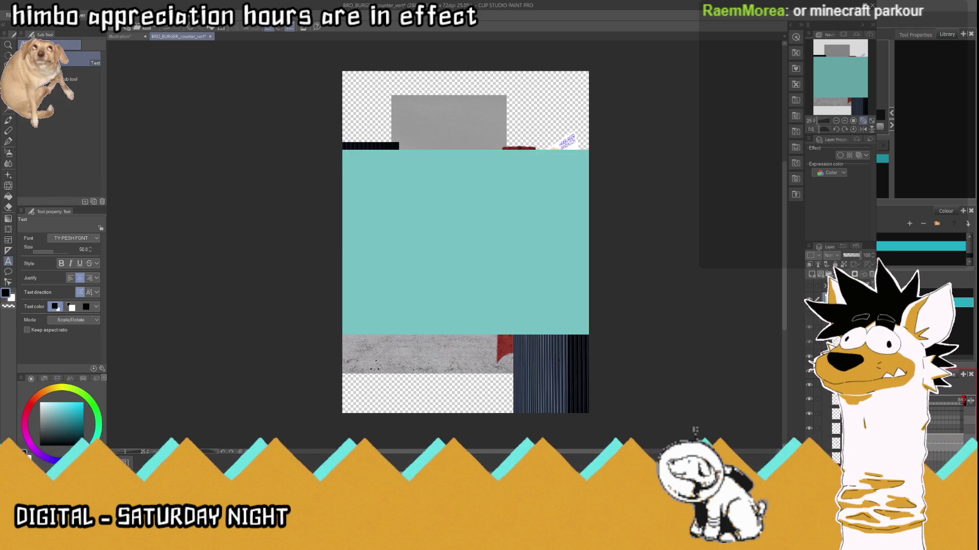
key(ctrl+z)
key(ctrl+z)
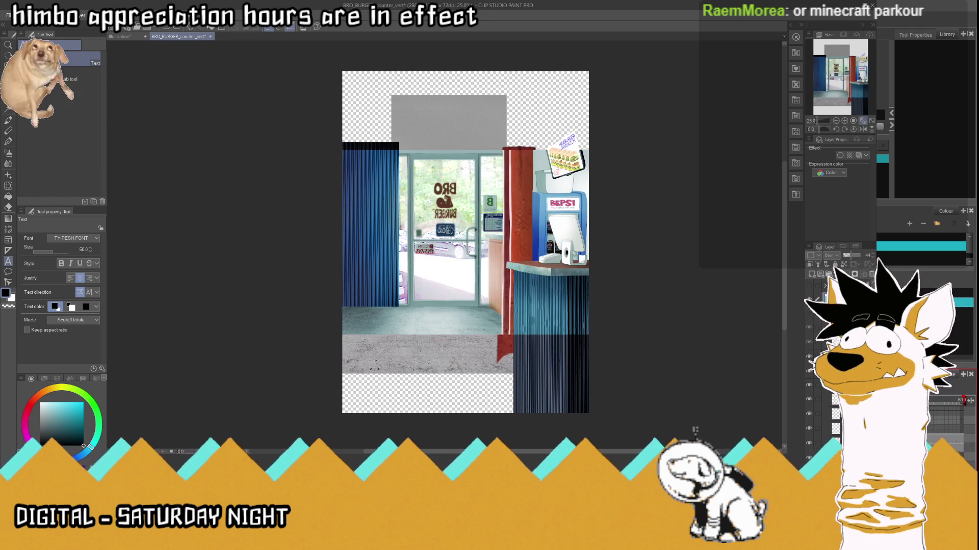
- Stretch the teal layer past the canvas top and bottom, then enlarge the canvas slightly
key(ctrl+t)
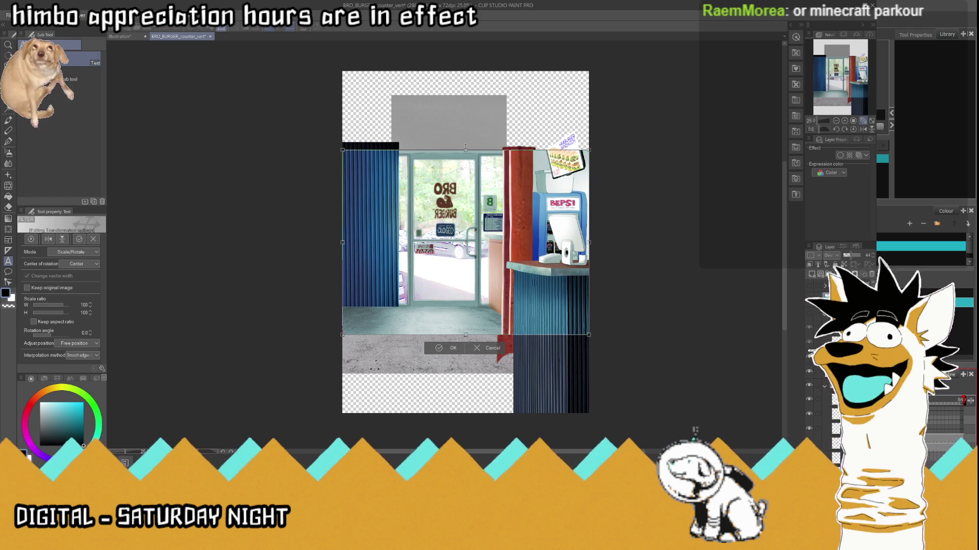
drag(465, 148, 465, 15)
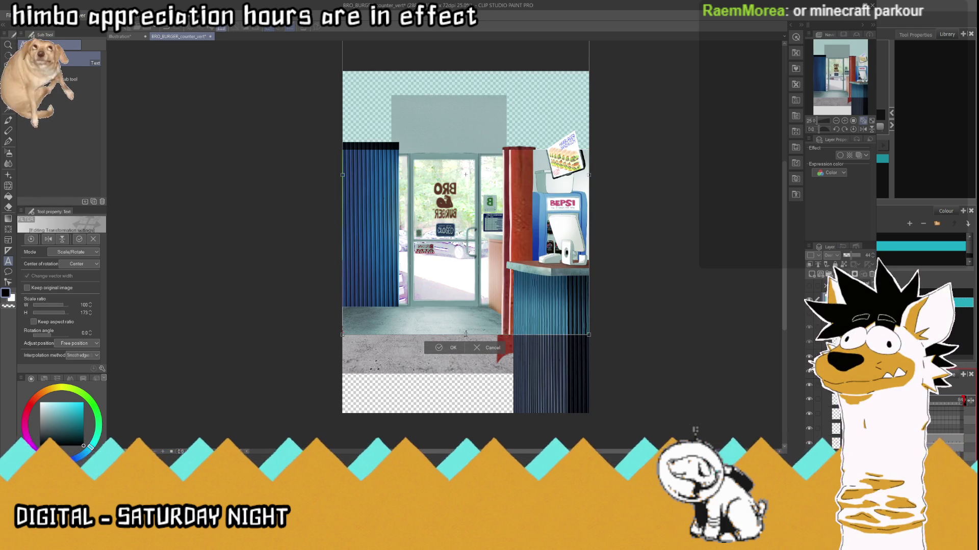
drag(465, 334, 465, 481)
click(441, 445)
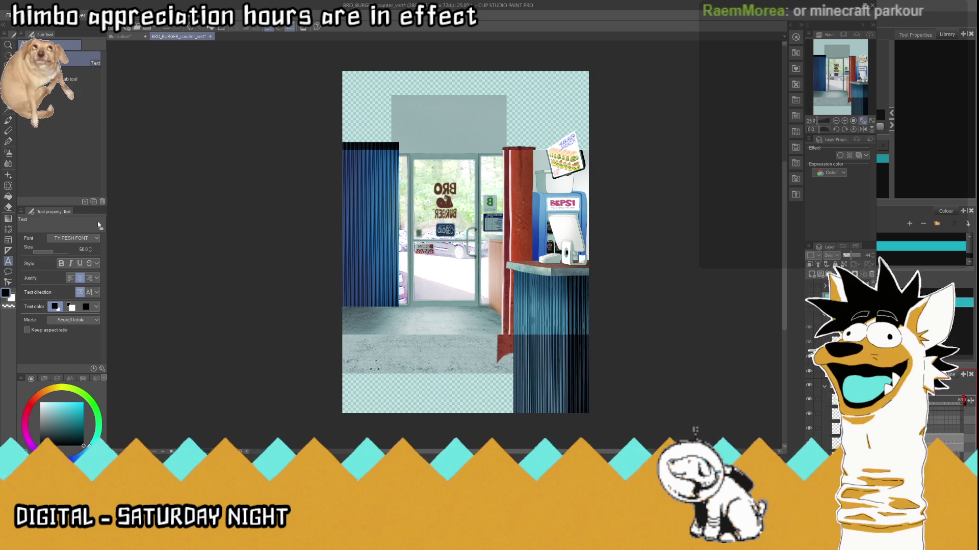
key(ctrl+alt+c)
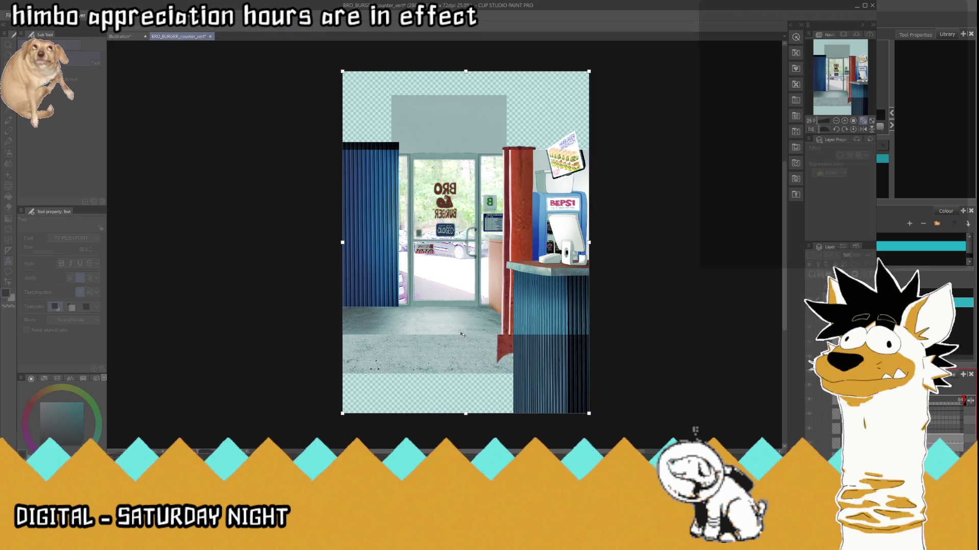
key(Return)
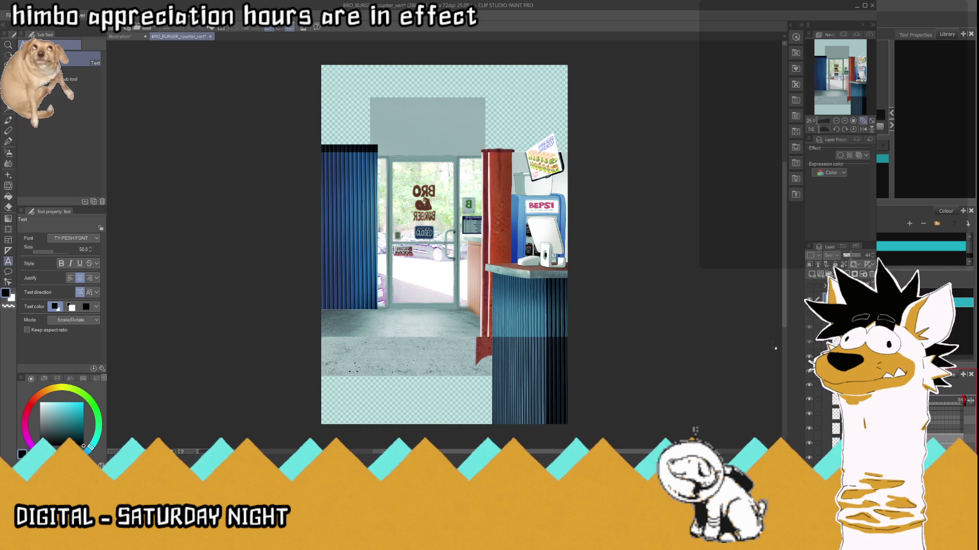
- Check the layers above the floor by toggling their visibility off and on
click(811, 364)
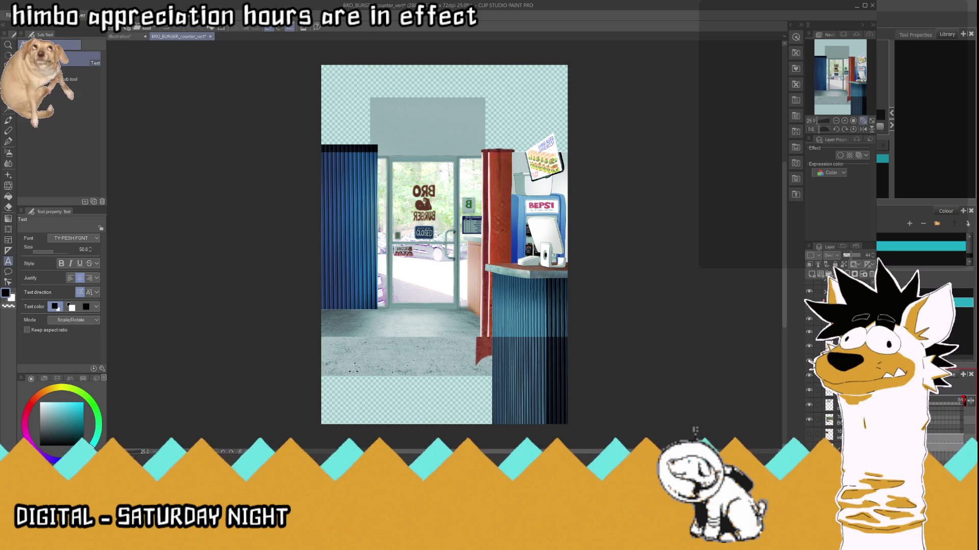
click(809, 378)
click(810, 378)
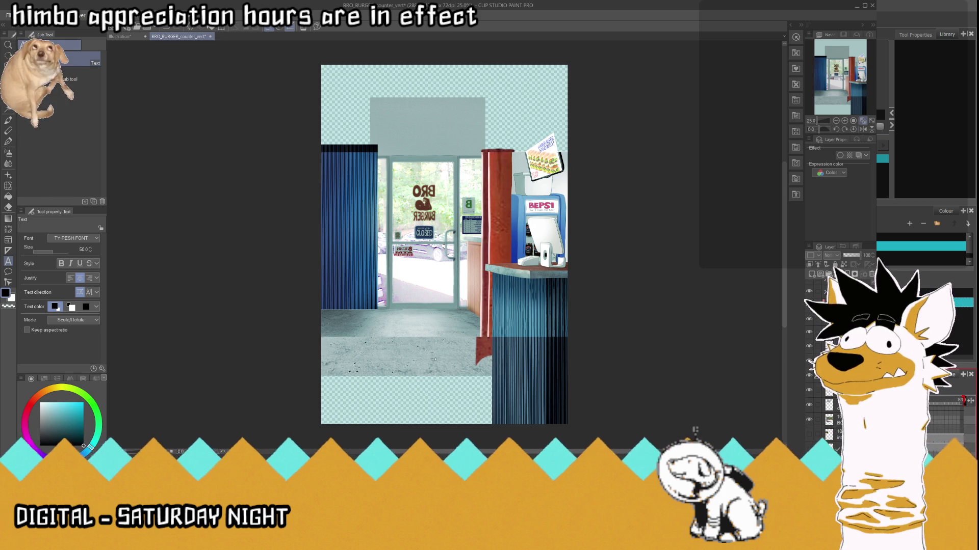
scroll(429, 357, up, 1)
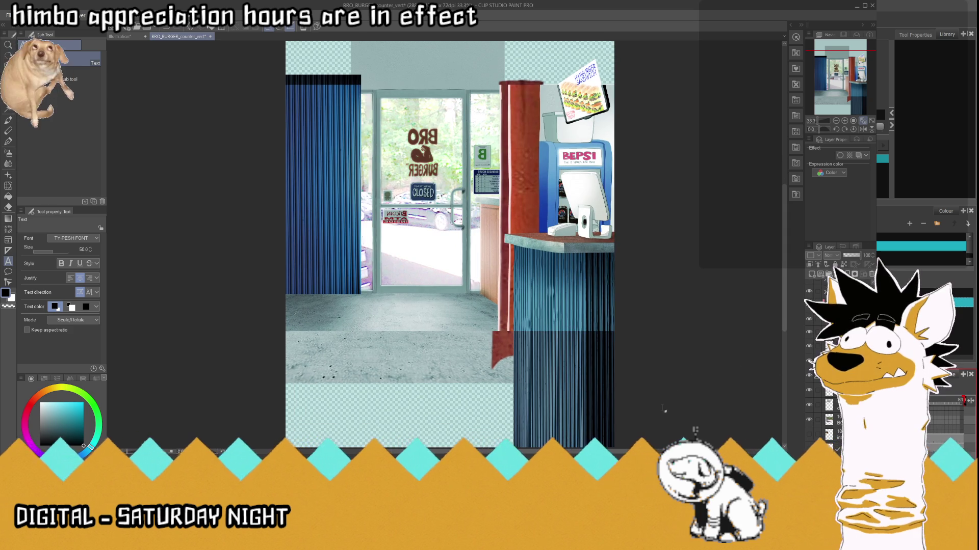
scroll(560, 362, down, 2)
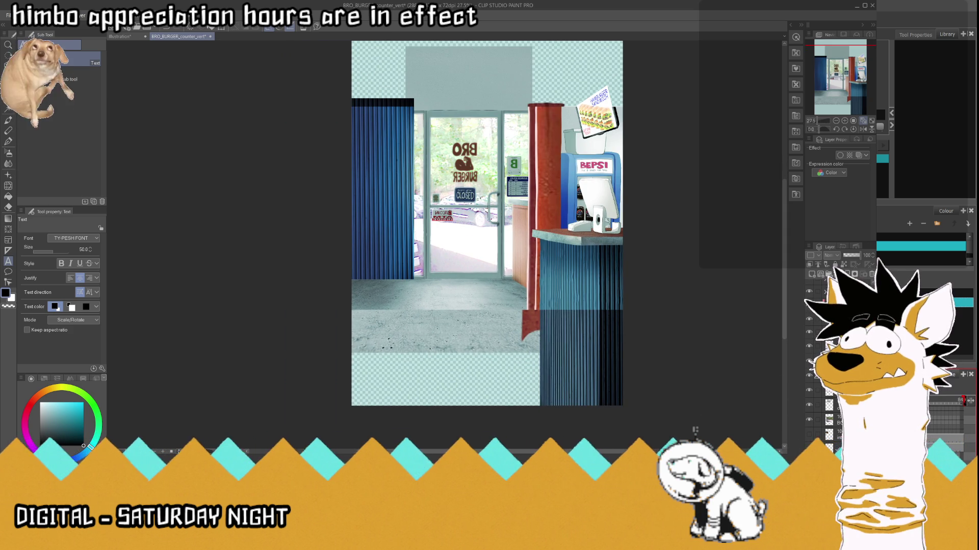
- Transform the floor layer down toward the canvas bottom, redoing the first attempt
key(ctrl+t)
mouse_move(432, 357)
mouse_down()
mouse_move(443, 417)
mouse_move(443, 407)
mouse_up()
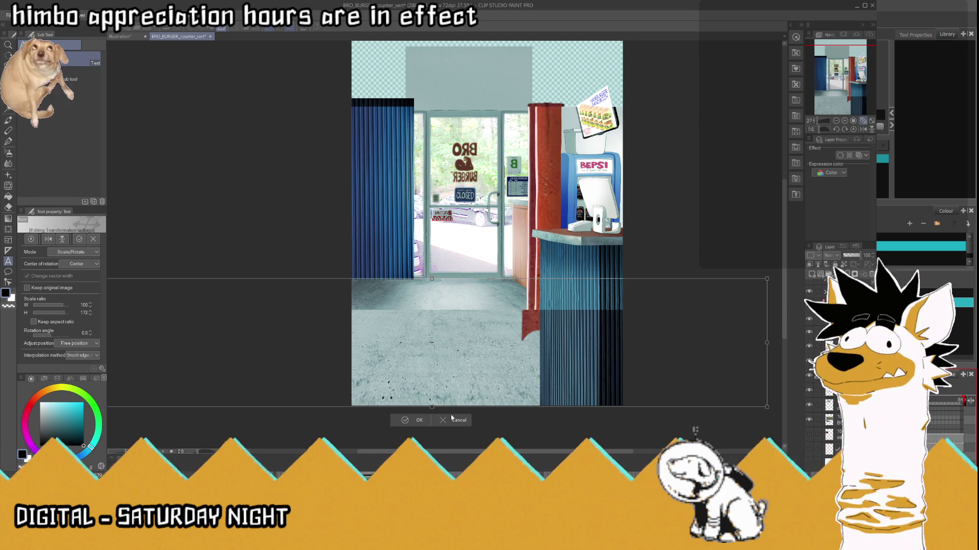
click(454, 420)
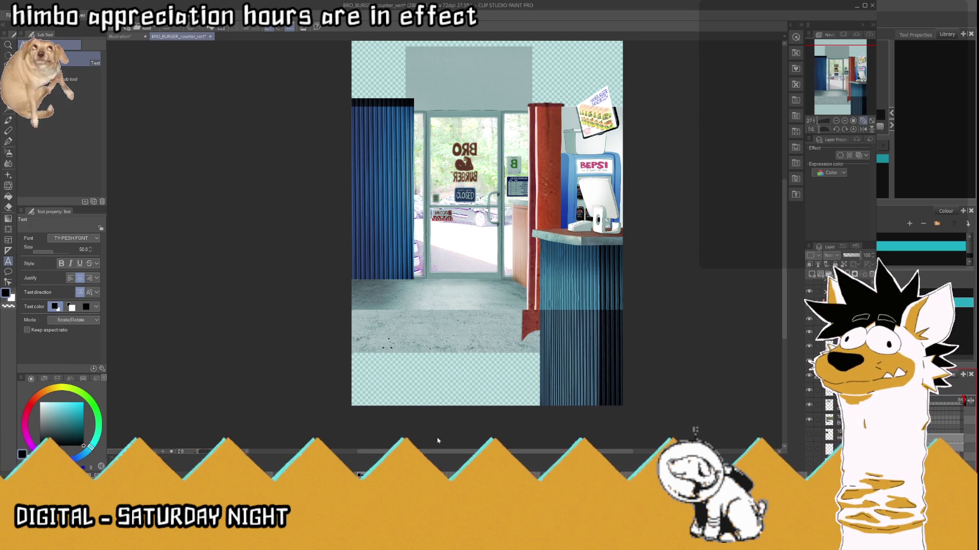
key(ctrl+t)
drag(432, 353, 431, 407)
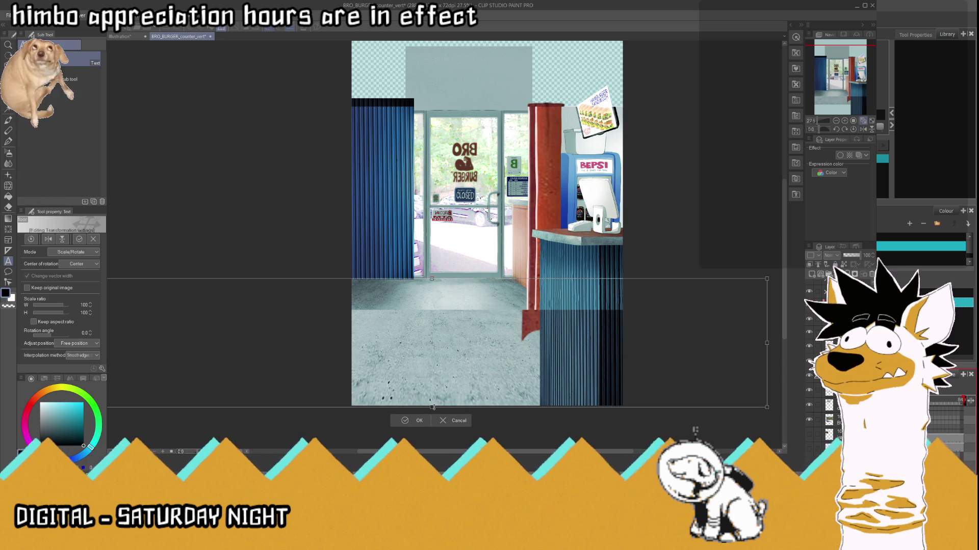
click(410, 425)
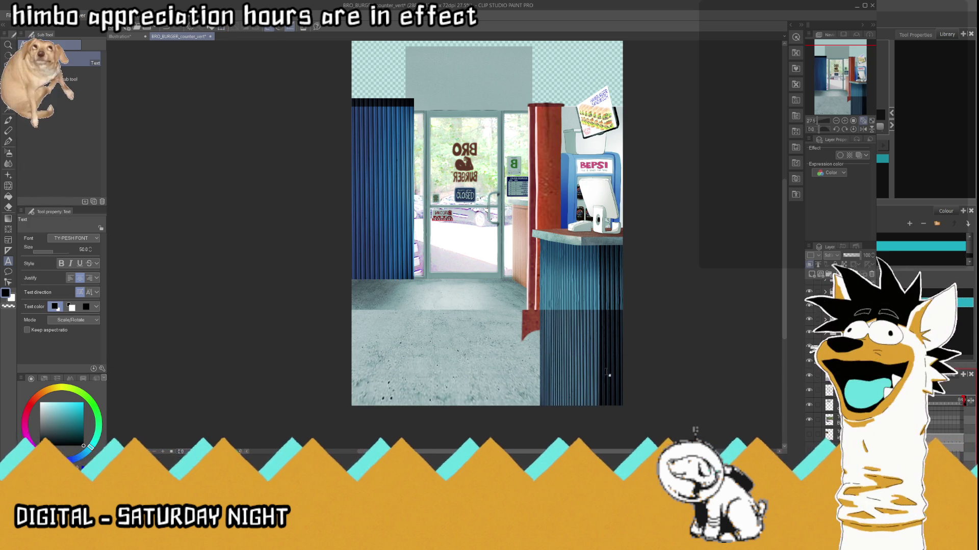
- Stretch the floor further toward the canvas bottom and check the floor-area layer
key(ctrl+t)
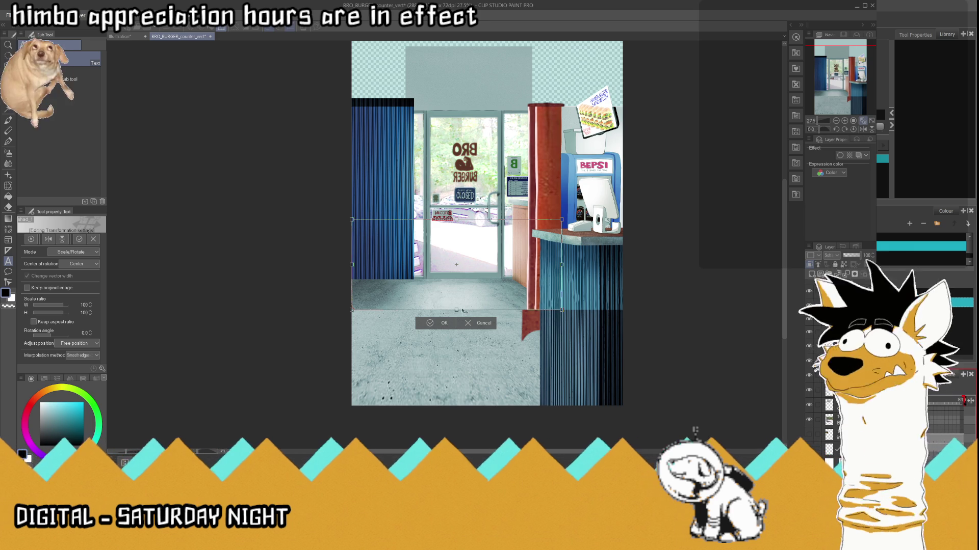
drag(456, 310, 463, 402)
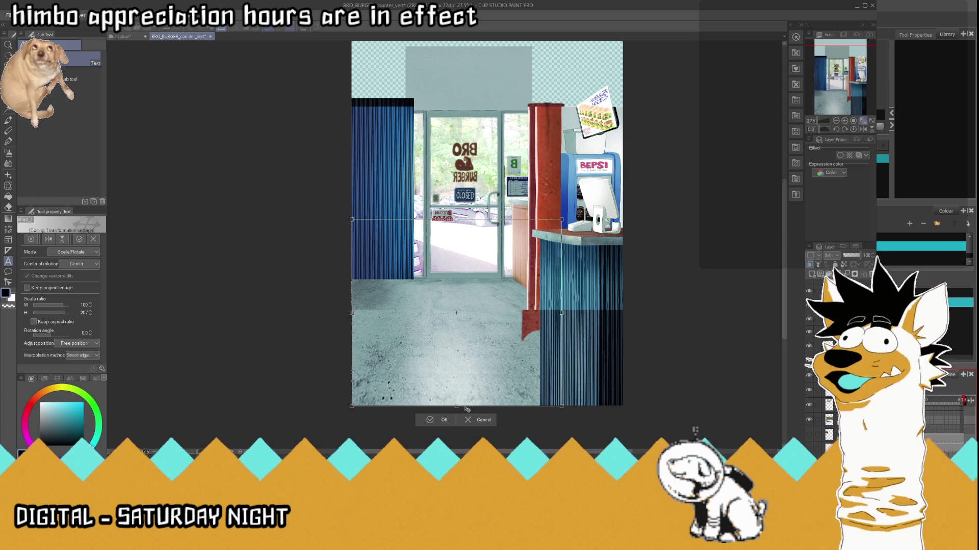
click(445, 420)
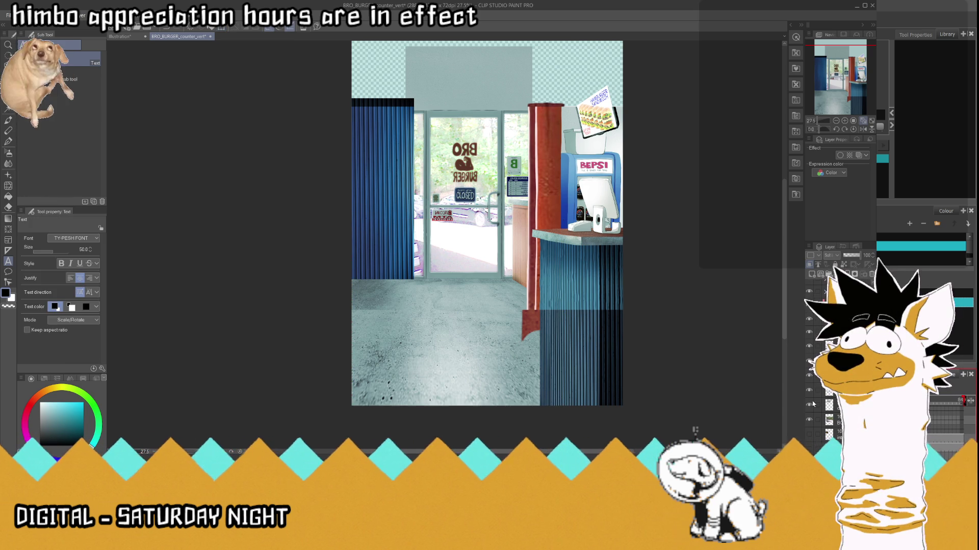
click(810, 347)
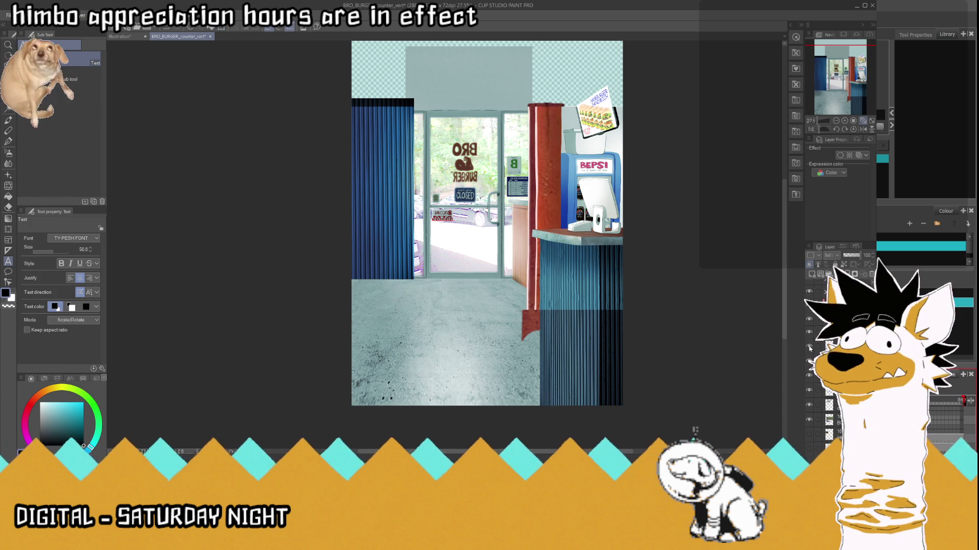
click(809, 347)
- Extend the floor fully to the canvas bottom, then rectangle-select the floor area below the door
key(ctrl+t)
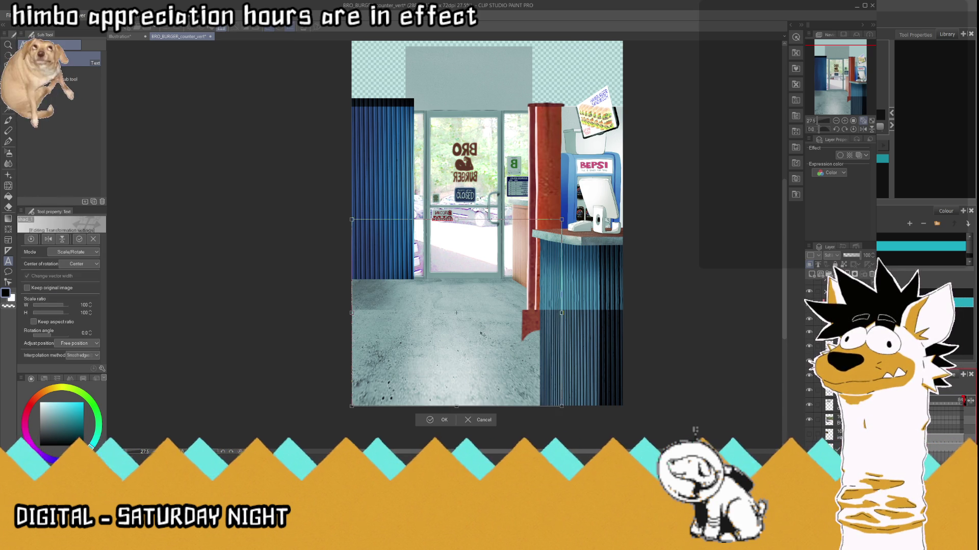
drag(456, 411, 457, 428)
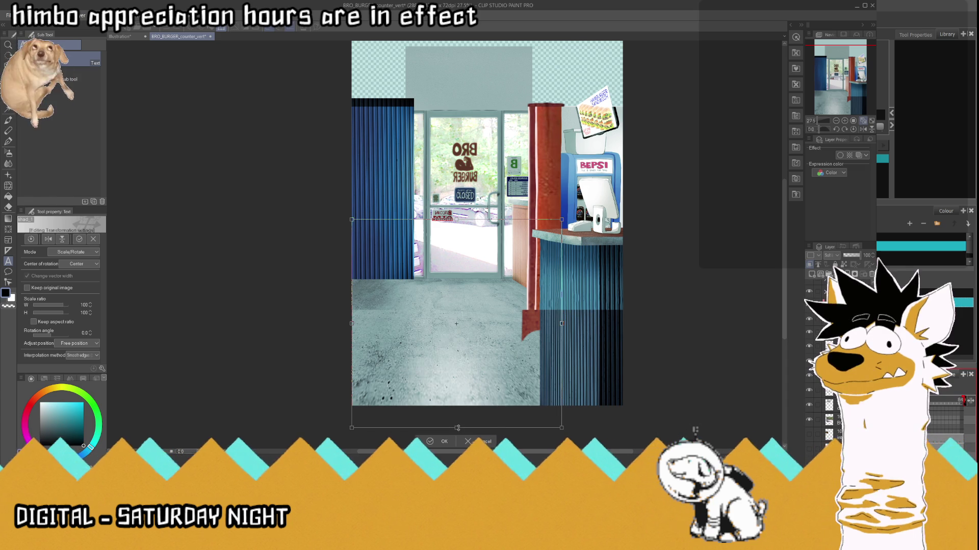
click(487, 444)
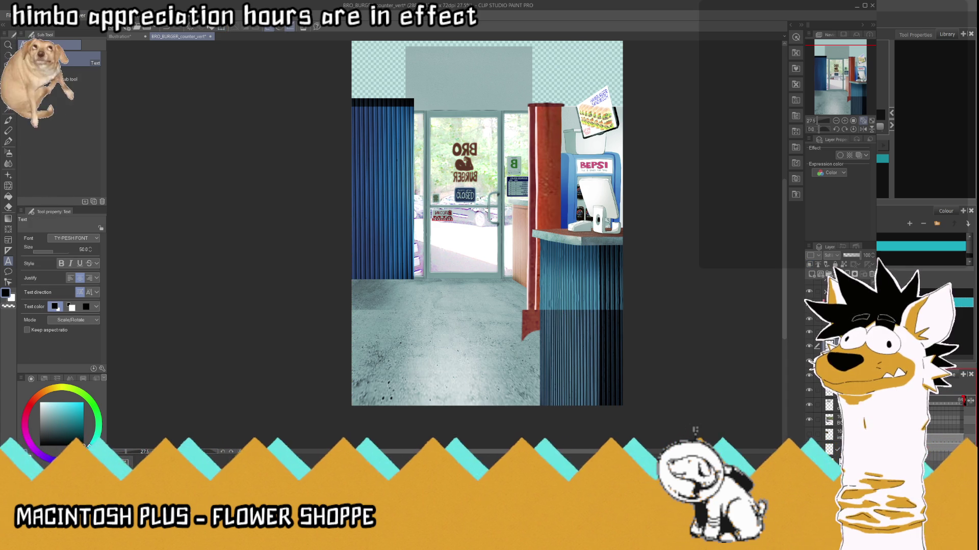
key(ctrl+t)
drag(457, 311, 457, 405)
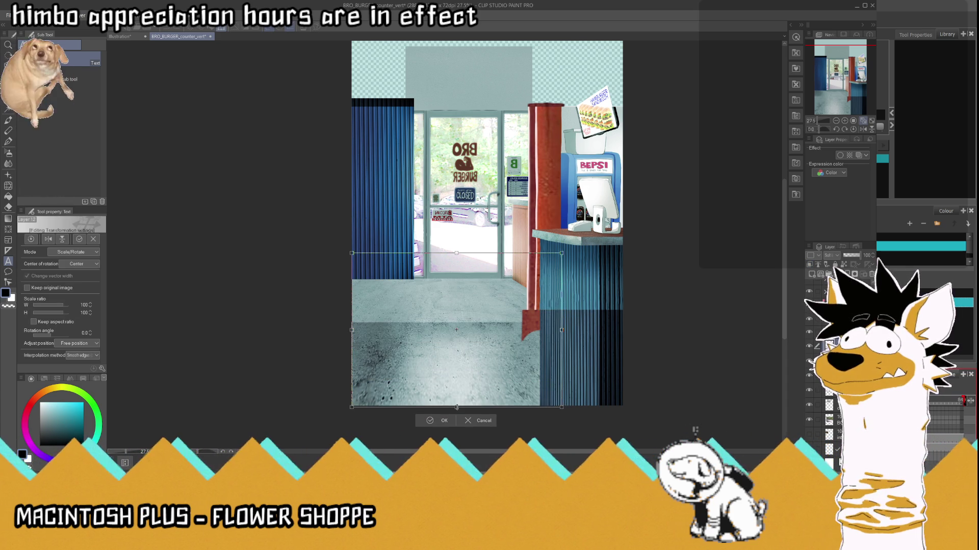
key(Return)
scroll(372, 225, down, 3)
key(m)
drag(318, 97, 619, 261)
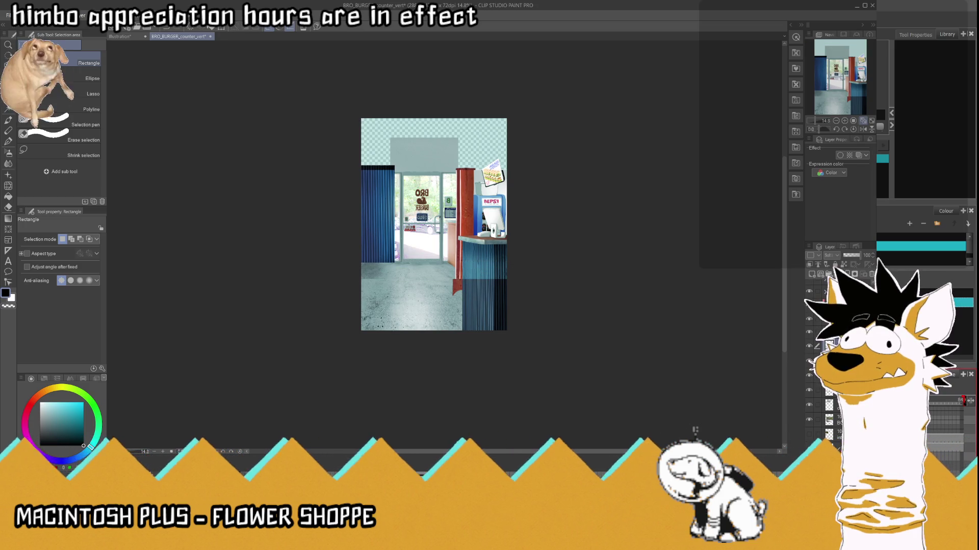
- Stretch the selected floor downward and align its top edge with the door base
key(ctrl+t)
scroll(404, 208, up, 3)
drag(440, 263, 435, 372)
drag(428, 231, 430, 224)
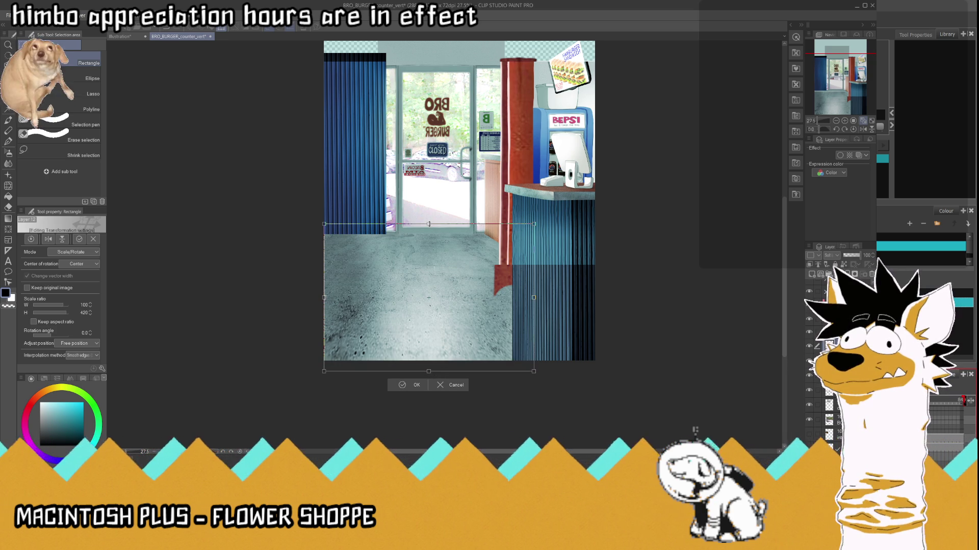
scroll(428, 223, up, 2)
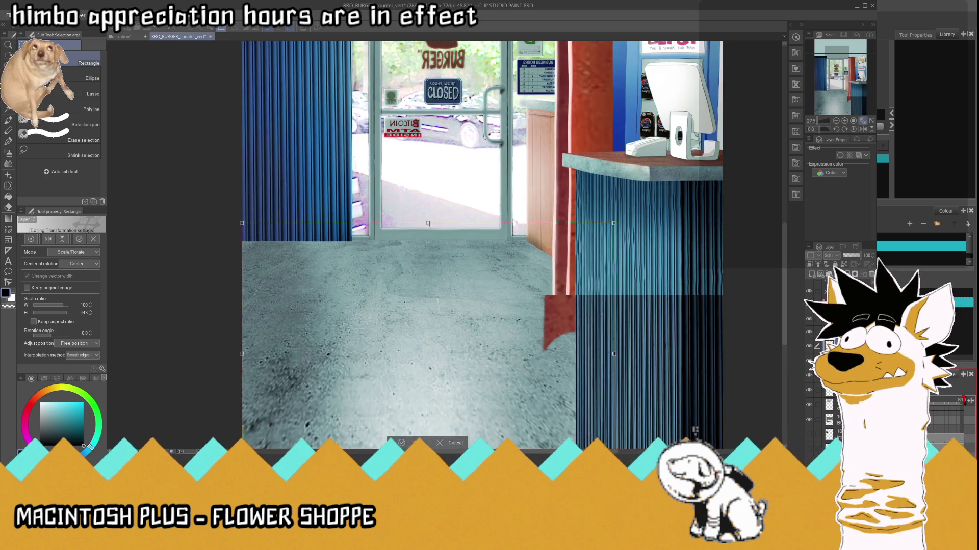
scroll(428, 222, up, 2)
scroll(427, 222, up, 3)
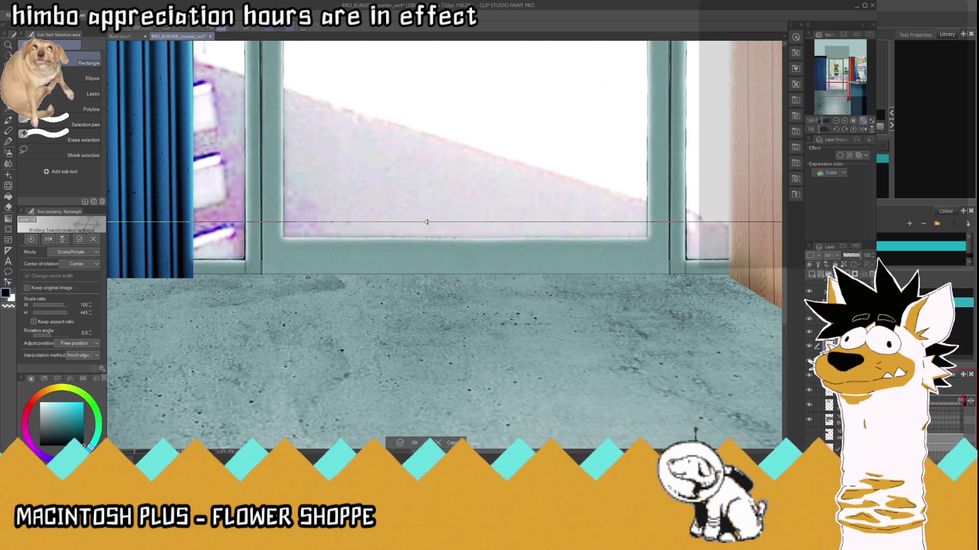
drag(427, 222, 427, 223)
- Pull the floor's bottom edge up slightly and apply the transformation
scroll(427, 223, down, 3)
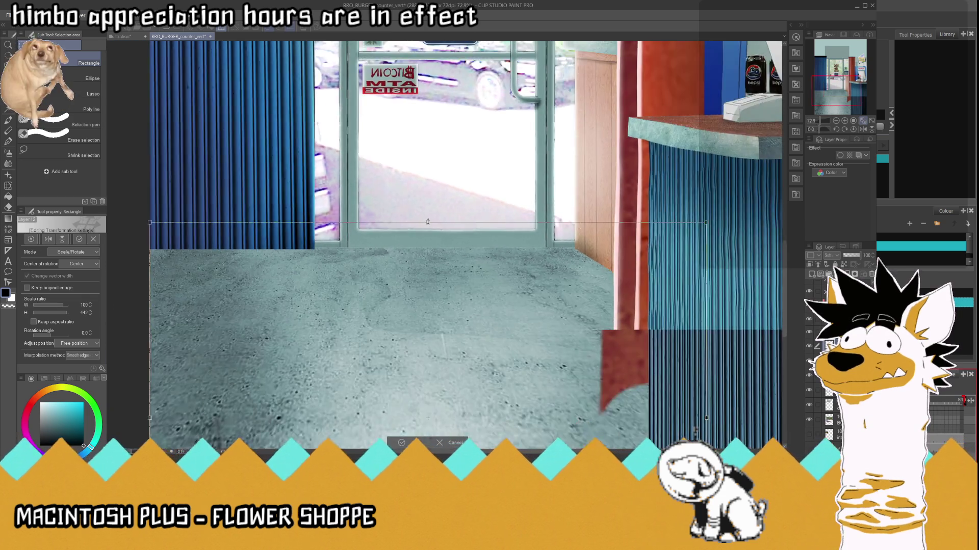
scroll(428, 223, down, 2)
drag(429, 399, 429, 388)
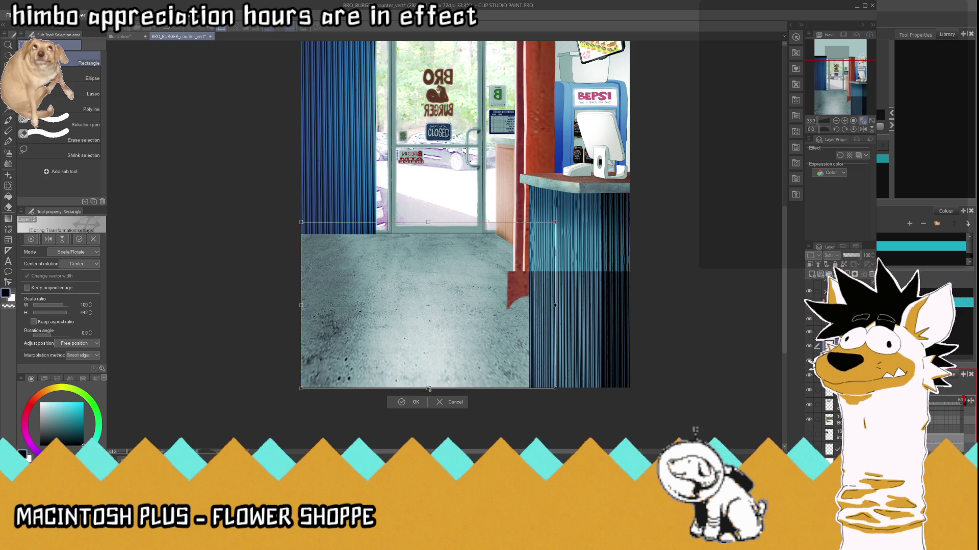
scroll(430, 242, up, 5)
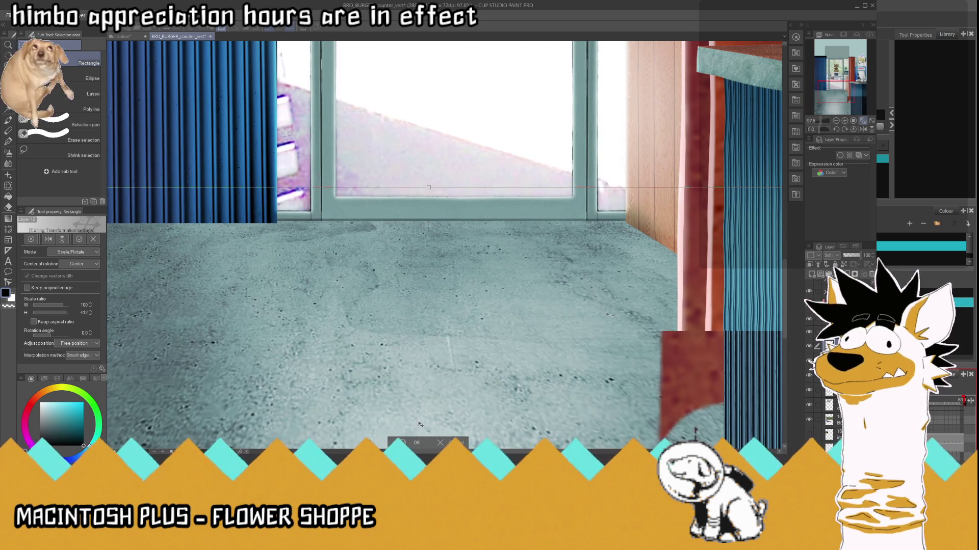
key(Return)
- Fit the illustration in view, save the counter scene, and show the character drawings layer
click(2, 68)
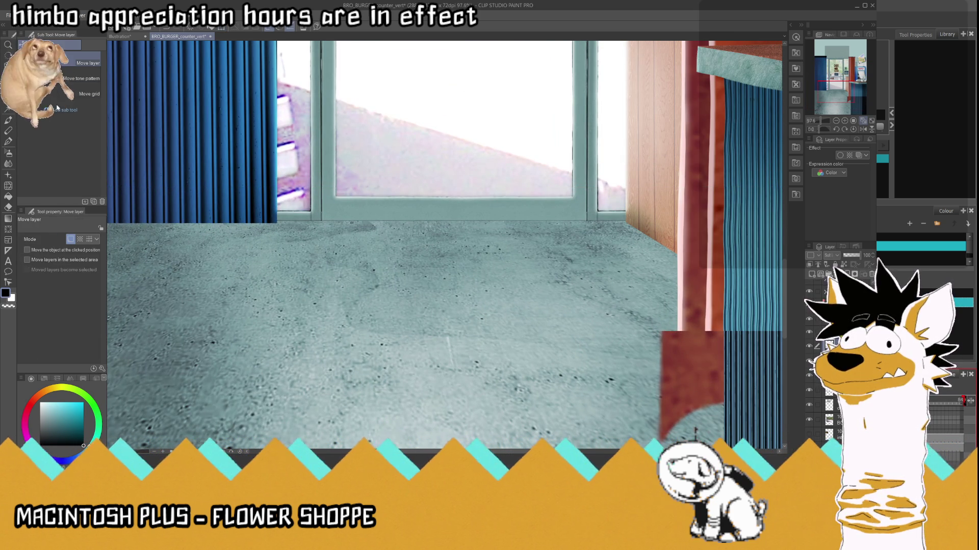
click(853, 121)
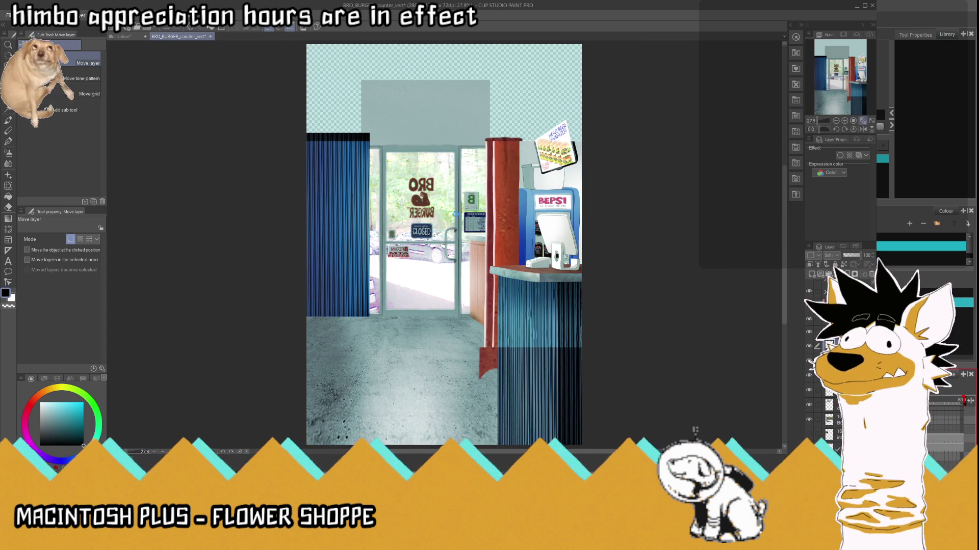
key(ctrl+s)
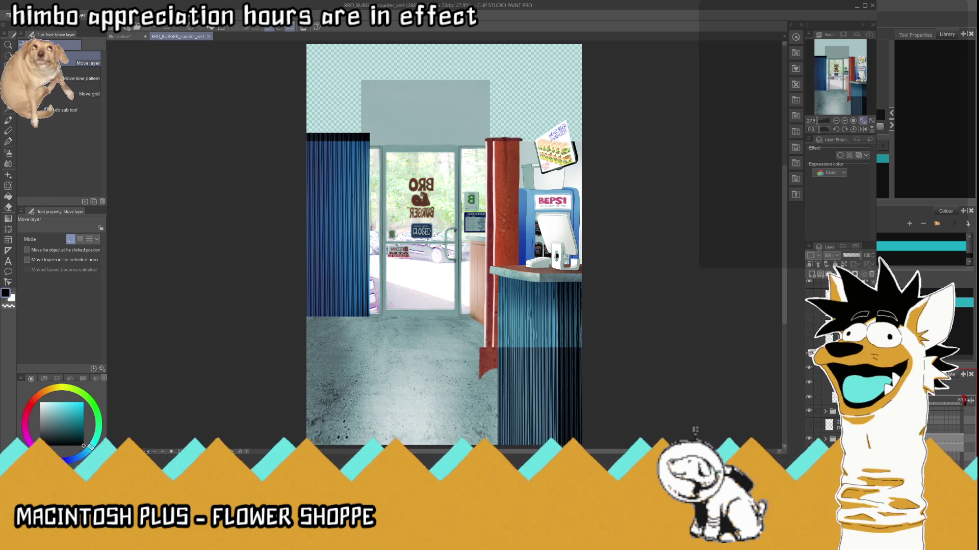
click(809, 286)
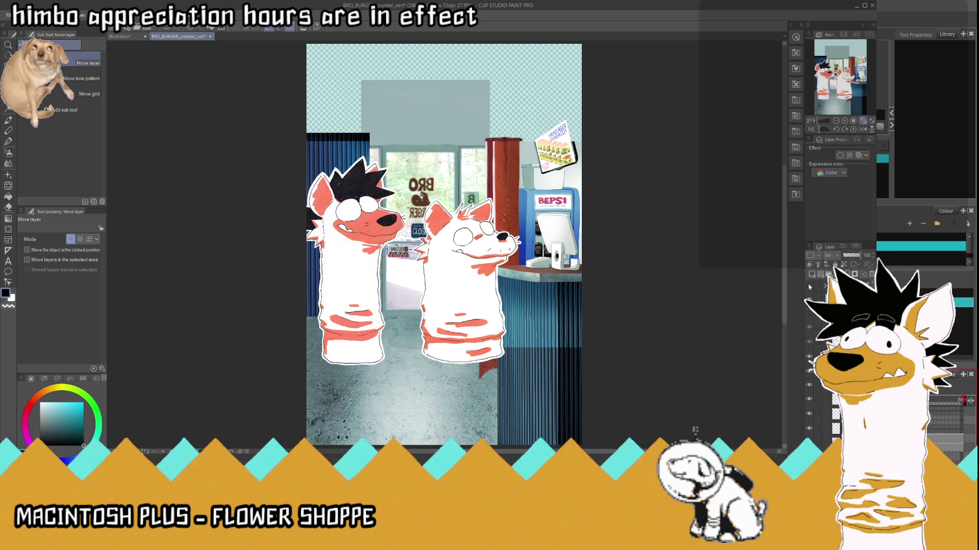
- Toggle the character drawings layer off and back on, leaving both characters visible
click(809, 286)
click(809, 286)
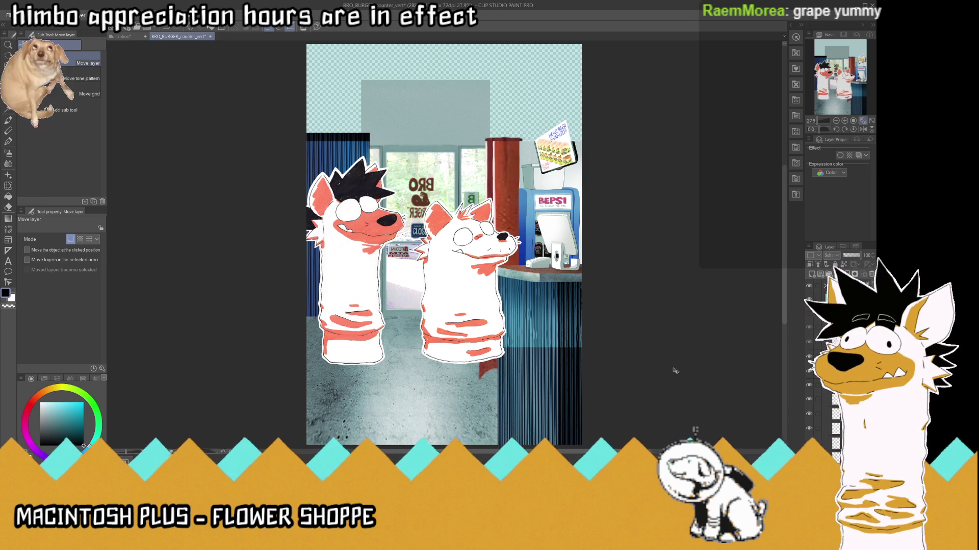
scroll(478, 253, down, 2)
scroll(477, 214, up, 3)
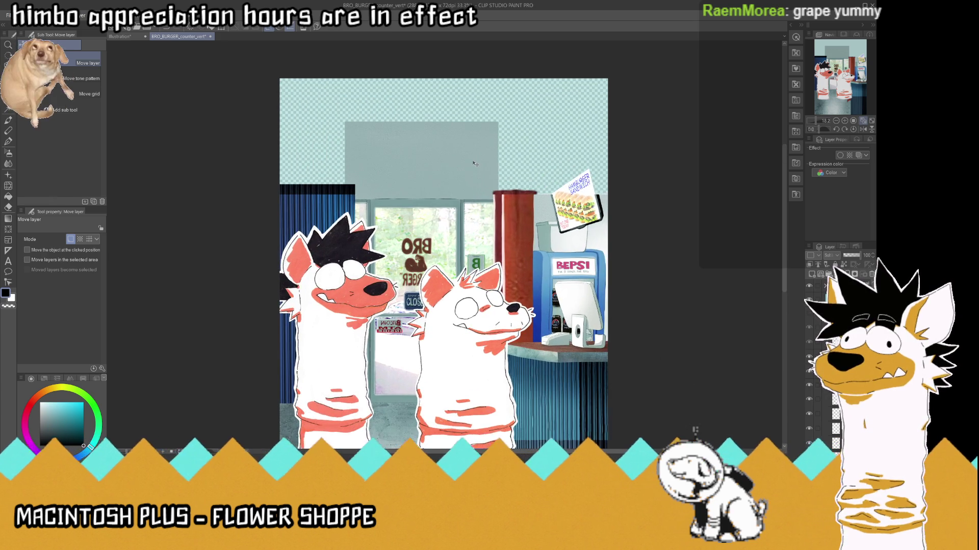
scroll(474, 163, down, 2)
scroll(474, 164, up, 1)
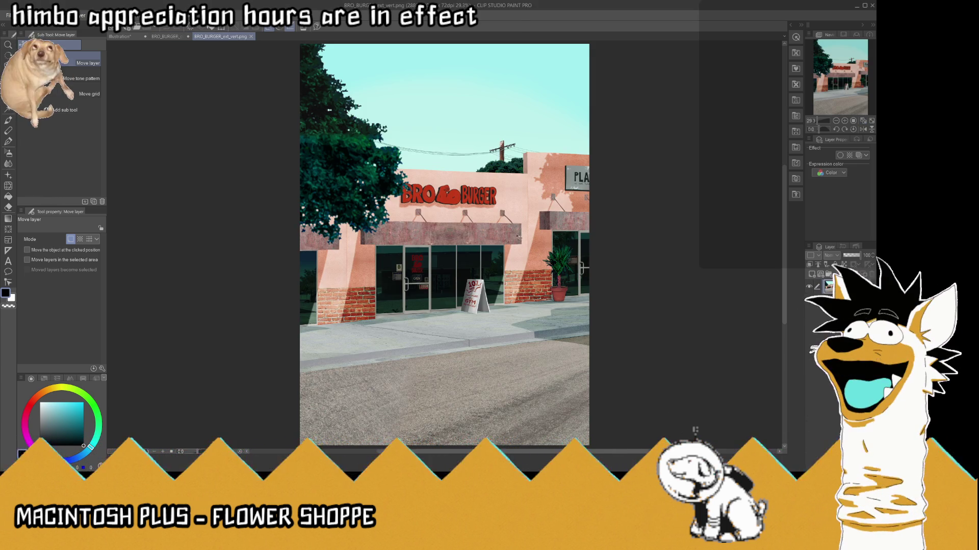
- Zoom around the storefront image, then return to the BRO_BURGER_counter_vert document
scroll(466, 217, up, 3)
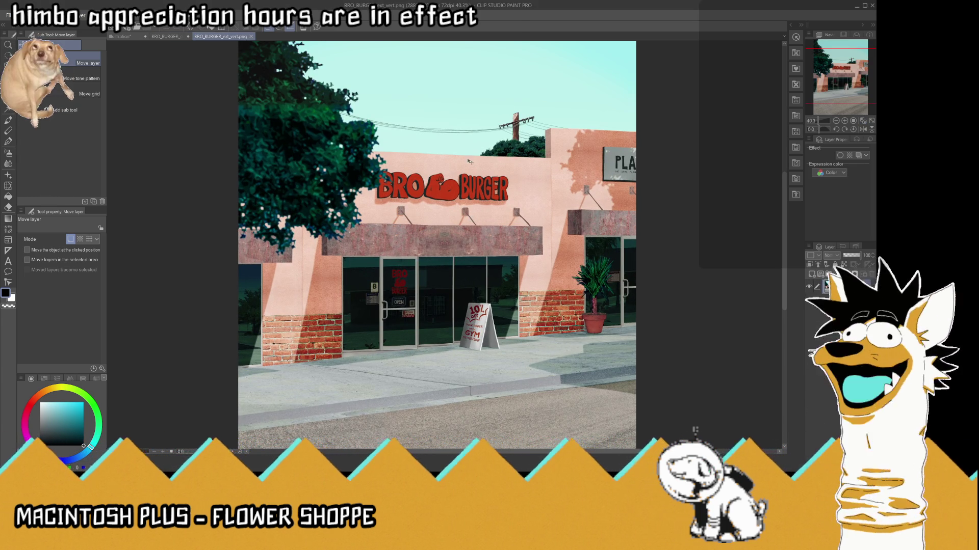
scroll(472, 197, down, 2)
scroll(472, 196, up, 2)
scroll(458, 264, up, 3)
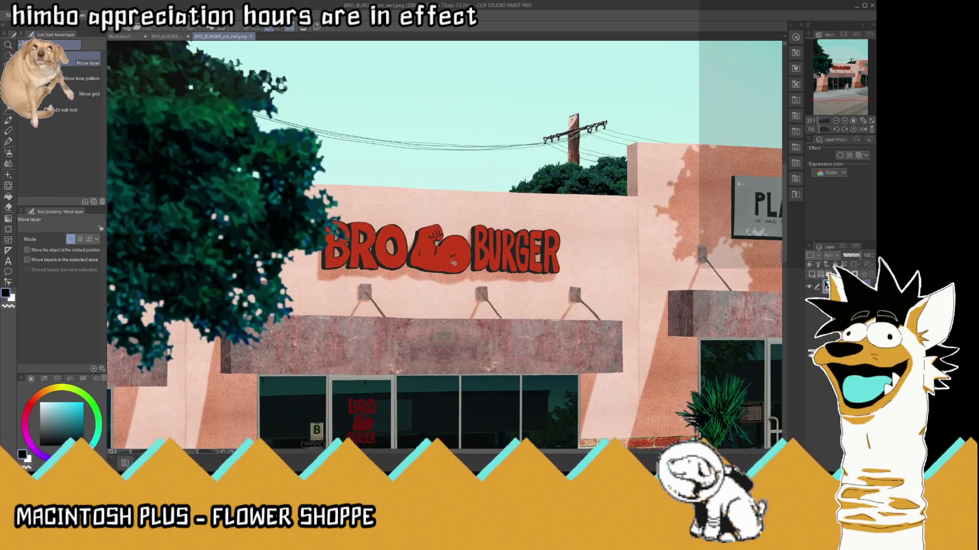
scroll(457, 264, down, 1)
scroll(461, 255, down, 1)
scroll(467, 247, down, 1)
scroll(472, 237, down, 1)
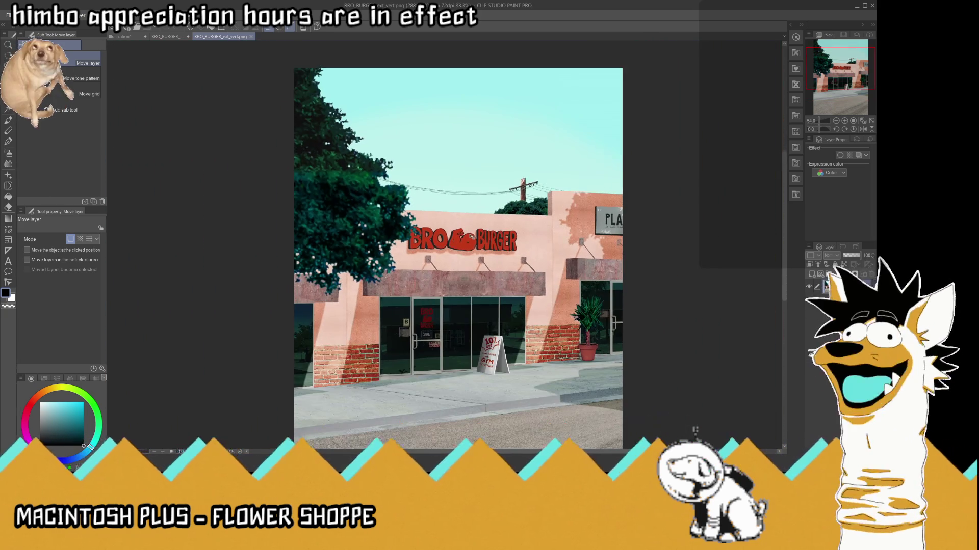
scroll(441, 333, up, 1)
scroll(440, 333, up, 1)
scroll(418, 311, up, 1)
scroll(387, 285, up, 2)
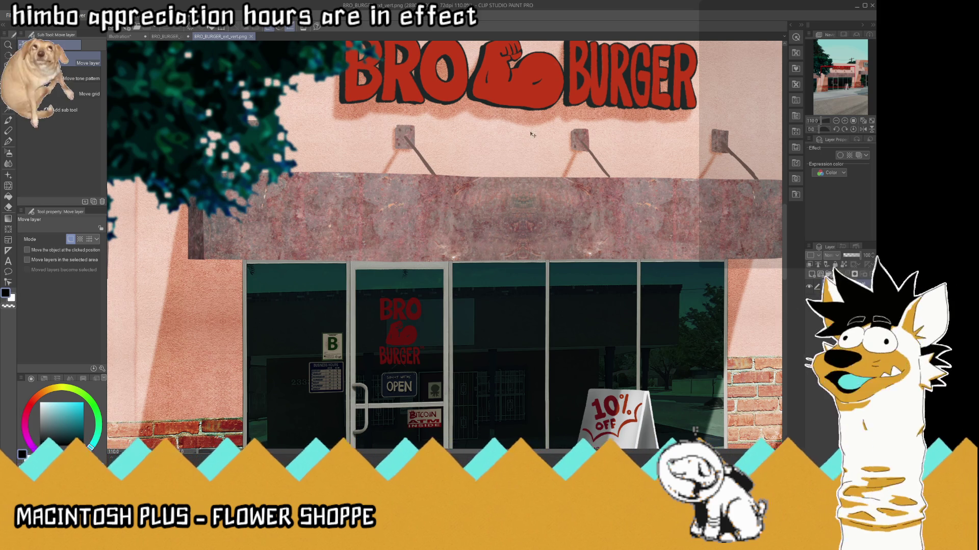
click(179, 36)
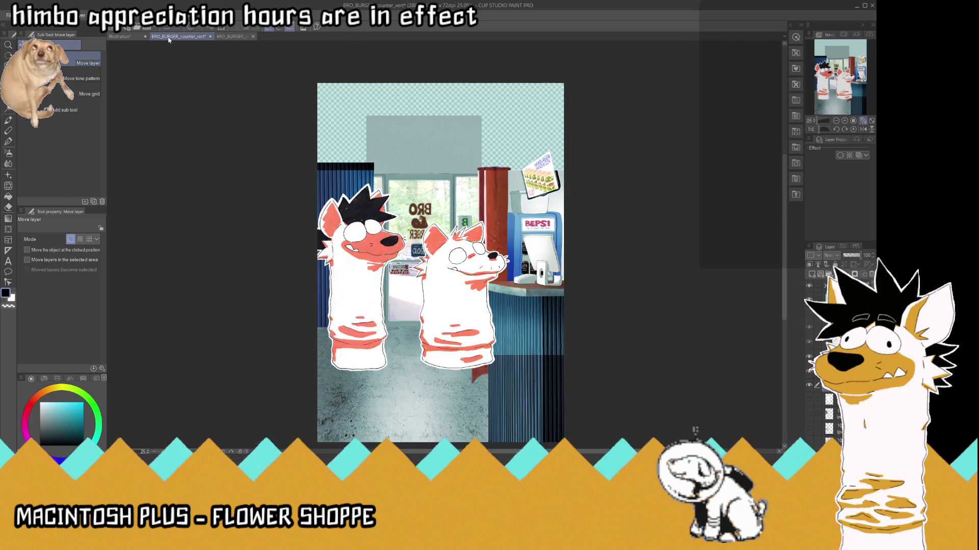
scroll(447, 126, up, 3)
scroll(446, 202, down, 2)
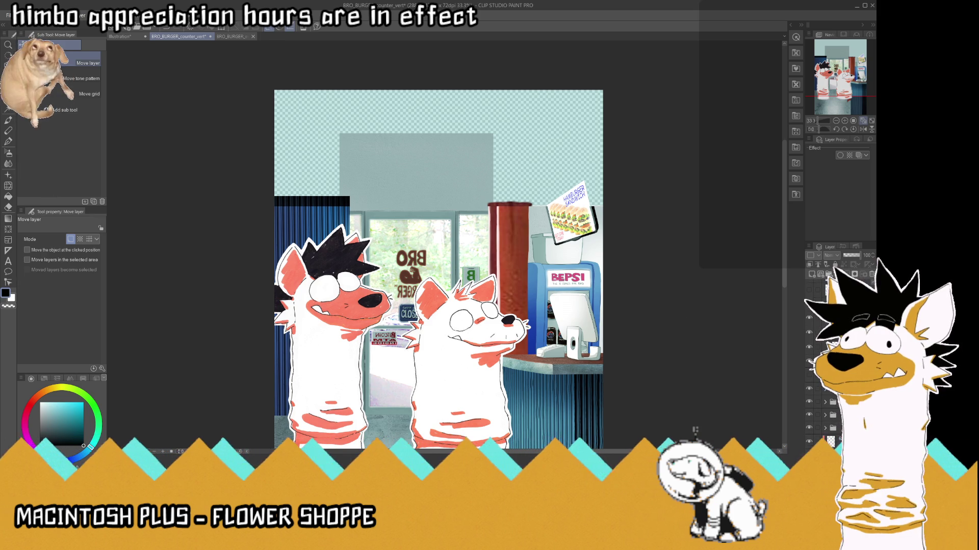
click(811, 362)
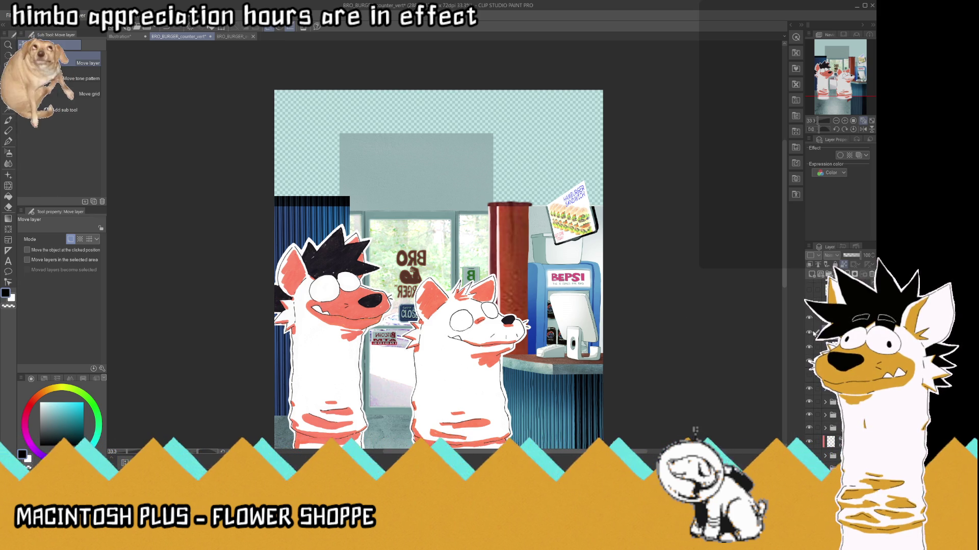
scroll(591, 224, up, 2)
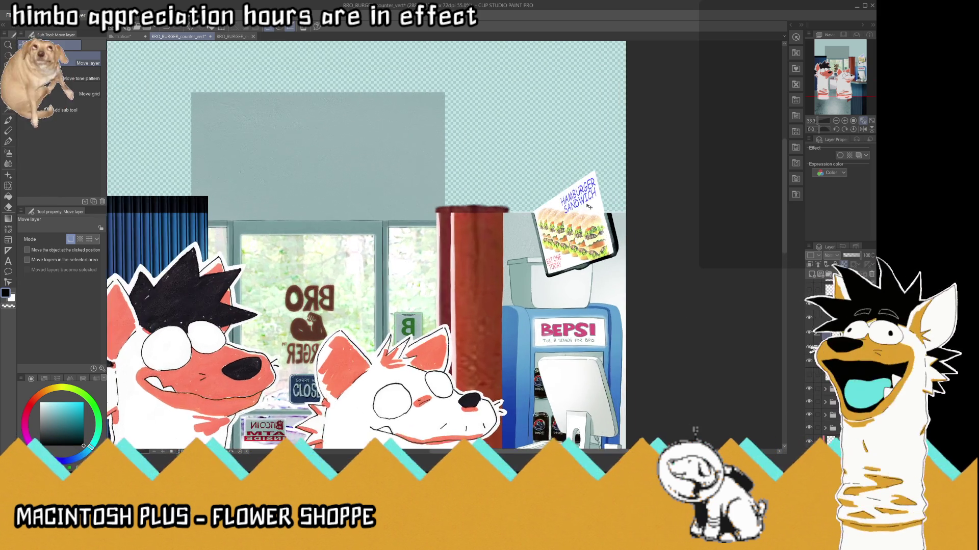
scroll(596, 239, up, 2)
scroll(606, 280, up, 1)
scroll(601, 285, down, 1)
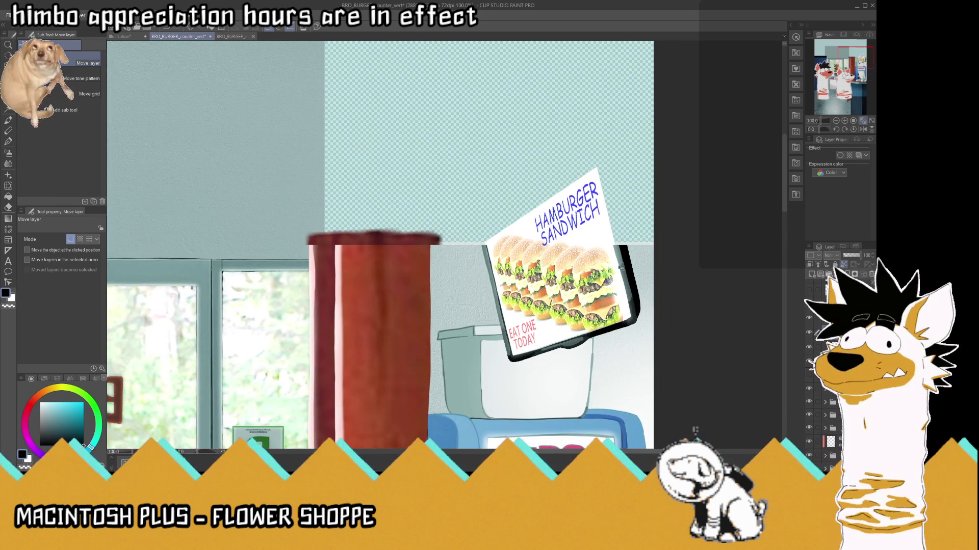
scroll(642, 245, up, 1)
click(809, 333)
click(810, 332)
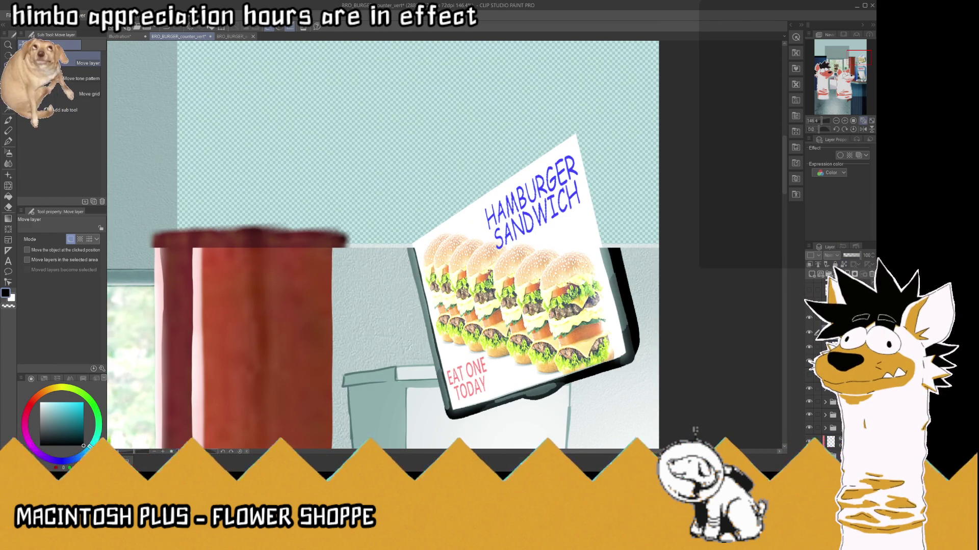
- Try a light blue-grey stroke up the sign's right edge, then undo it
key(i)
click(607, 244)
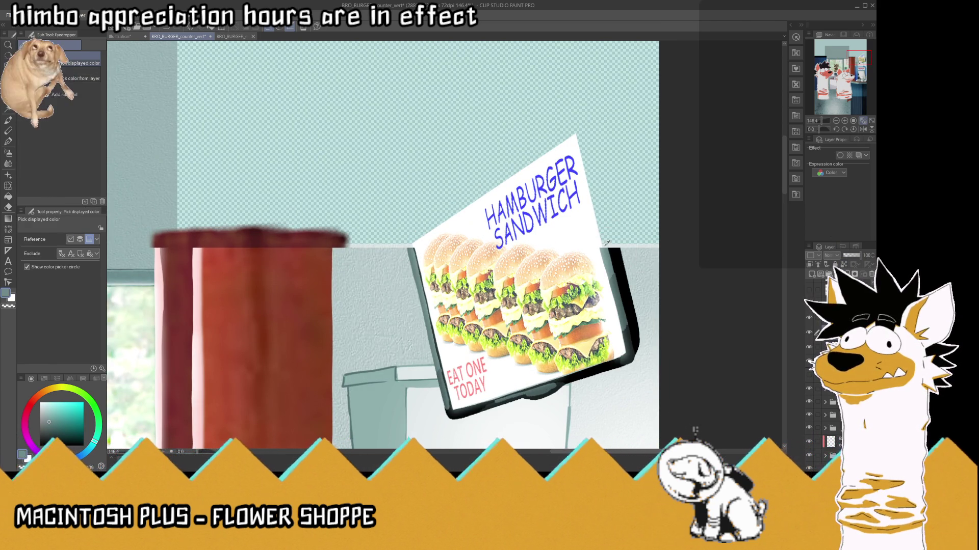
click(9, 142)
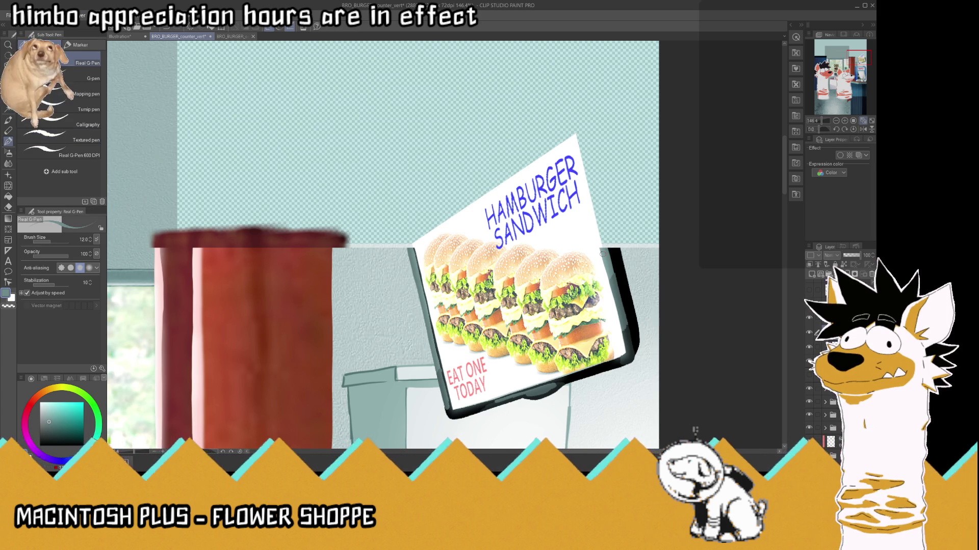
mouse_move(600, 248)
mouse_down()
mouse_move(576, 135)
mouse_move(550, 151)
mouse_up()
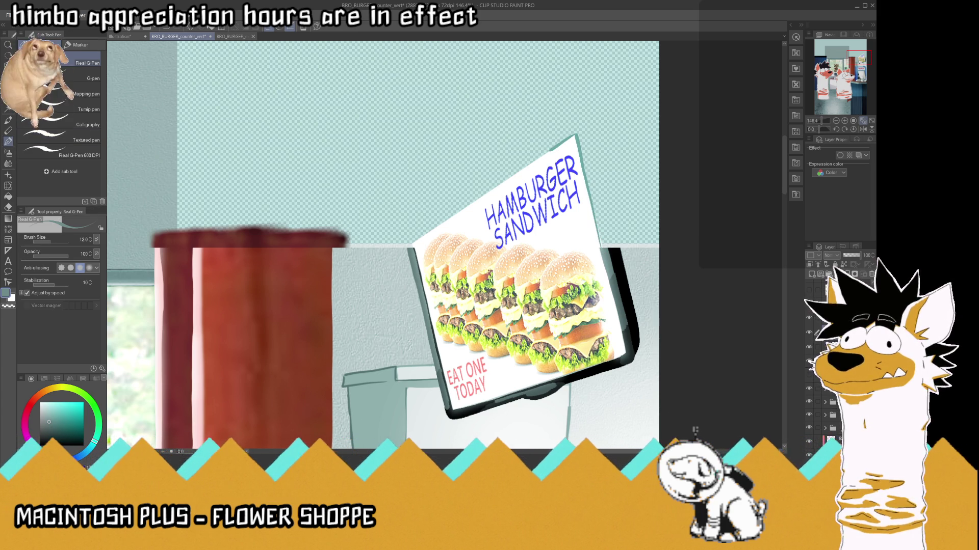
scroll(820, 367, down, 3)
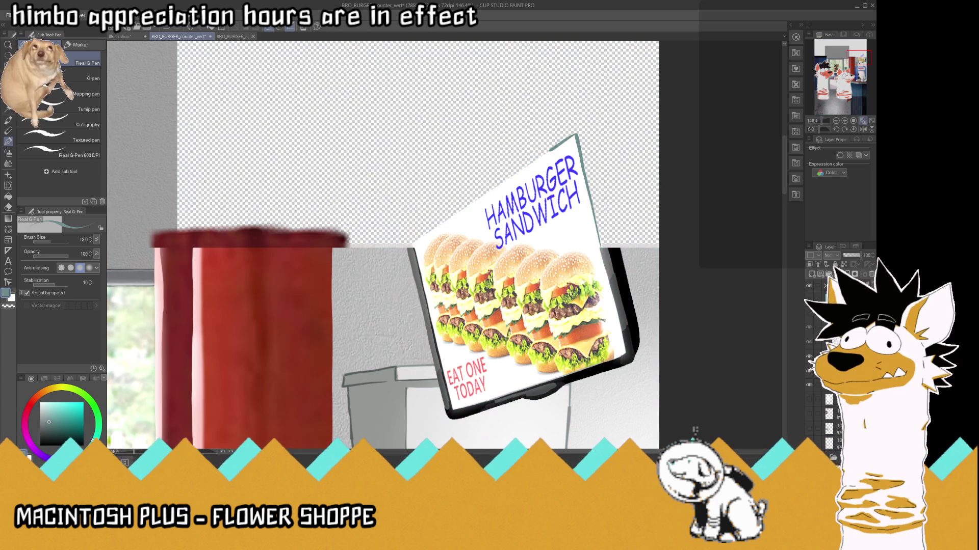
key(i)
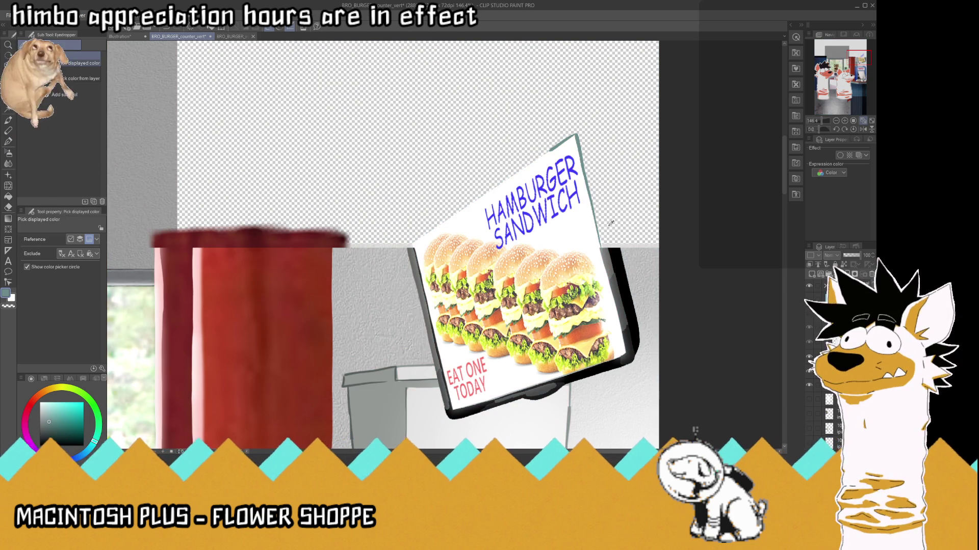
key(ctrl+z)
key(ctrl+z)
- Ink the sign's right edge in its dark frame colour up to the top corner, then mirror the view
click(604, 248)
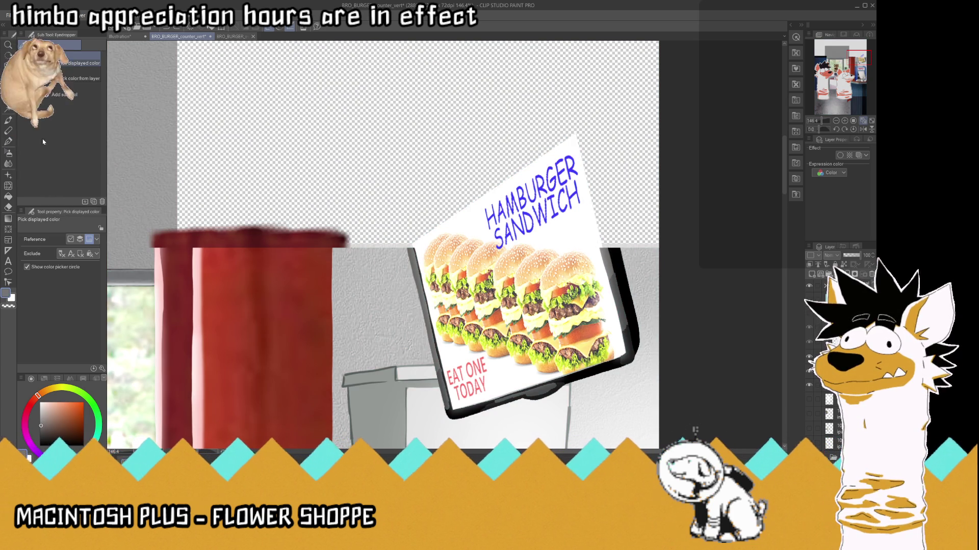
key(p)
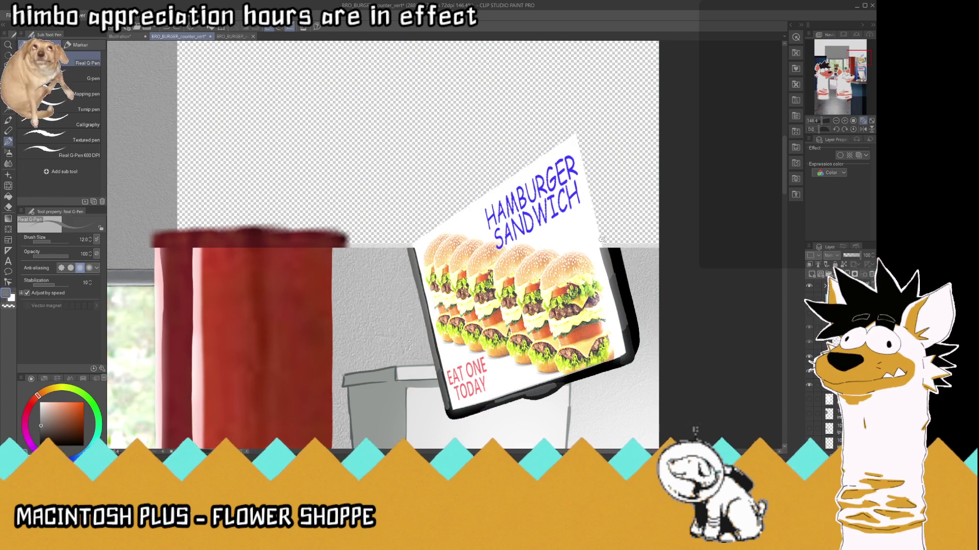
drag(599, 246, 575, 134)
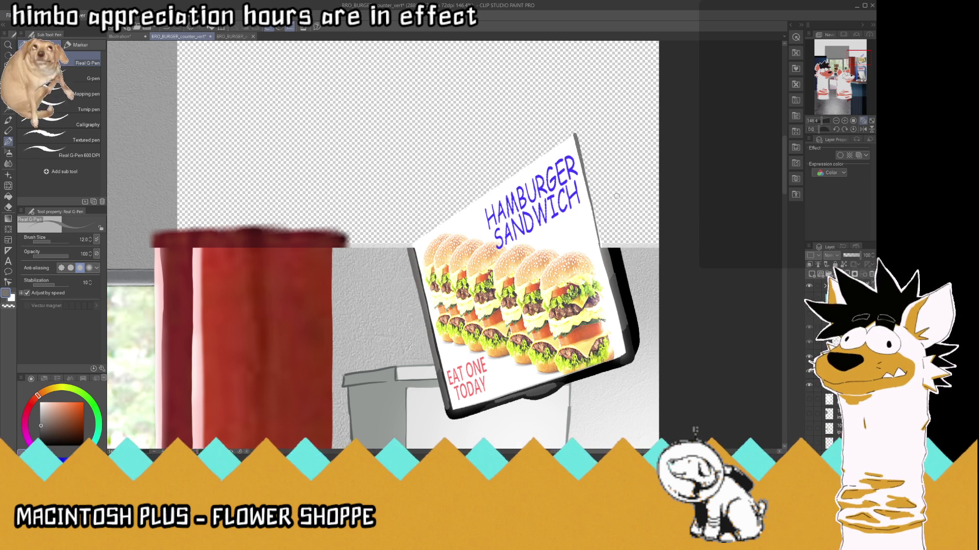
drag(606, 246, 580, 136)
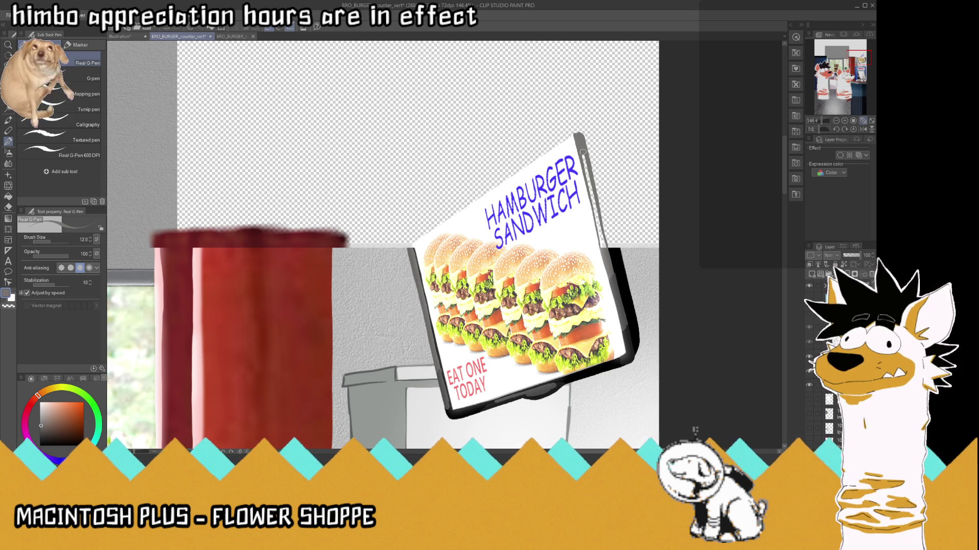
drag(579, 135, 601, 244)
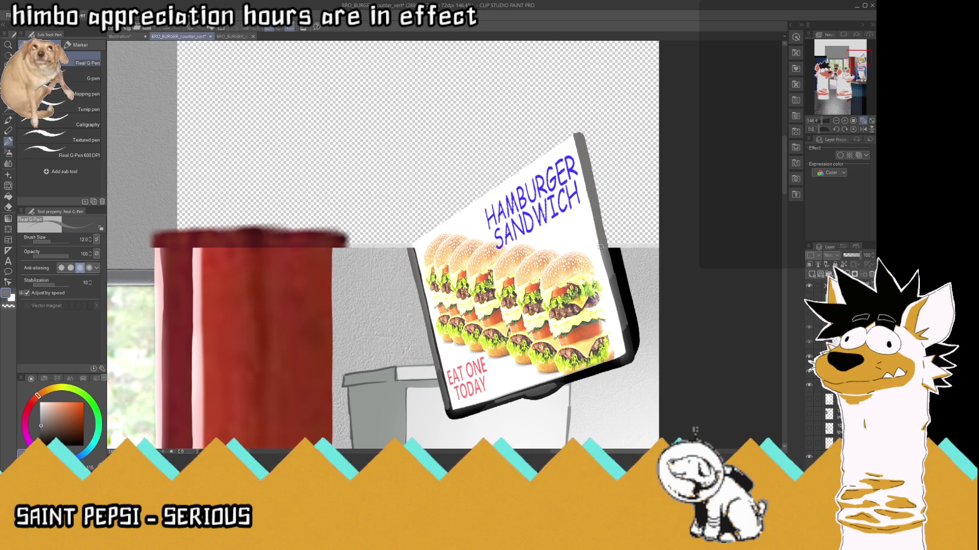
drag(577, 145, 607, 227)
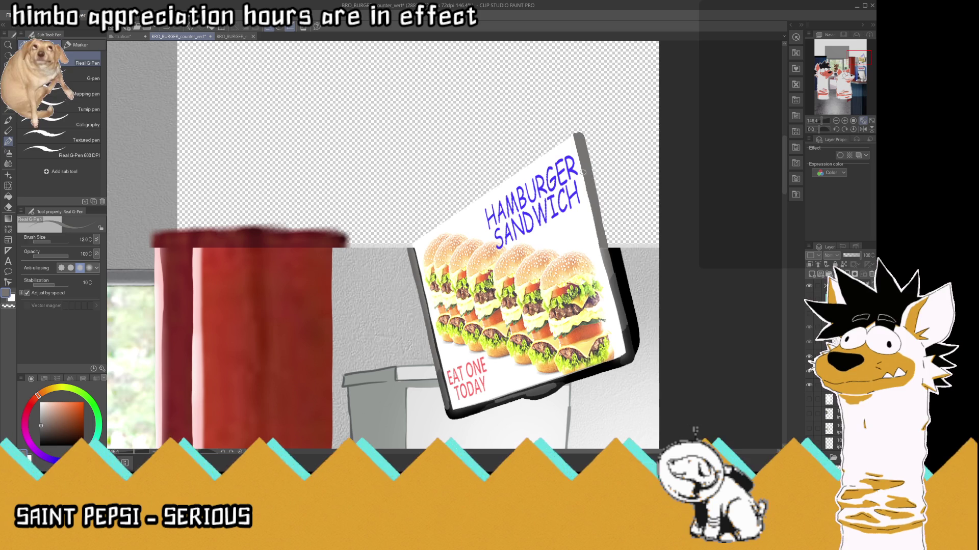
click(862, 129)
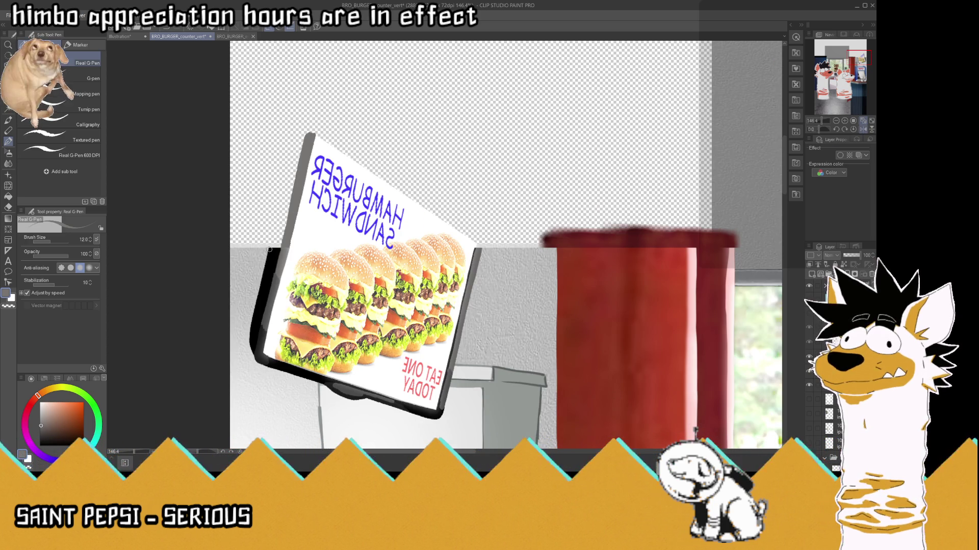
- Ink black along the sign's side edge from its bottom up toward the top
drag(273, 228, 270, 245)
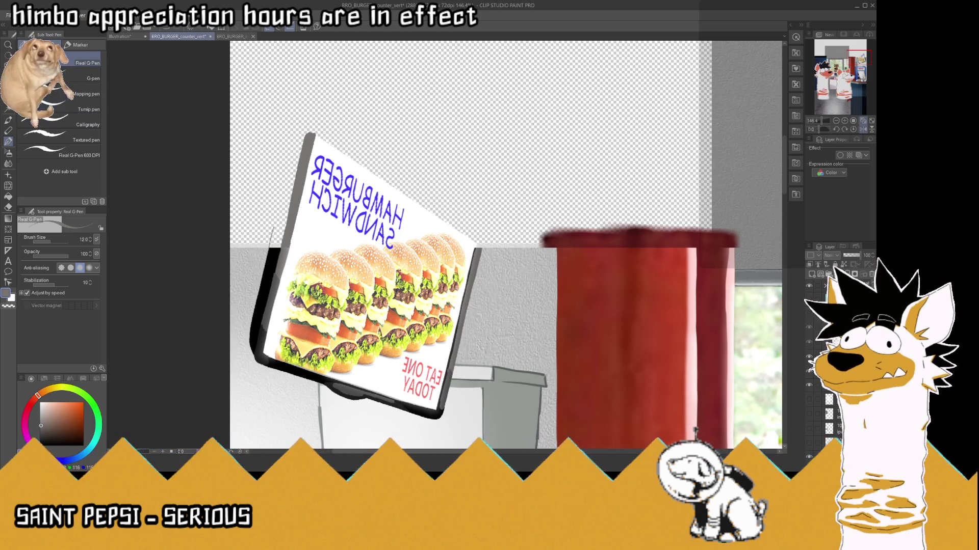
key(i)
click(274, 252)
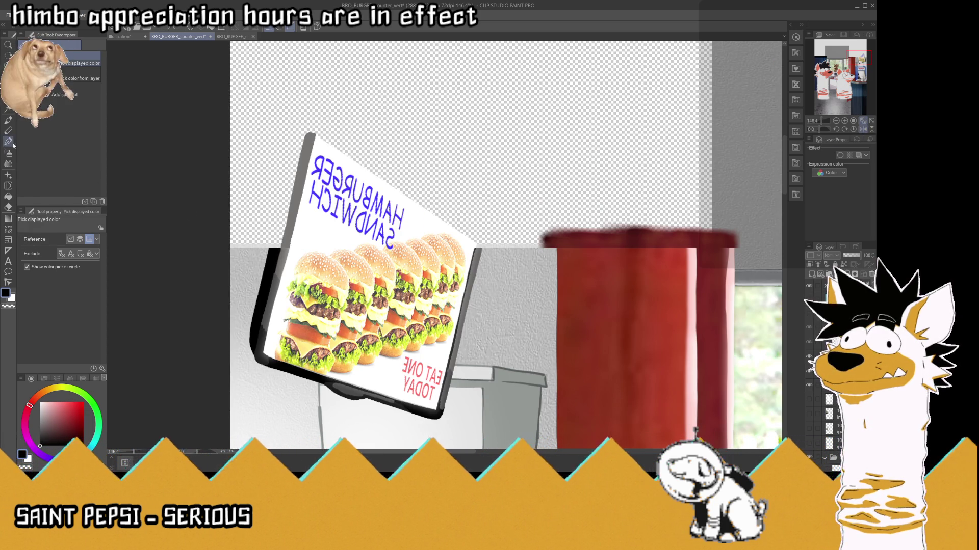
key(p)
mouse_move(267, 260)
mouse_down()
mouse_move(294, 148)
mouse_move(272, 250)
mouse_move(305, 140)
mouse_move(278, 249)
mouse_up()
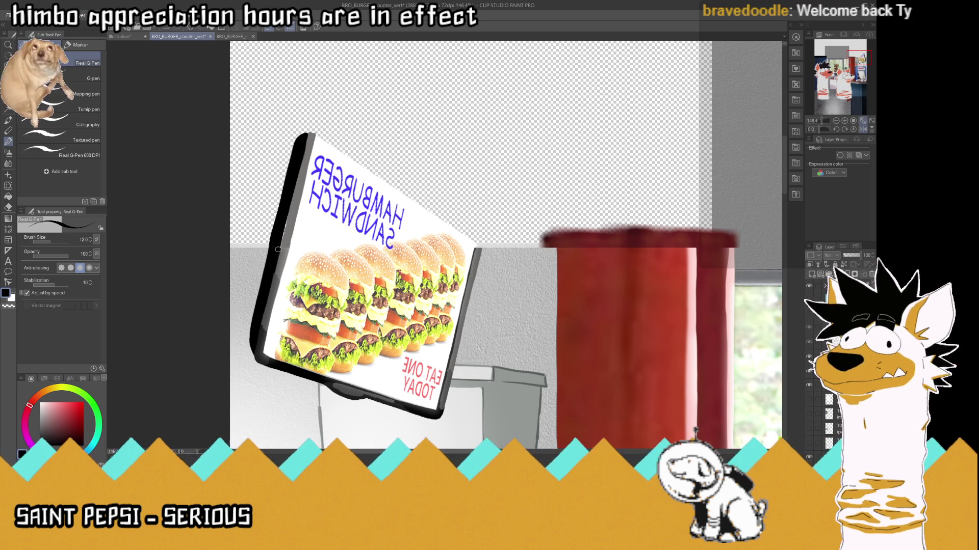
drag(278, 252, 294, 188)
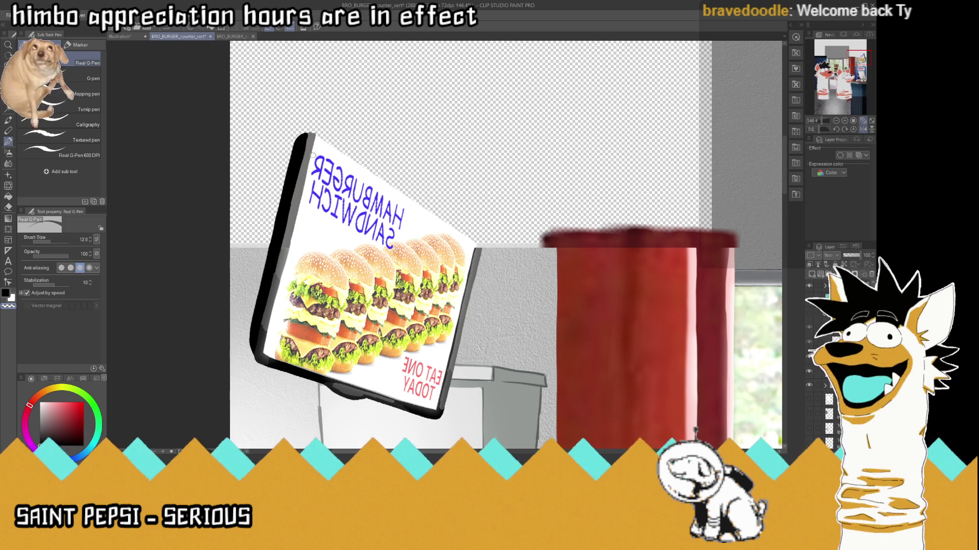
- Sample a grey from the canvas and return to the pen
key(i)
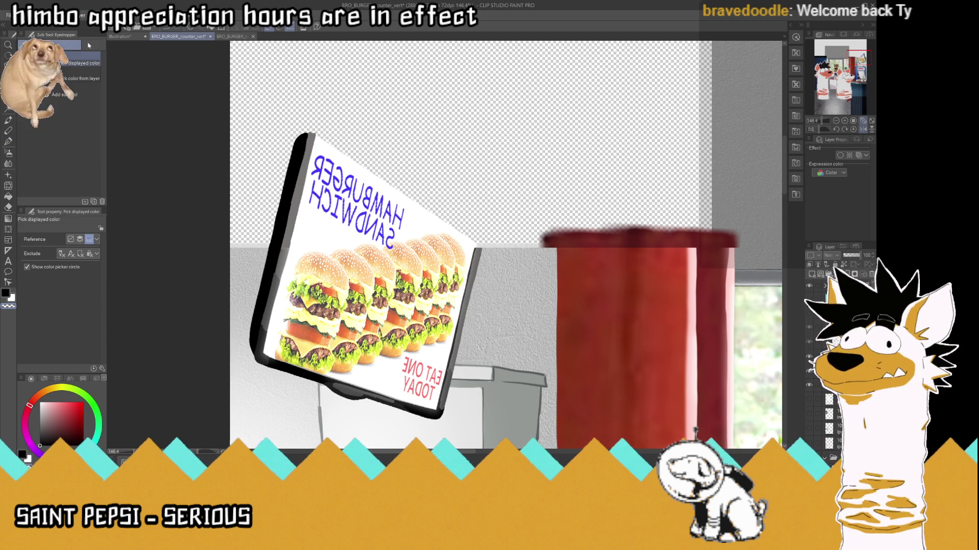
click(315, 139)
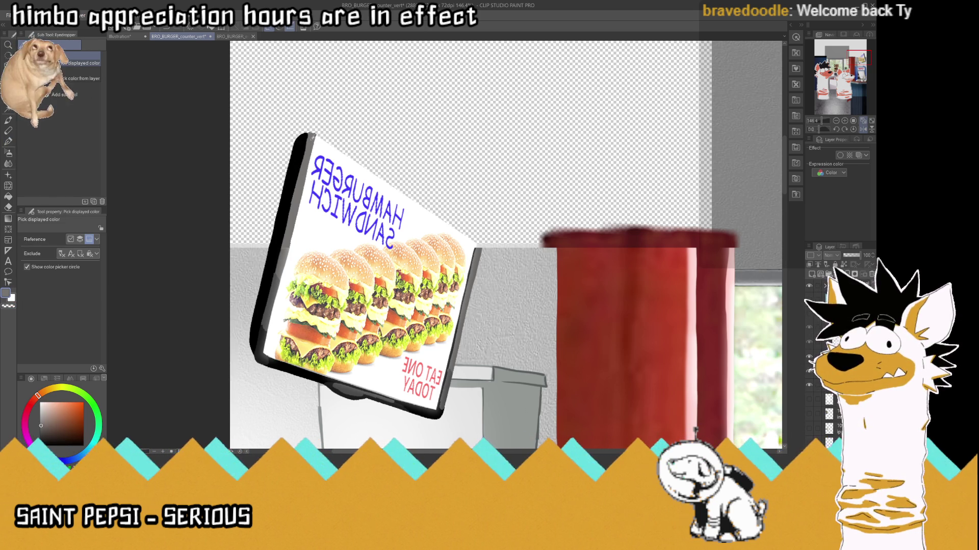
click(8, 143)
scroll(368, 192, down, 3)
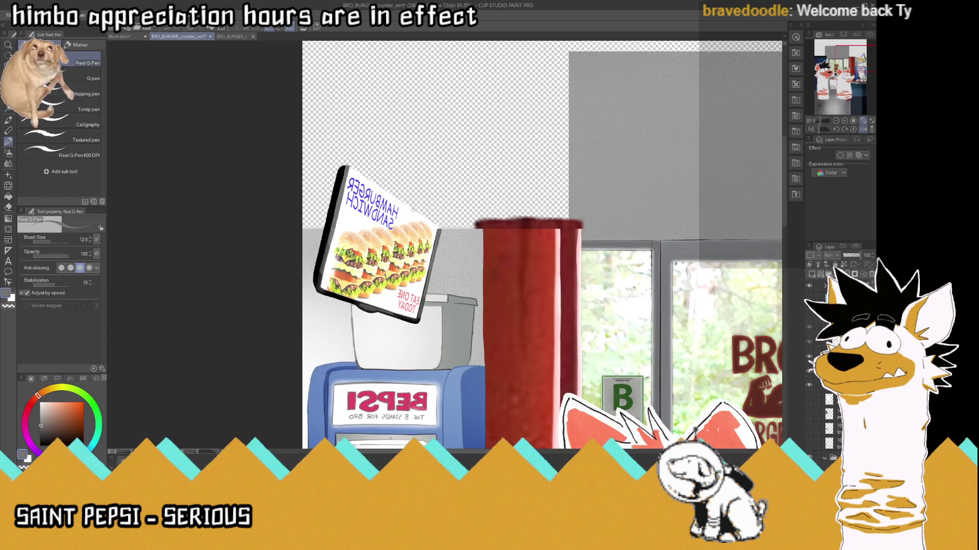
- Paint a thick grey frame along the sign's top edge to its right corner
scroll(388, 184, up, 3)
scroll(403, 177, up, 2)
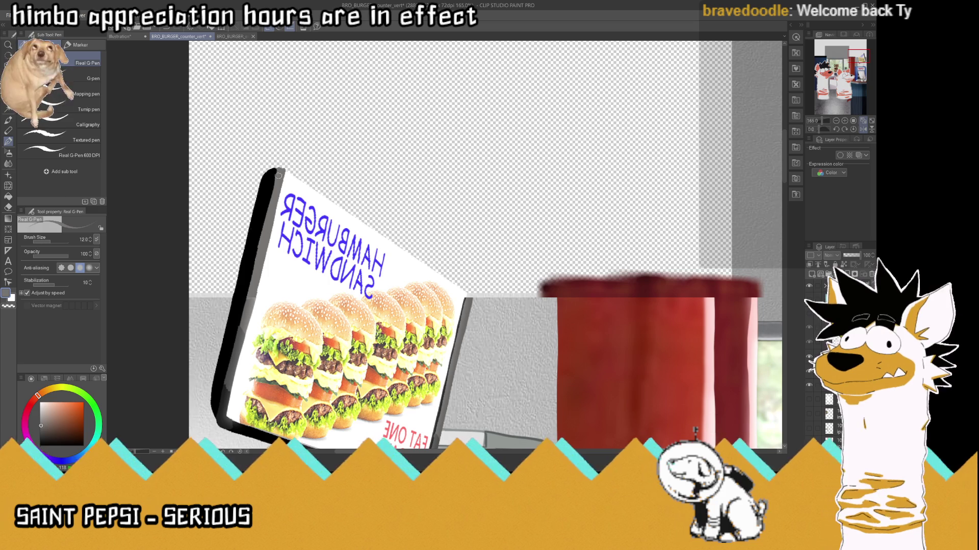
mouse_move(279, 168)
mouse_down()
mouse_move(362, 215)
mouse_move(470, 296)
mouse_up()
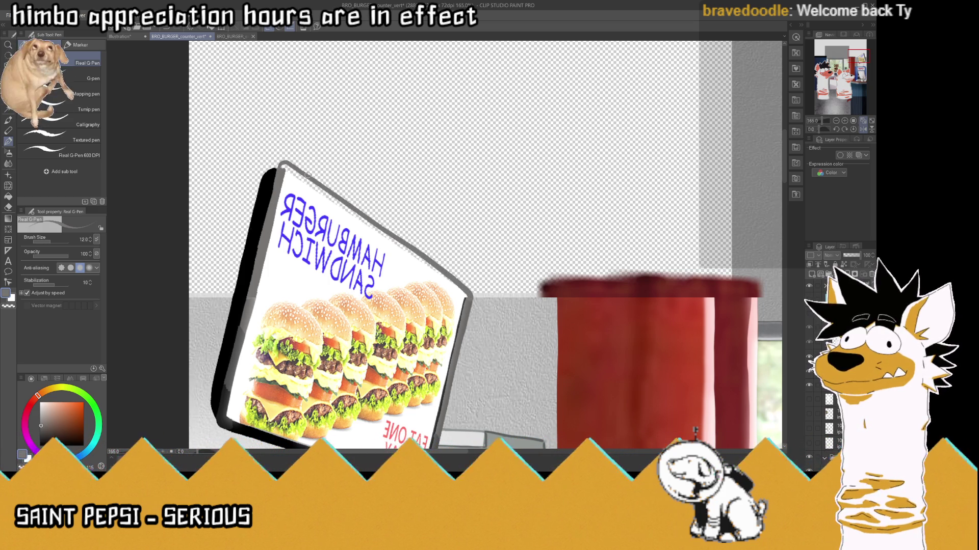
drag(279, 169, 468, 294)
drag(290, 170, 443, 267)
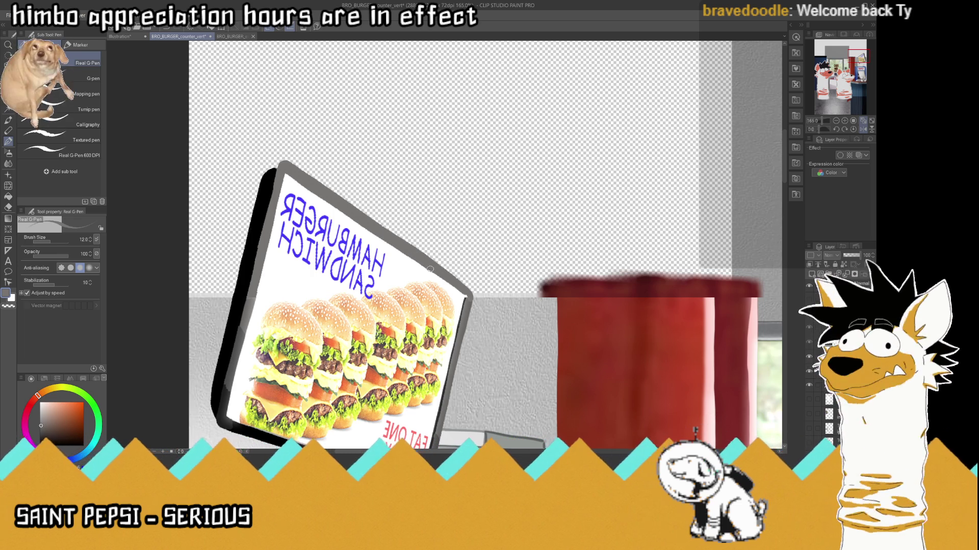
drag(417, 260, 465, 293)
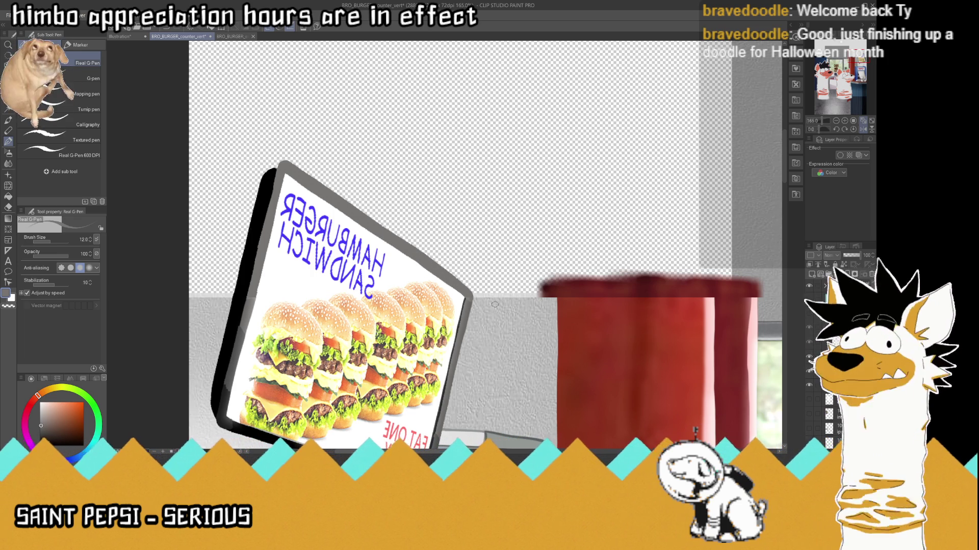
- Zoom out and flip the canvas view back to normal
scroll(495, 296, down, 3)
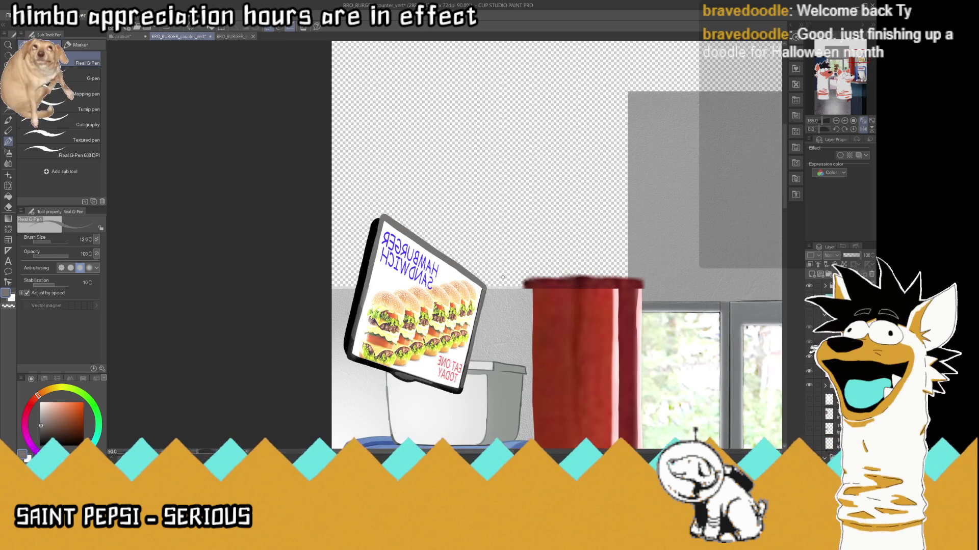
scroll(481, 277, up, 1)
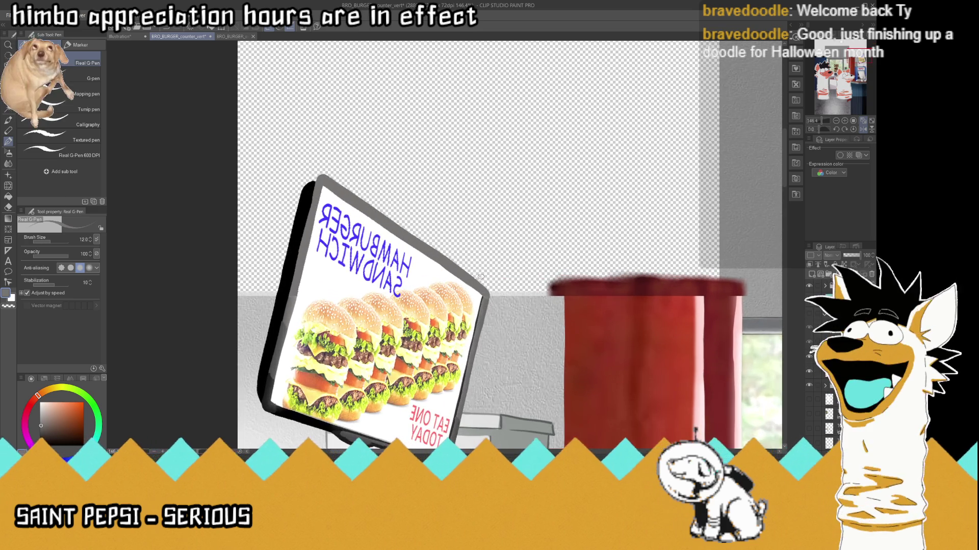
scroll(535, 260, up, 1)
scroll(609, 238, up, 1)
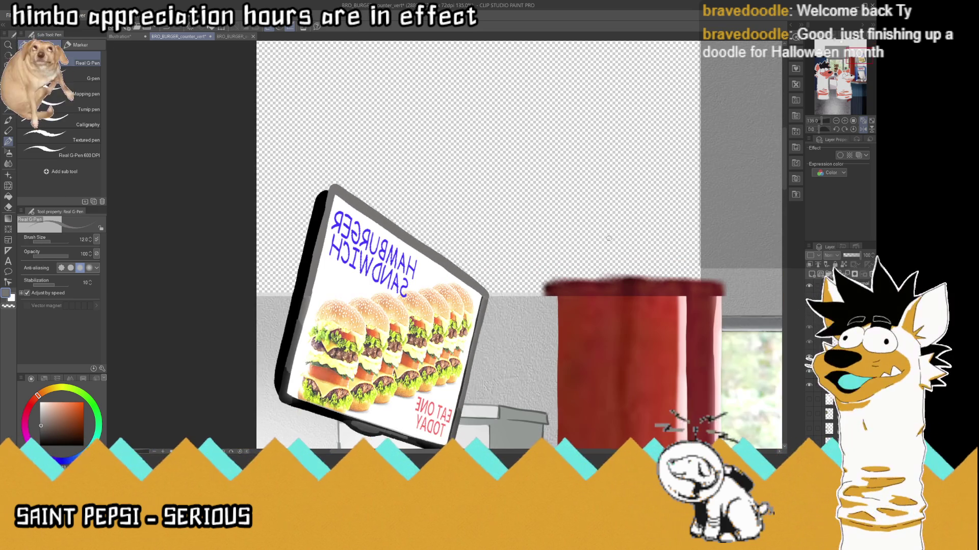
click(863, 129)
scroll(568, 237, up, 2)
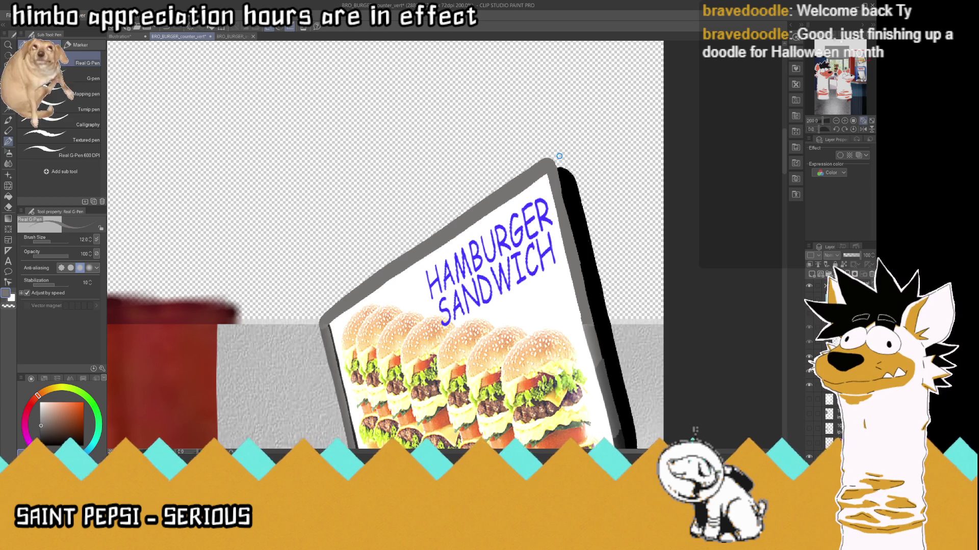
- Save, then airbrush the sign's top-left edge with grey sampled from the edge
key(ctrl+s)
scroll(547, 138, down, 3)
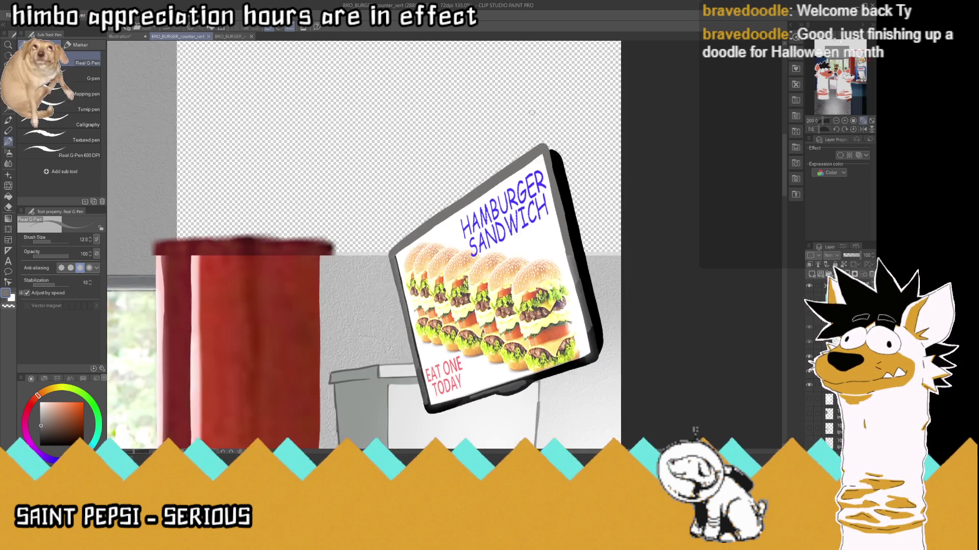
scroll(532, 188, up, 3)
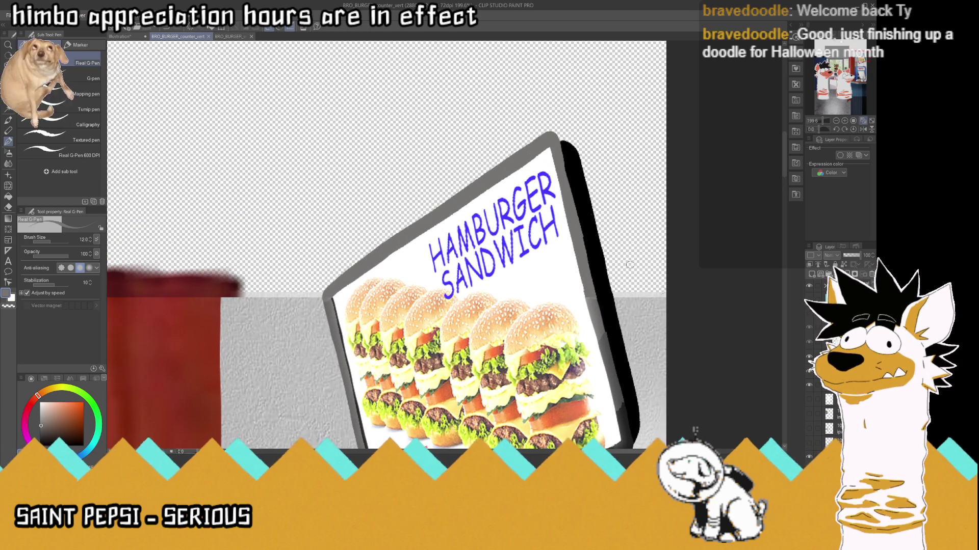
click(844, 265)
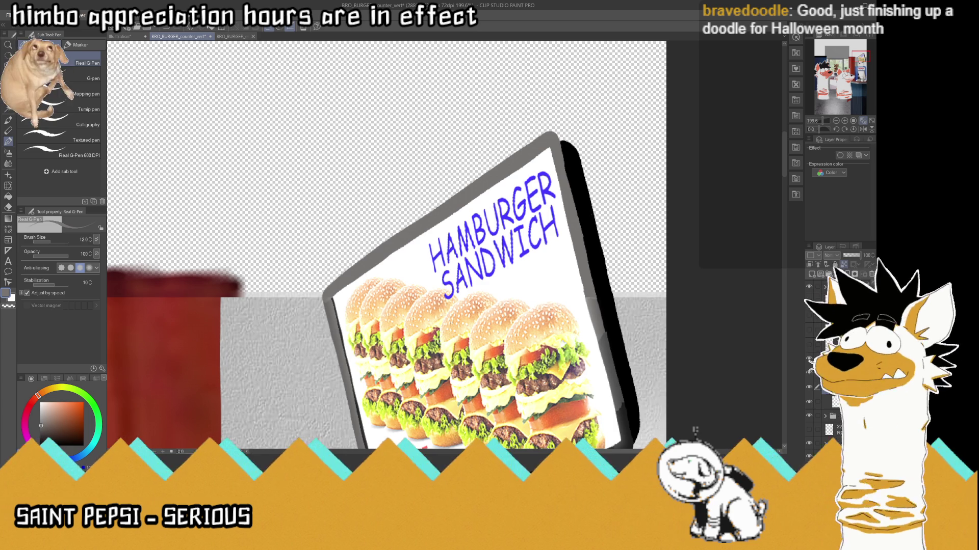
key(i)
click(324, 294)
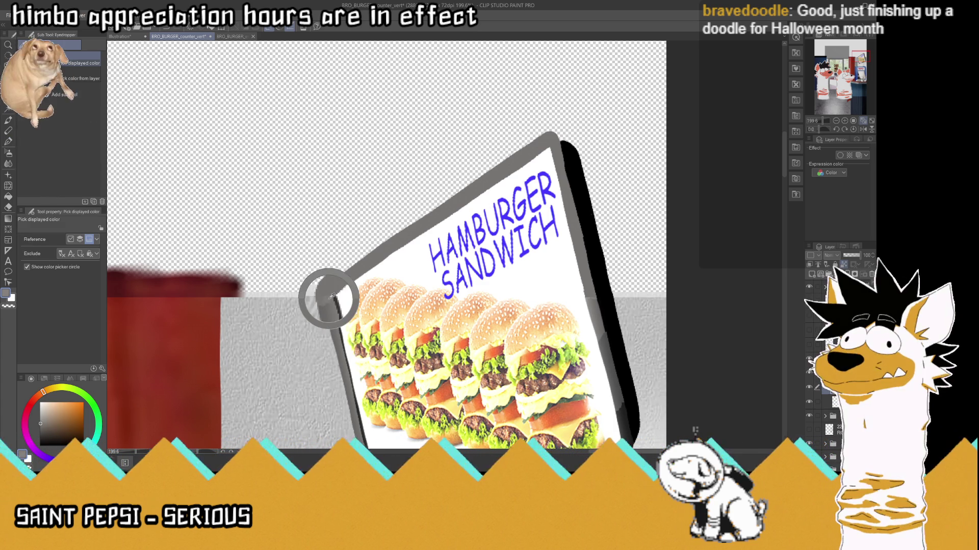
click(11, 154)
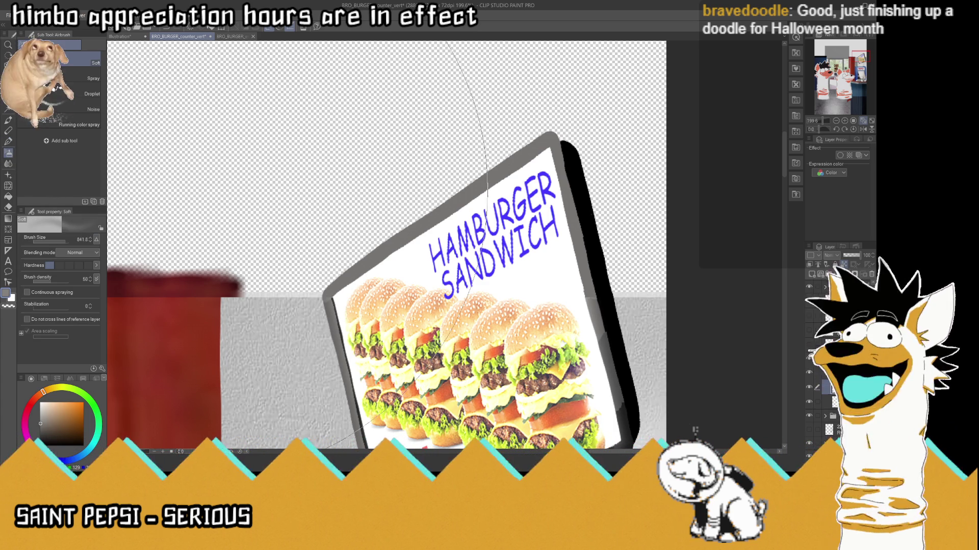
click(55, 243)
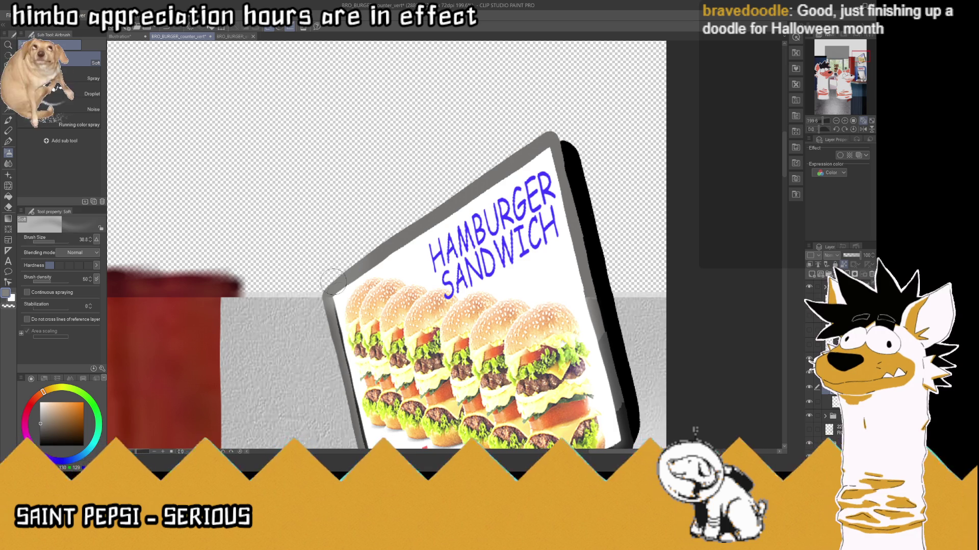
drag(326, 288, 535, 138)
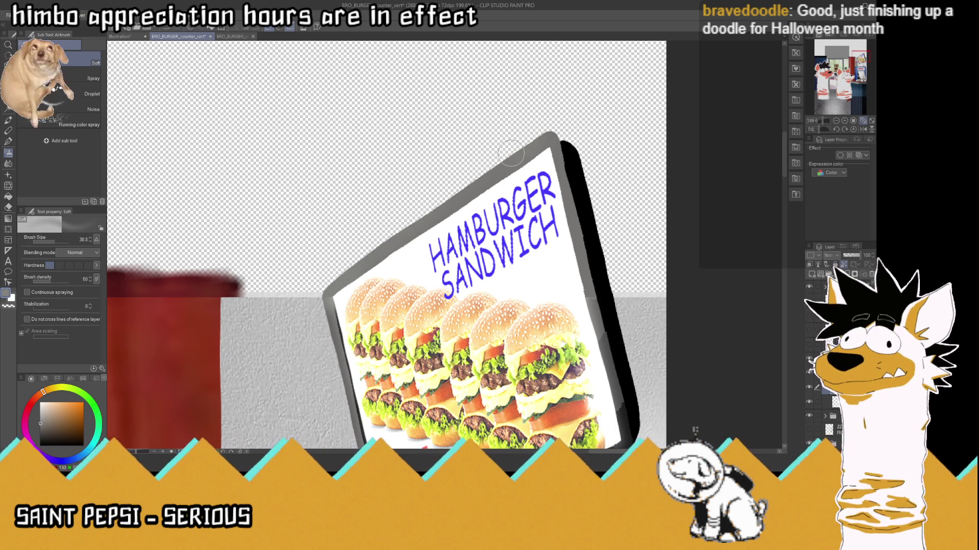
- Spray white along the sign's right edge to brighten it
key(i)
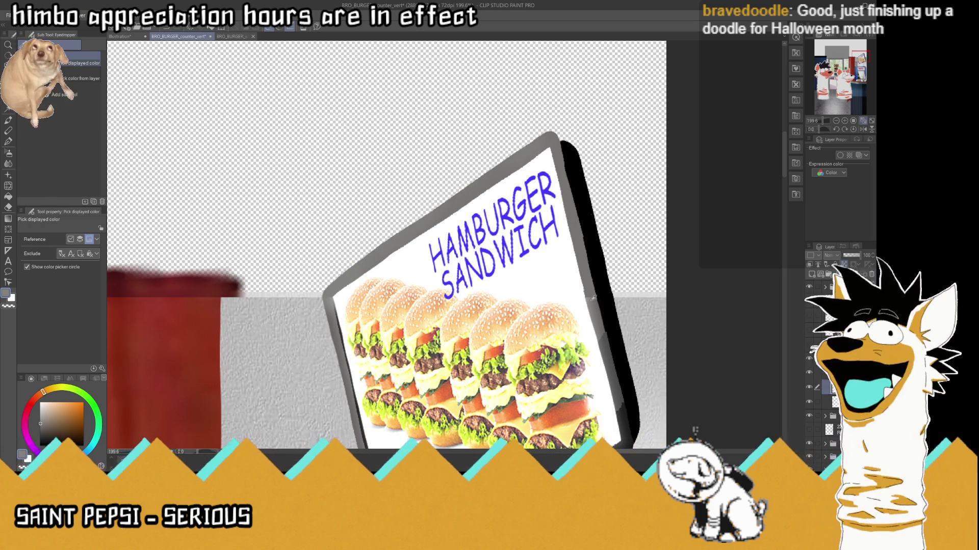
click(592, 297)
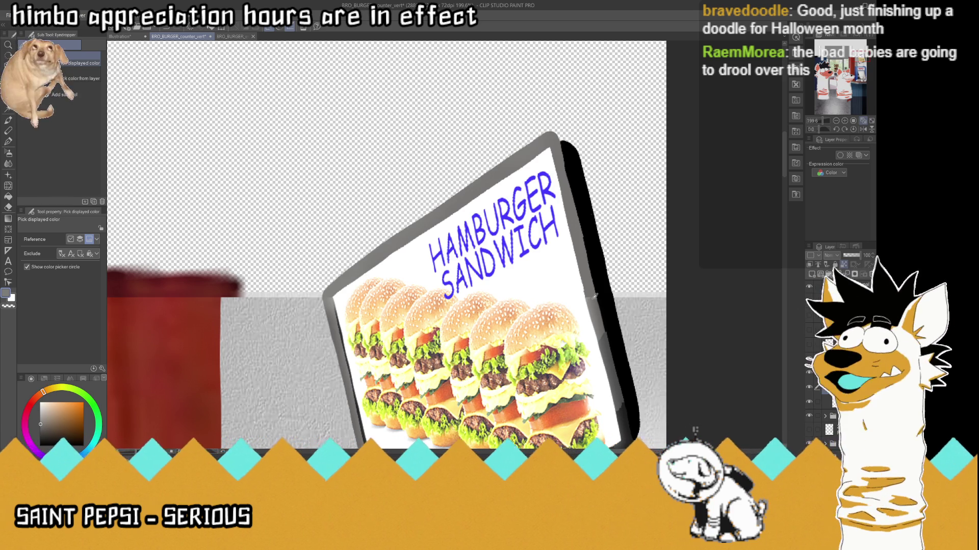
click(8, 153)
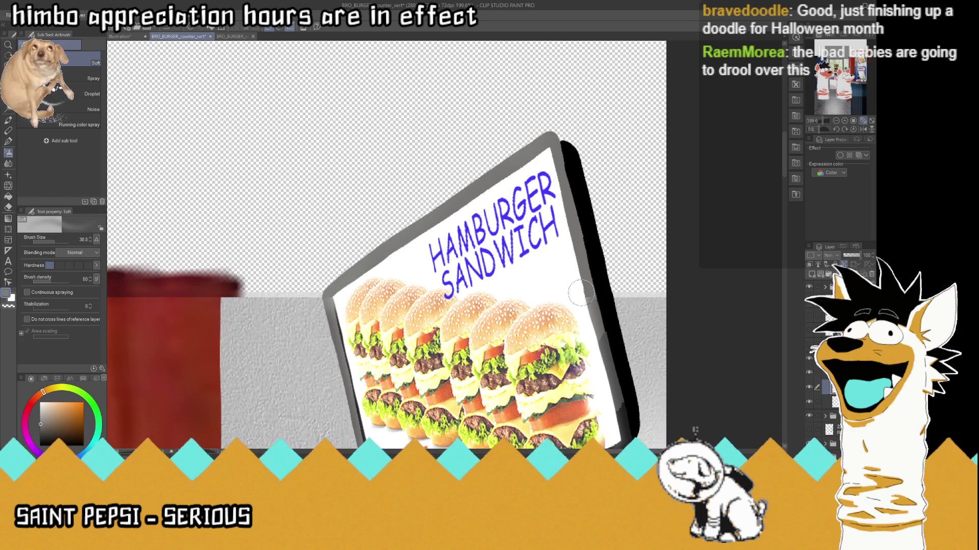
drag(591, 306, 580, 270)
drag(577, 273, 545, 179)
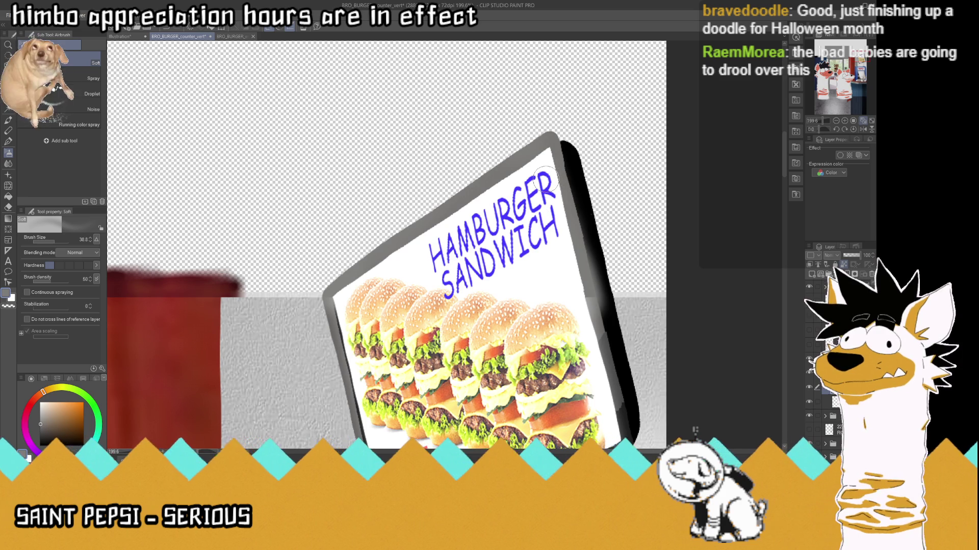
- Ink the sign's right edge solid black with the pen, using black sampled from the edge
key(i)
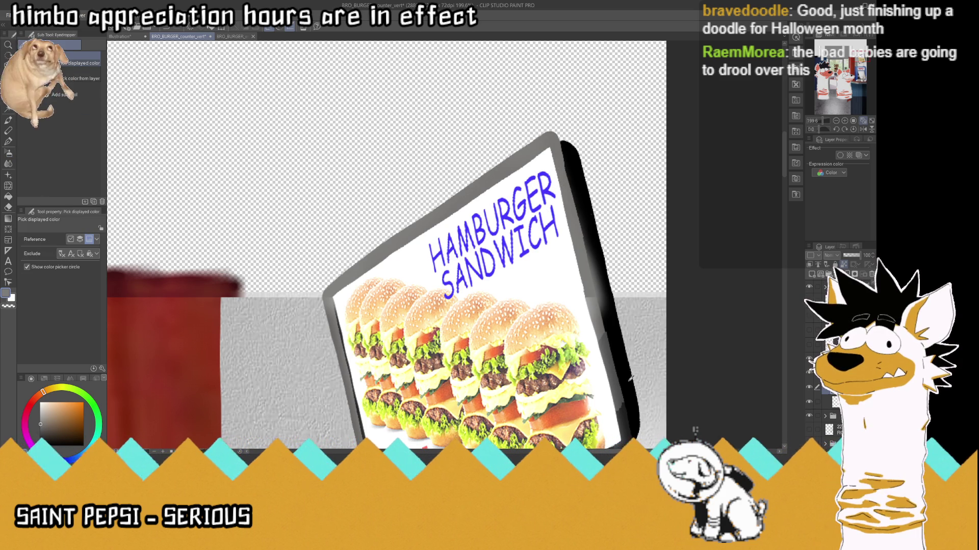
click(631, 376)
key(p)
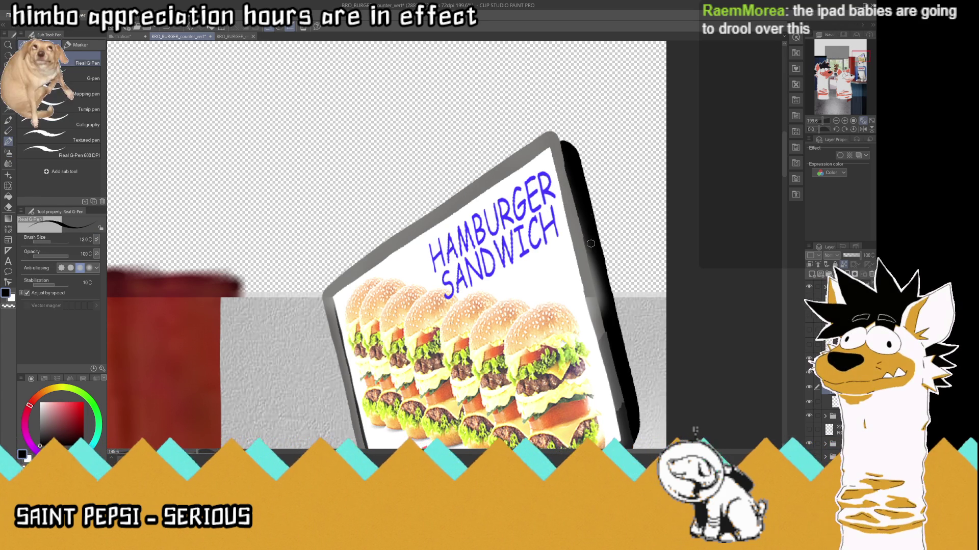
drag(607, 318, 620, 343)
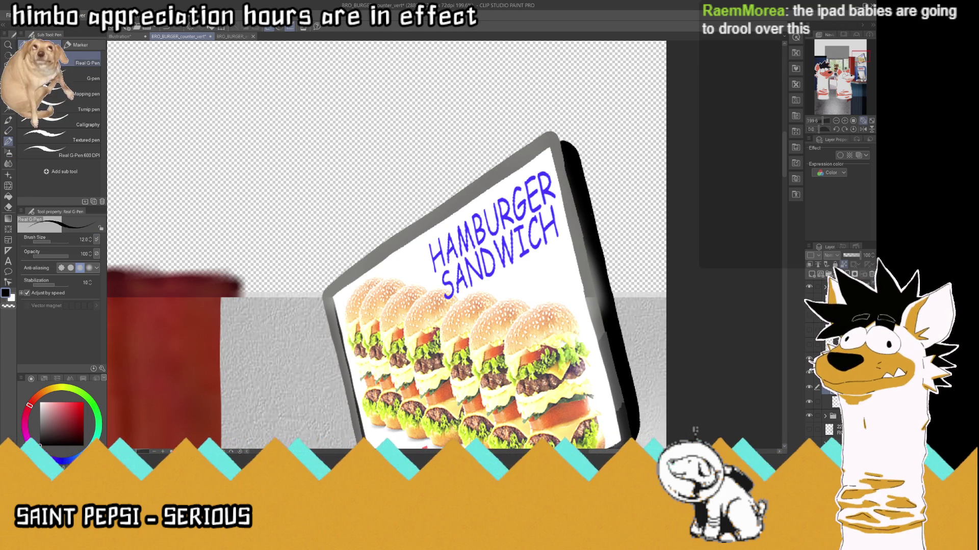
key(i)
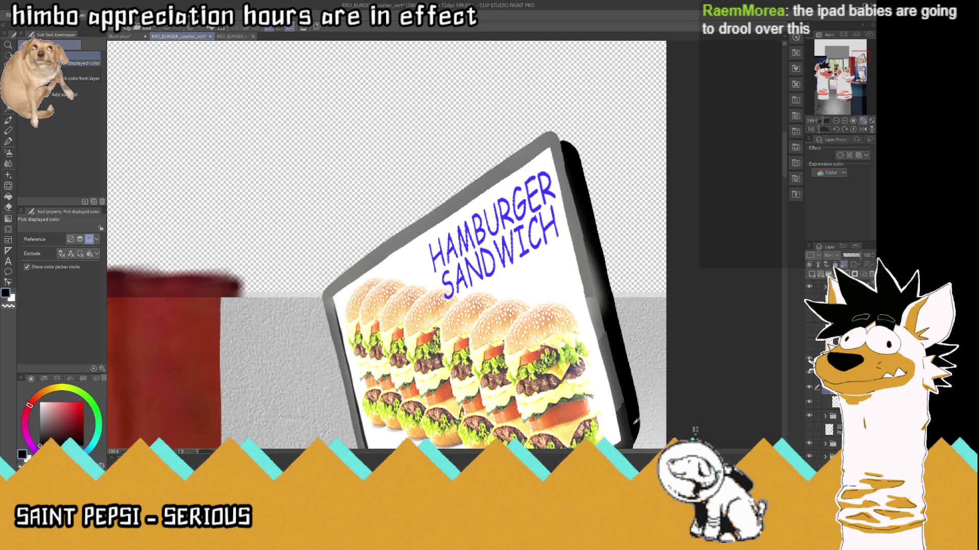
key(p)
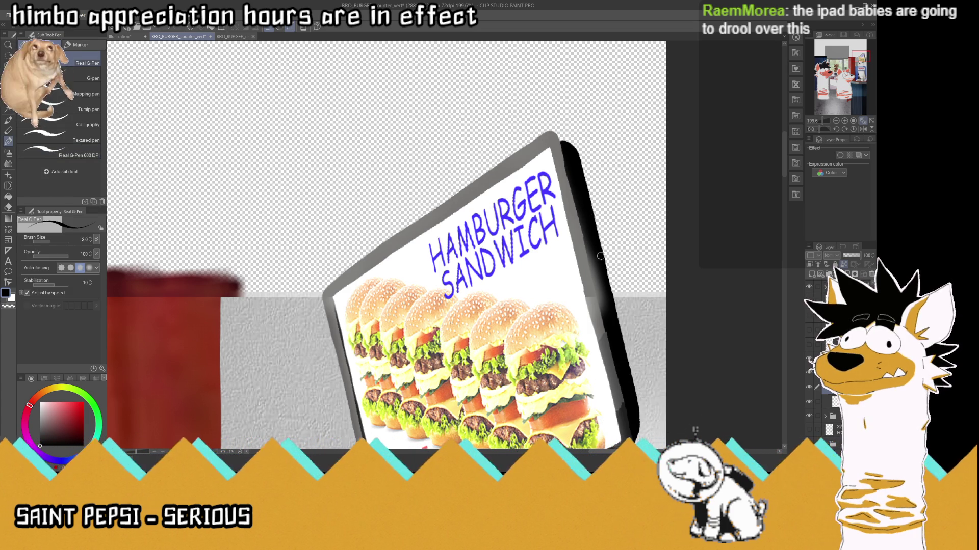
drag(601, 313, 603, 297)
drag(596, 261, 605, 319)
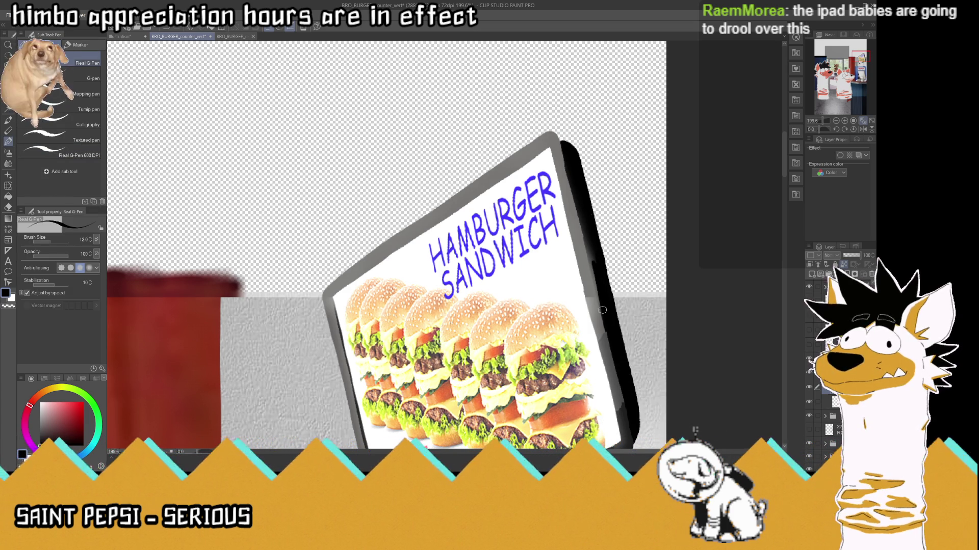
mouse_move(596, 283)
mouse_down()
mouse_move(588, 230)
mouse_move(599, 262)
mouse_up()
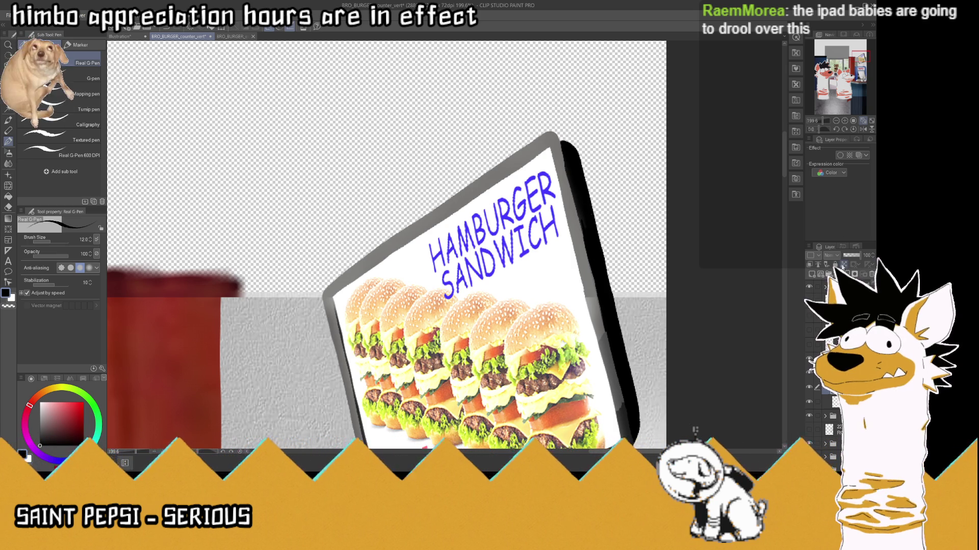
scroll(526, 228, down, 2)
scroll(530, 203, up, 4)
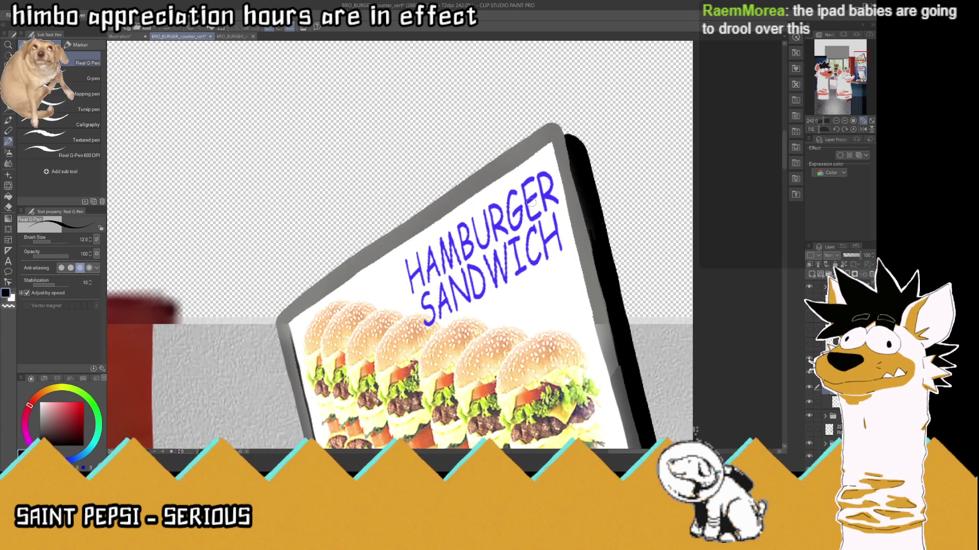
- Fill the sign's top-right corner with black
drag(567, 142, 569, 134)
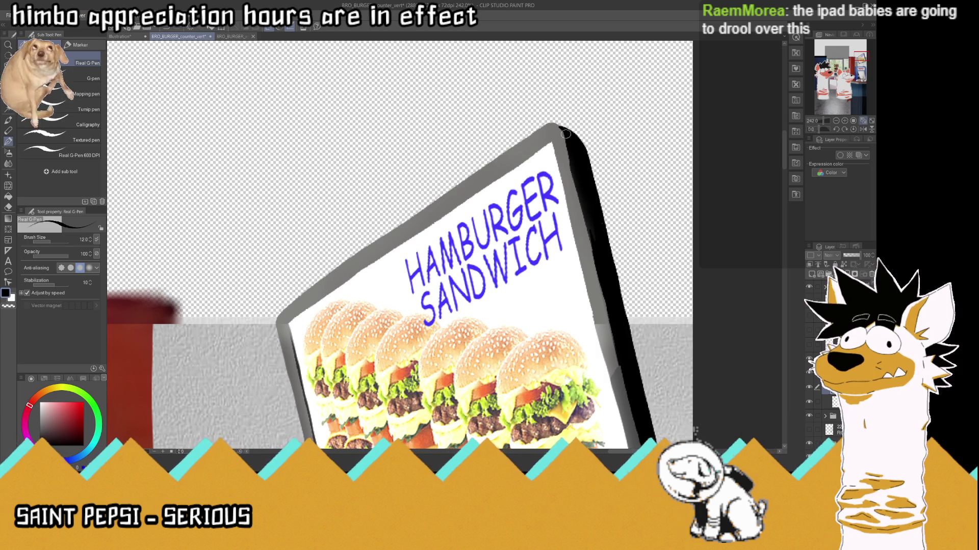
mouse_move(570, 134)
mouse_down()
mouse_move(558, 127)
mouse_move(589, 190)
mouse_up()
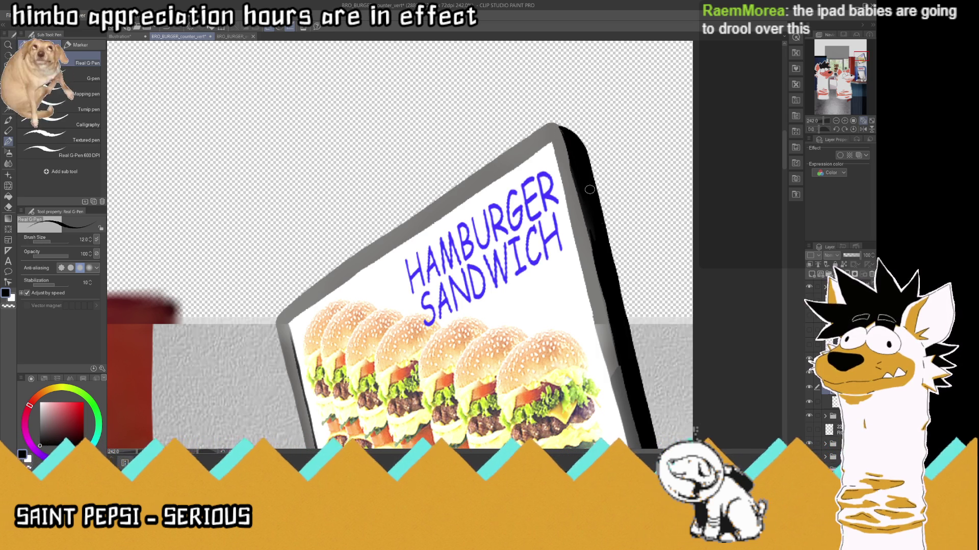
scroll(445, 170, down, 3)
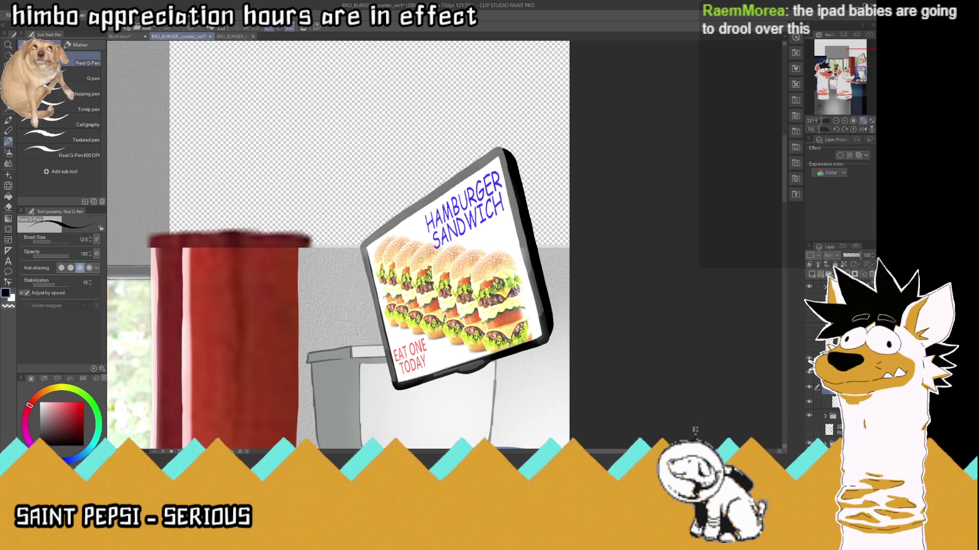
scroll(429, 249, up, 2)
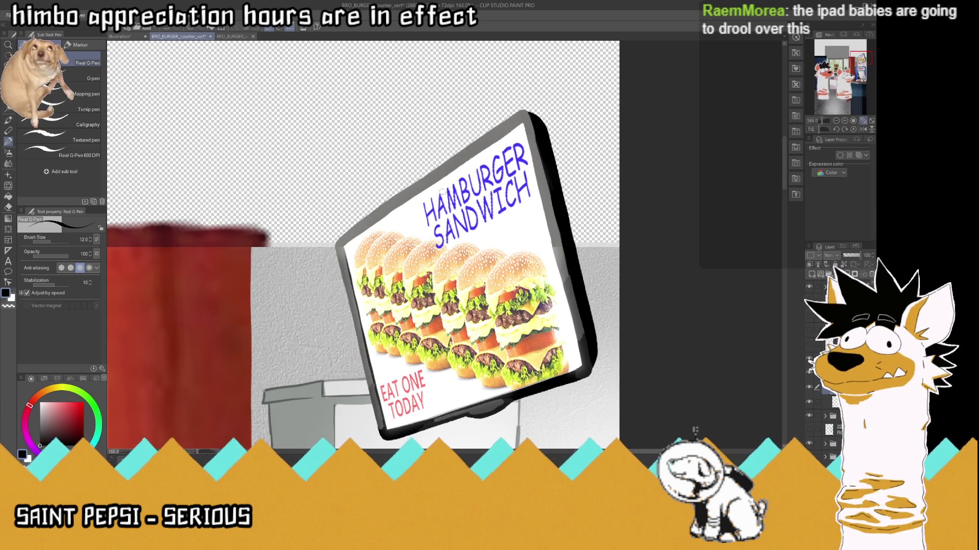
scroll(442, 192, up, 1)
scroll(436, 193, up, 1)
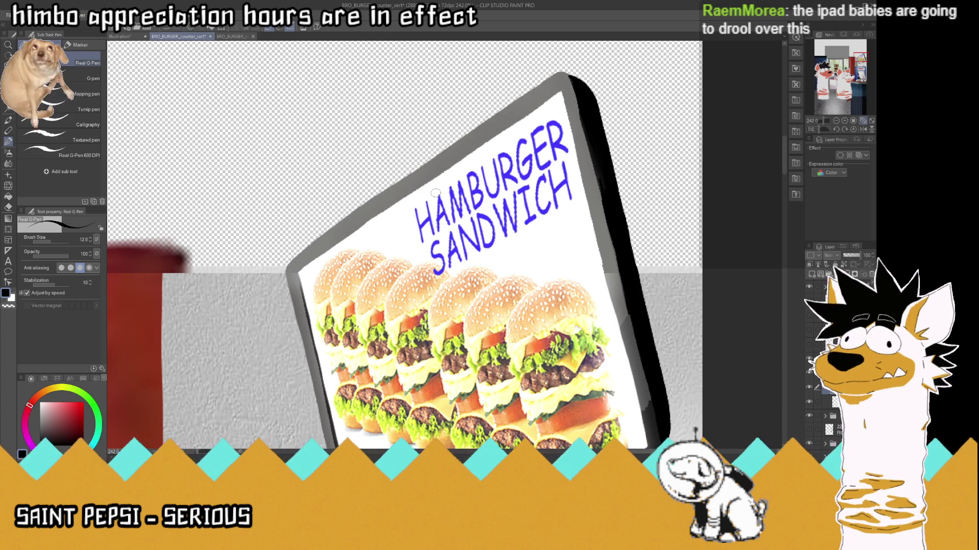
- Touch up the sign's top-left border with light grey sampled from the frame
key(i)
click(309, 315)
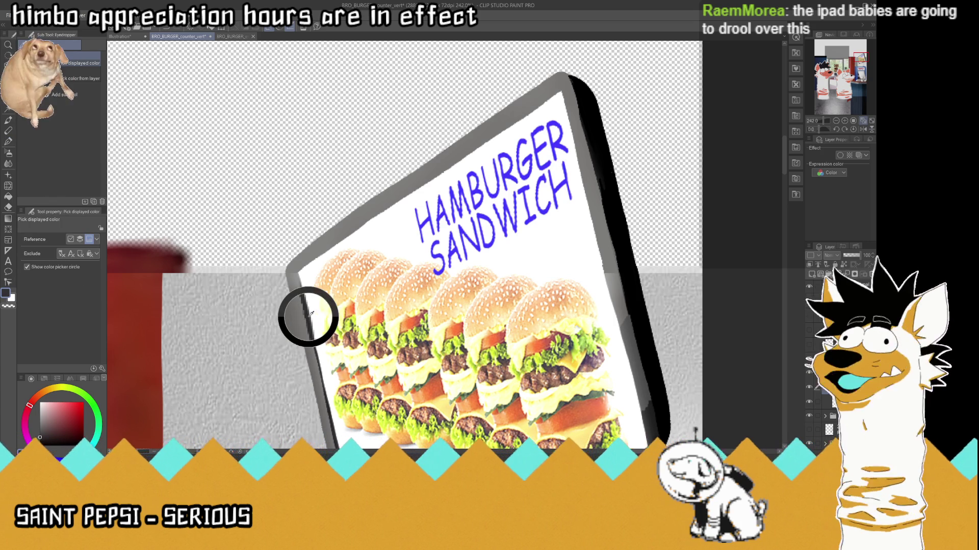
click(8, 142)
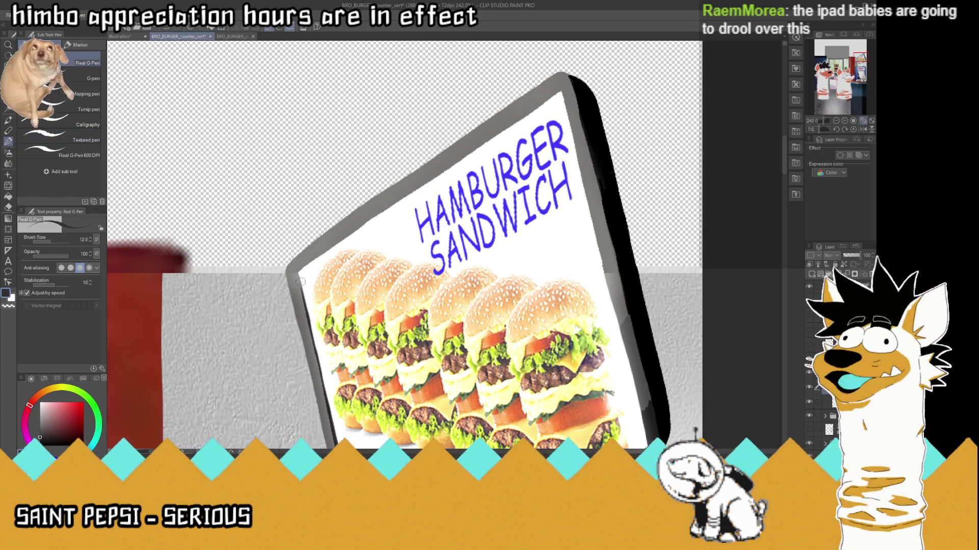
drag(299, 272, 369, 220)
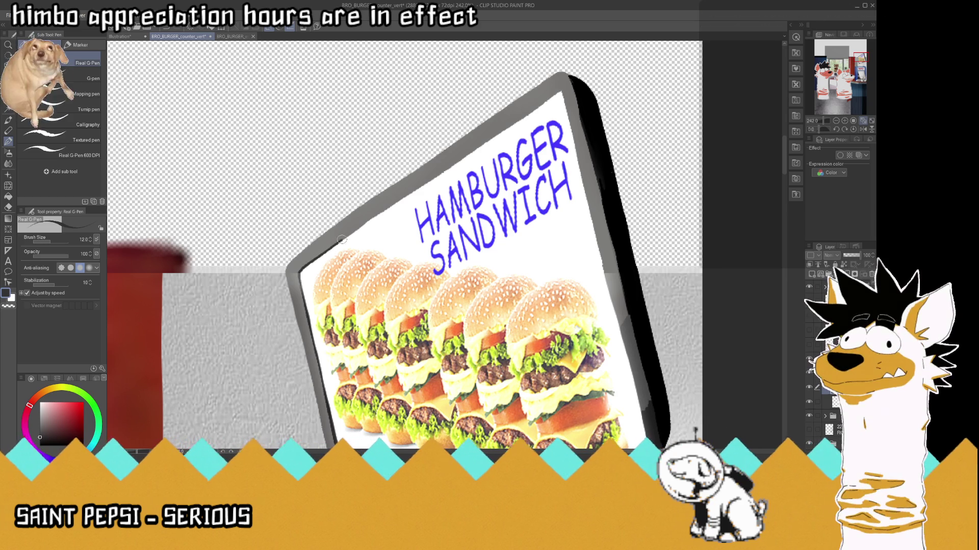
scroll(369, 220, down, 1)
scroll(369, 220, down, 2)
scroll(368, 216, down, 2)
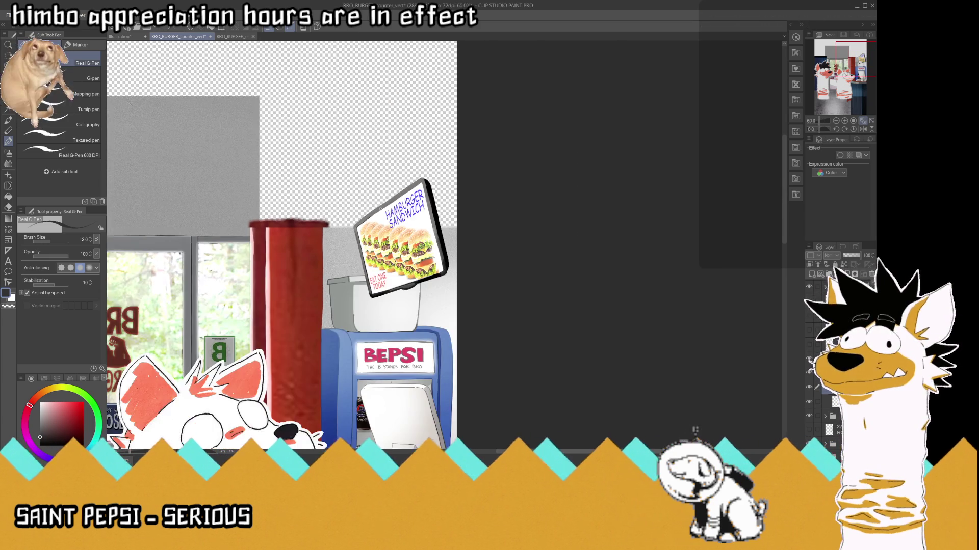
scroll(370, 209, up, 2)
scroll(374, 196, up, 1)
scroll(380, 183, up, 1)
scroll(380, 182, up, 1)
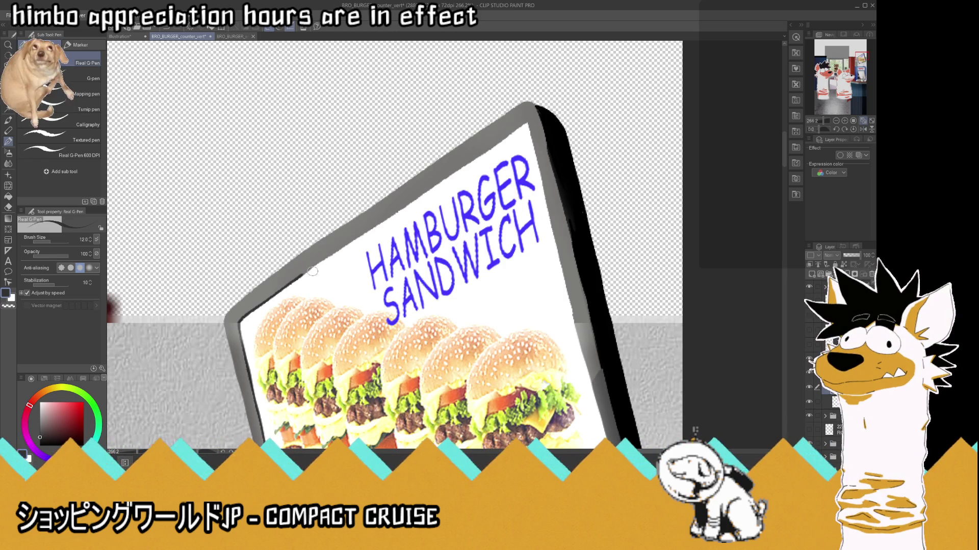
drag(297, 279, 357, 239)
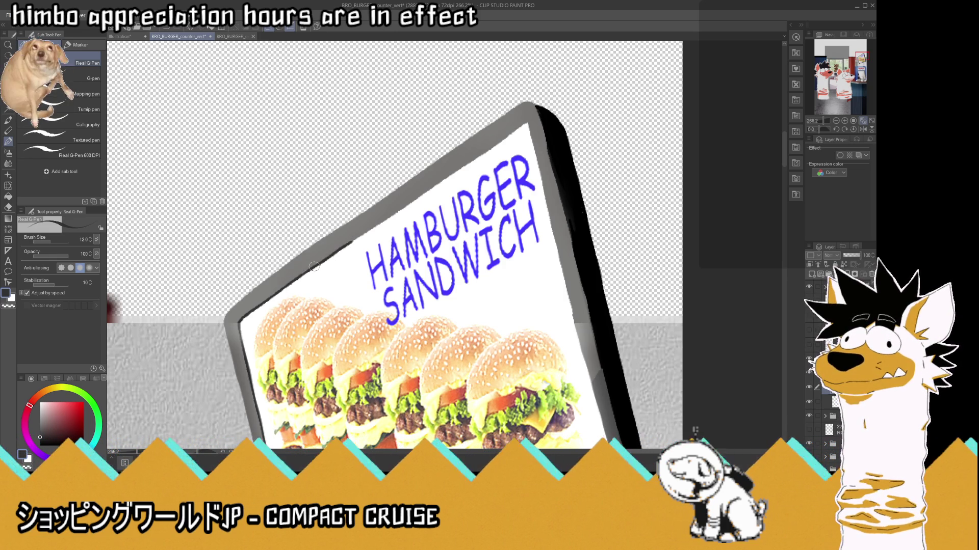
drag(301, 278, 358, 242)
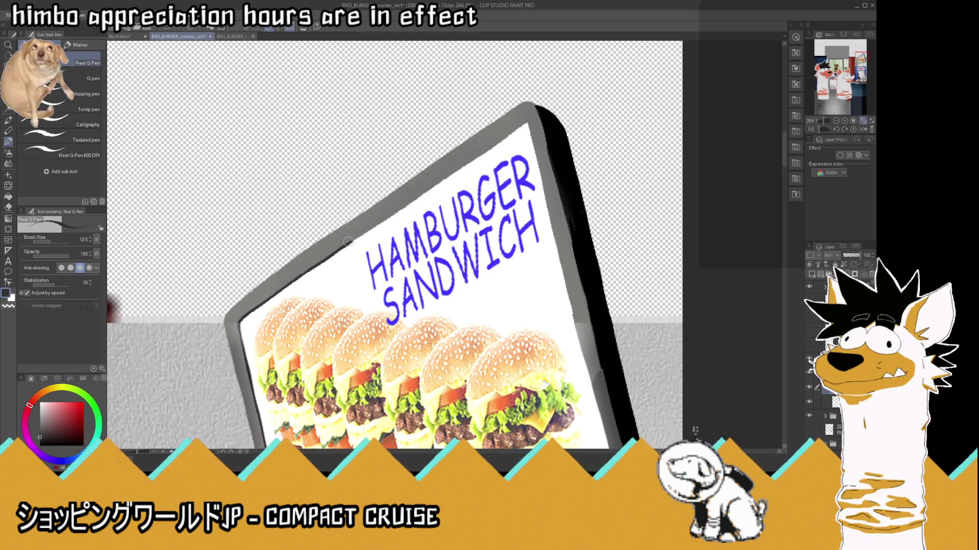
mouse_move(343, 247)
mouse_down()
mouse_move(524, 124)
mouse_move(251, 307)
mouse_up()
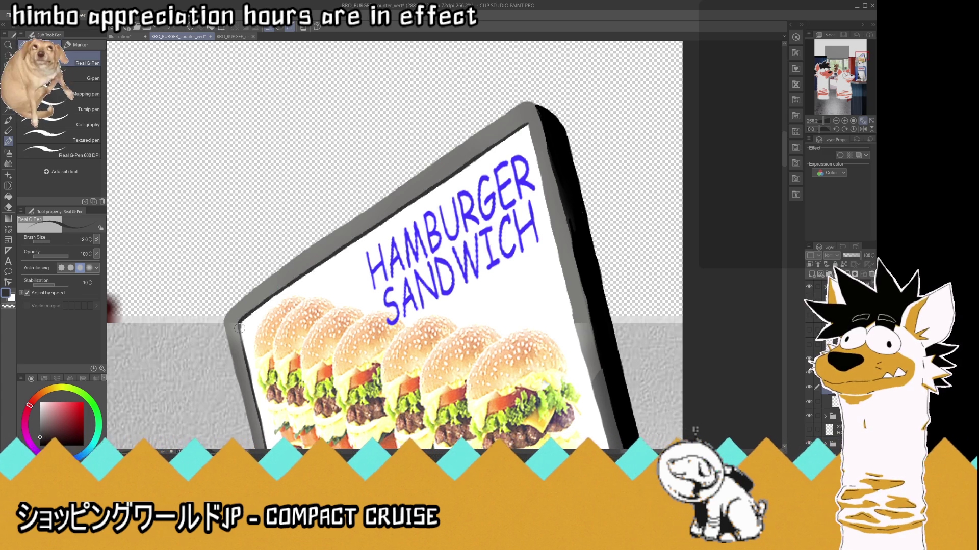
click(9, 306)
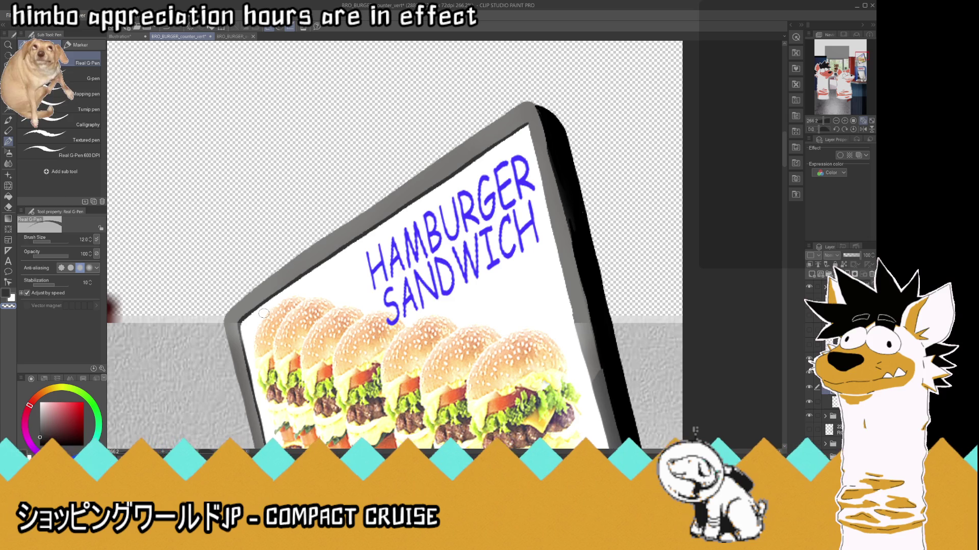
scroll(366, 154, down, 3)
scroll(392, 177, down, 2)
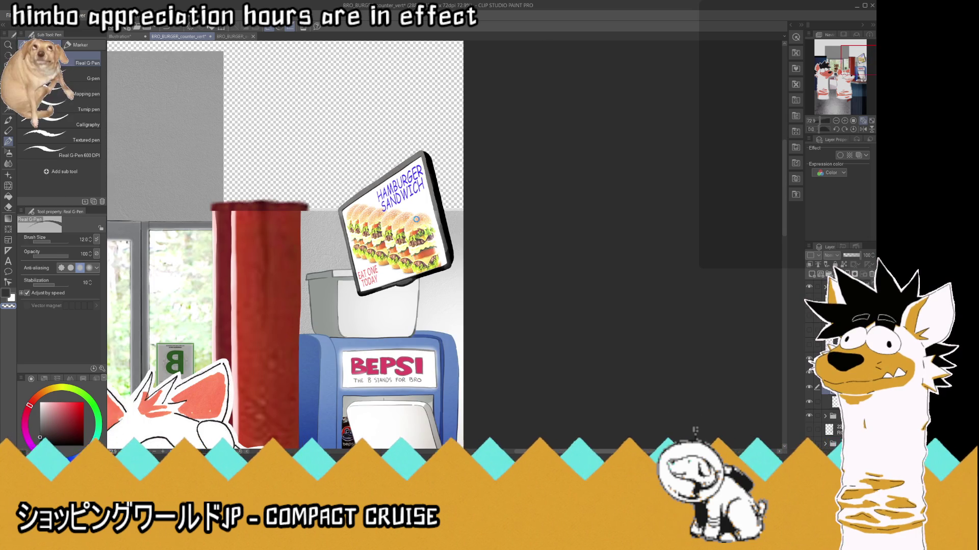
scroll(416, 219, down, 2)
scroll(387, 224, down, 2)
scroll(357, 228, up, 1)
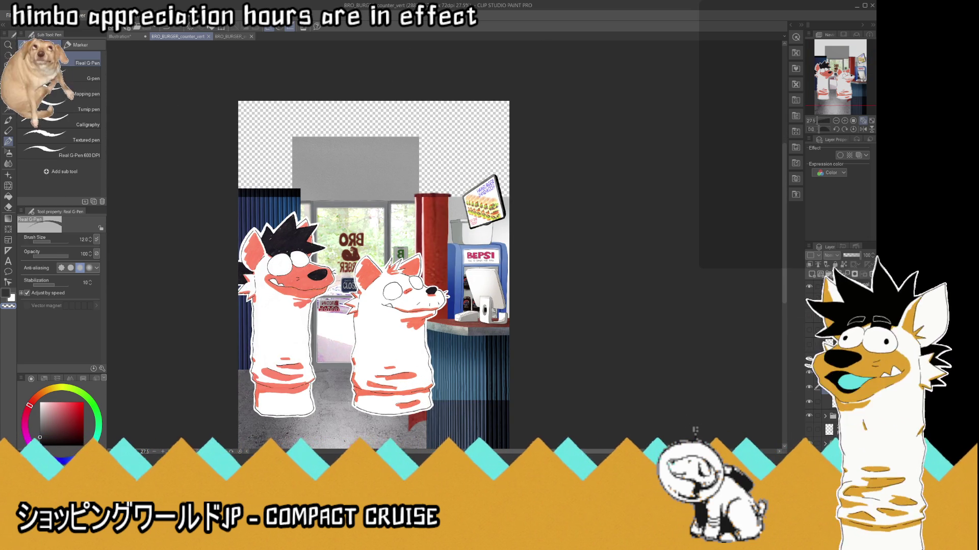
- Select another layer group and set white as the drawing colour with the soft airbrush
click(809, 374)
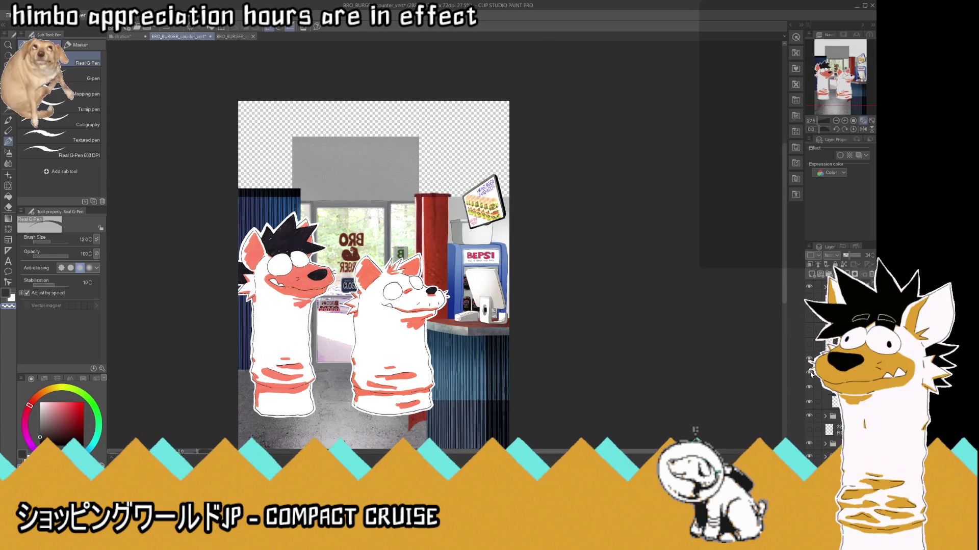
scroll(466, 170, up, 3)
scroll(466, 170, up, 2)
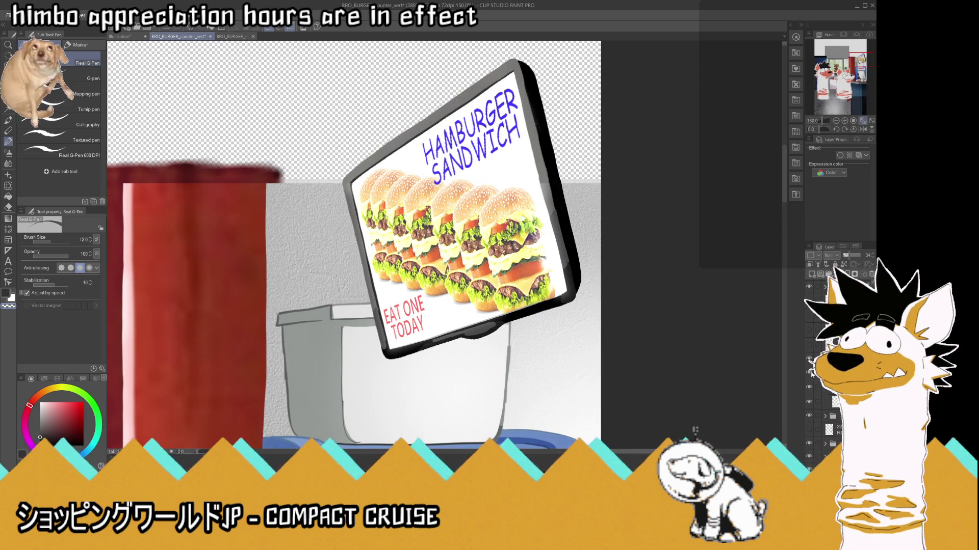
scroll(556, 296, down, 1)
scroll(556, 295, up, 1)
scroll(555, 296, down, 1)
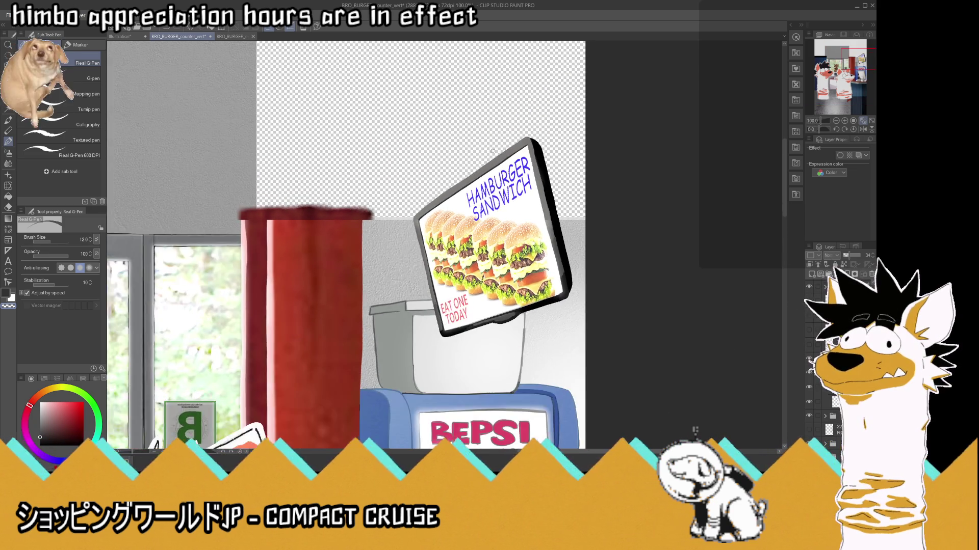
scroll(492, 150, up, 3)
scroll(493, 151, up, 1)
key(i)
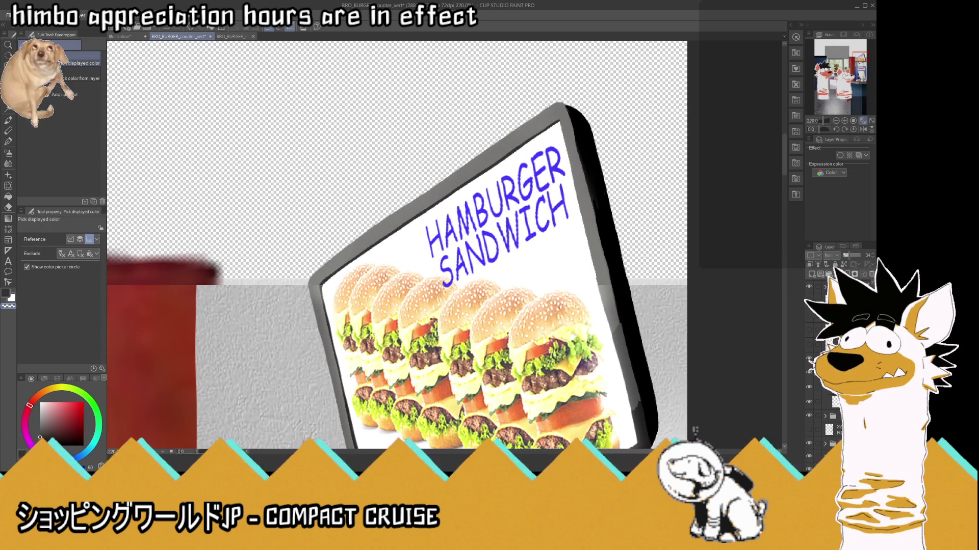
key(x)
key(b)
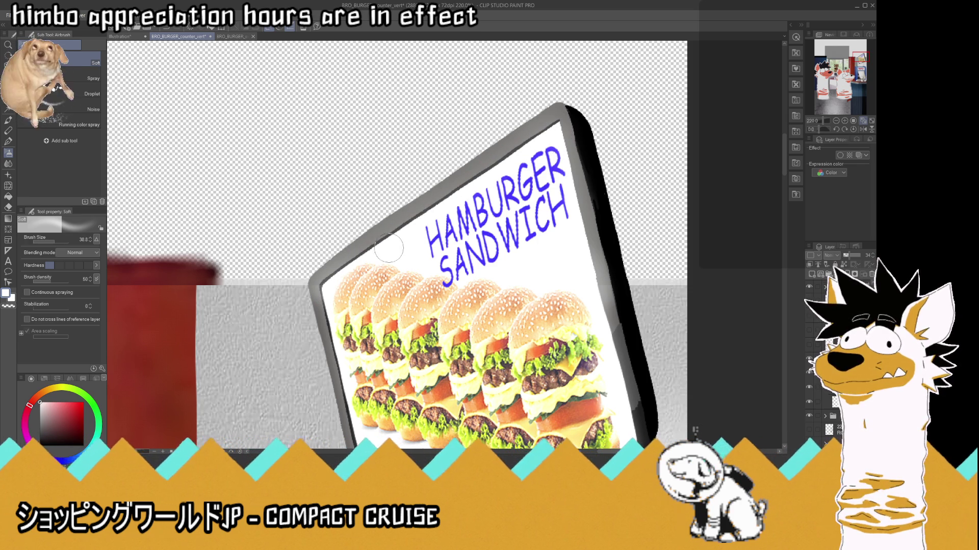
- Select the red pole's layer and put it into Free Transform
scroll(618, 276, down, 3)
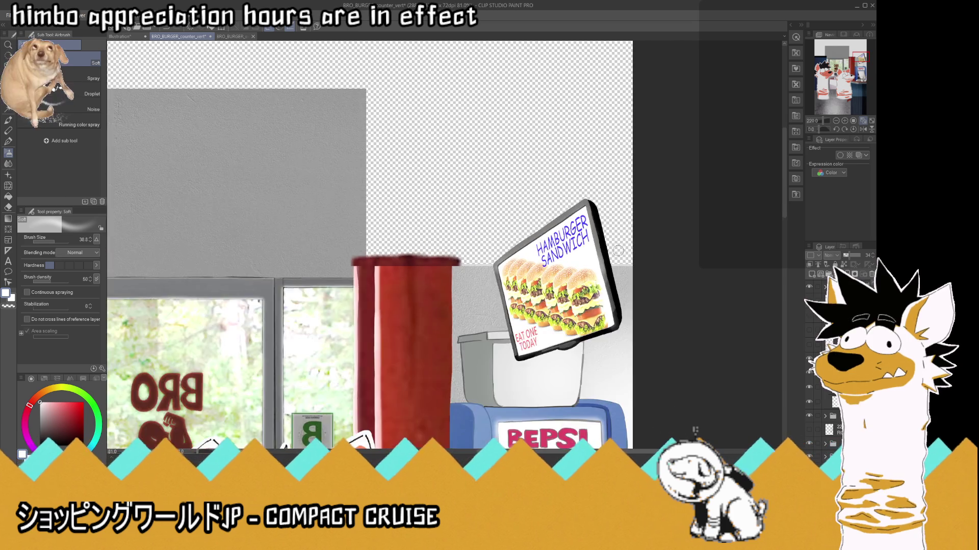
scroll(618, 277, down, 2)
scroll(618, 267, down, 1)
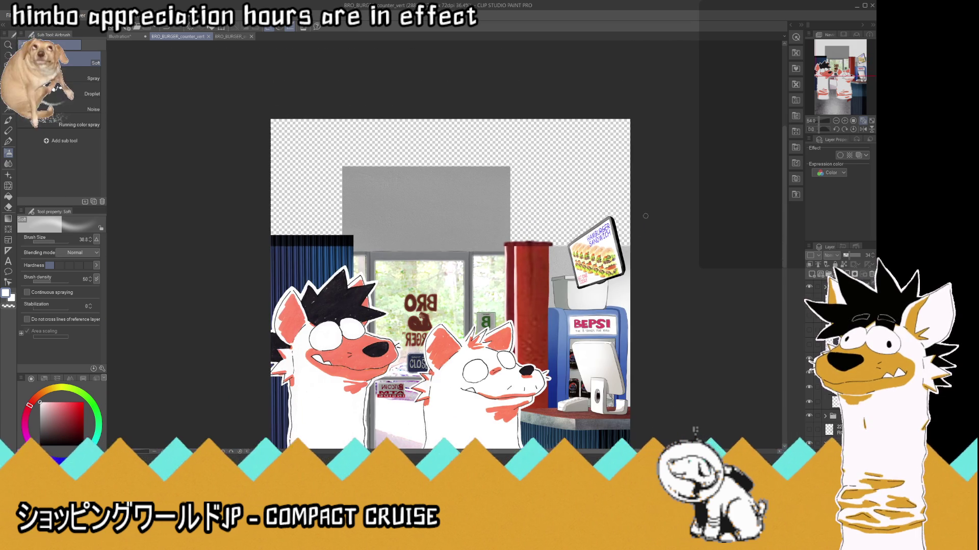
click(841, 400)
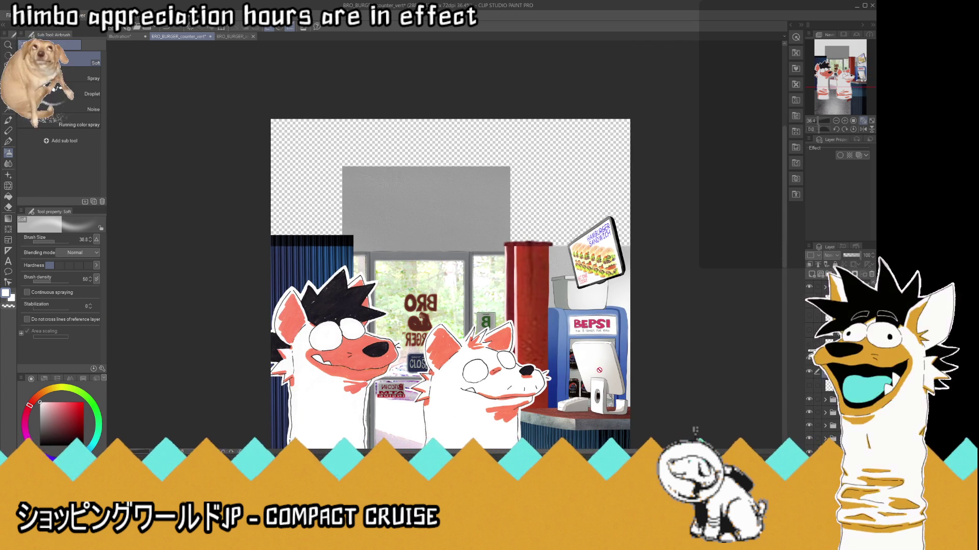
scroll(602, 370, up, 1)
scroll(602, 369, up, 2)
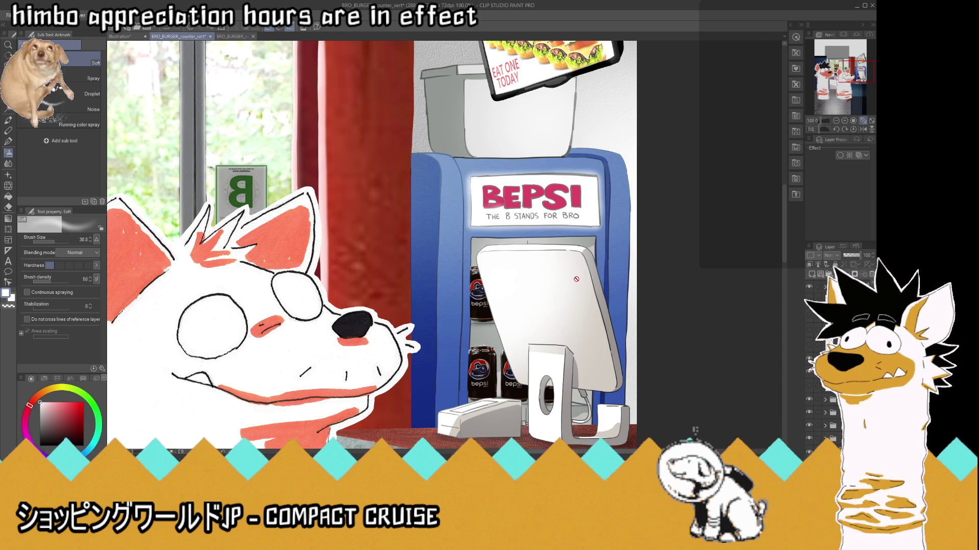
scroll(580, 278, down, 1)
scroll(642, 306, down, 1)
scroll(709, 330, down, 1)
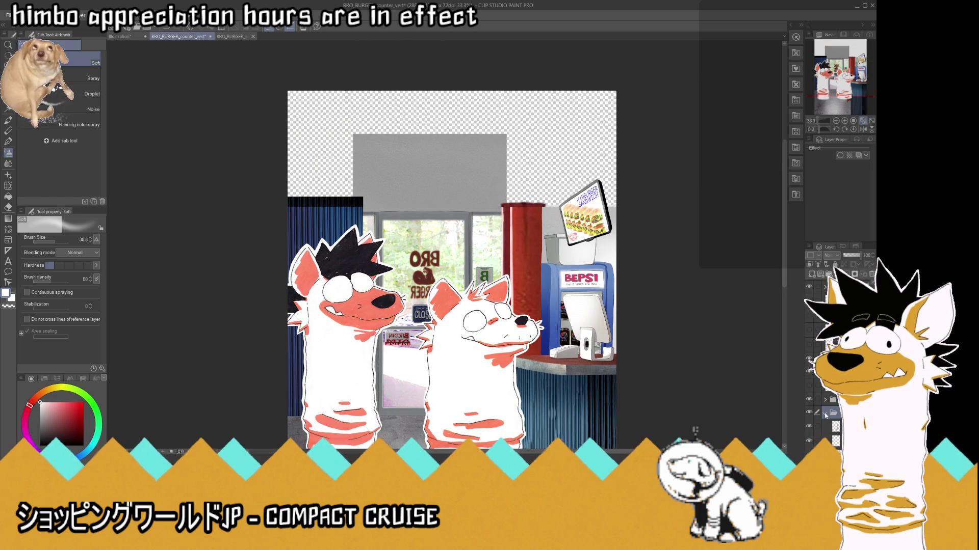
scroll(545, 228, down, 1)
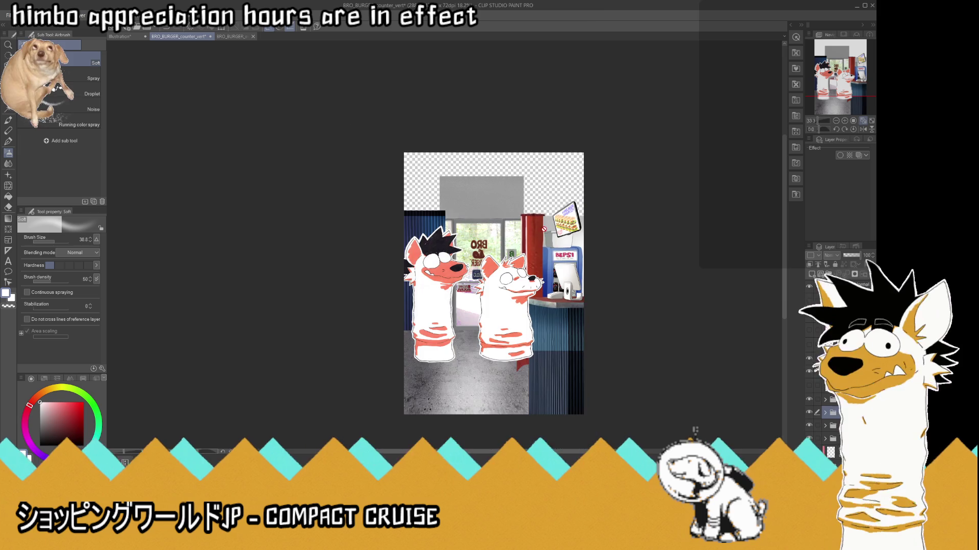
key(ctrl+t)
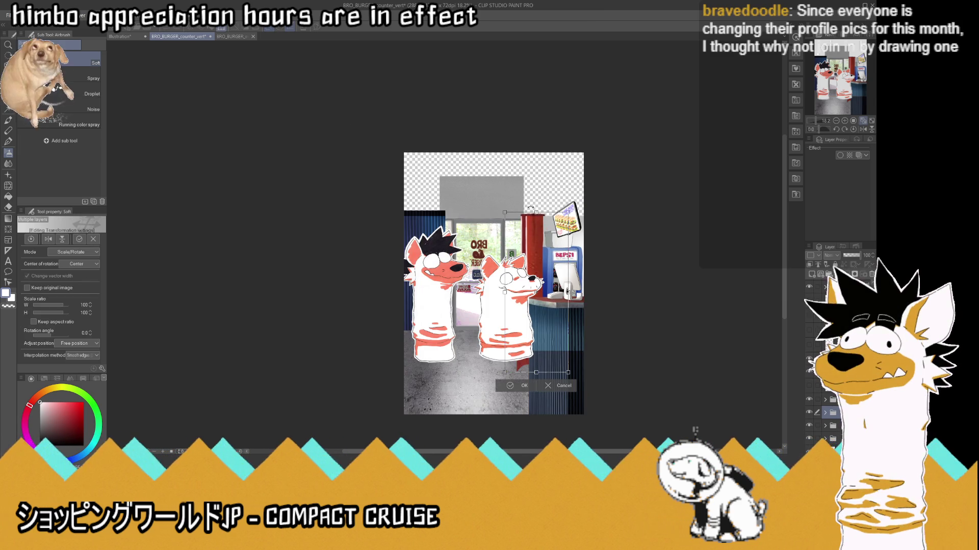
- Stretch the red pole up to the canvas top, confirm, and hide the two characters
drag(537, 212, 538, 154)
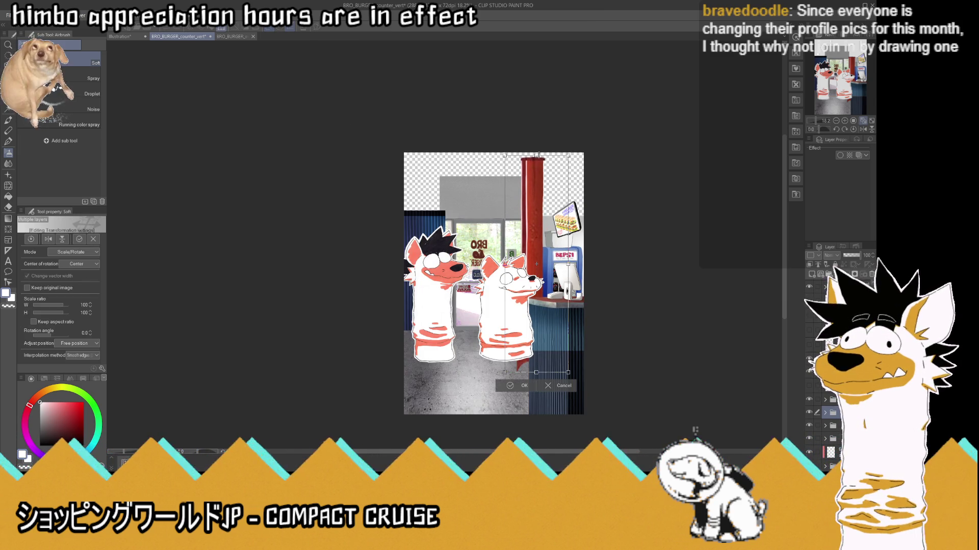
click(524, 386)
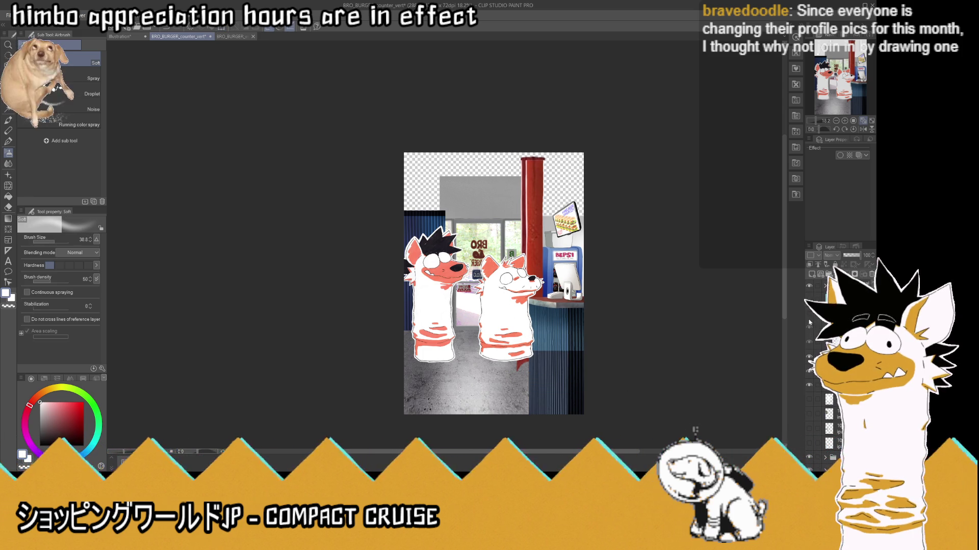
click(808, 287)
scroll(531, 354, up, 2)
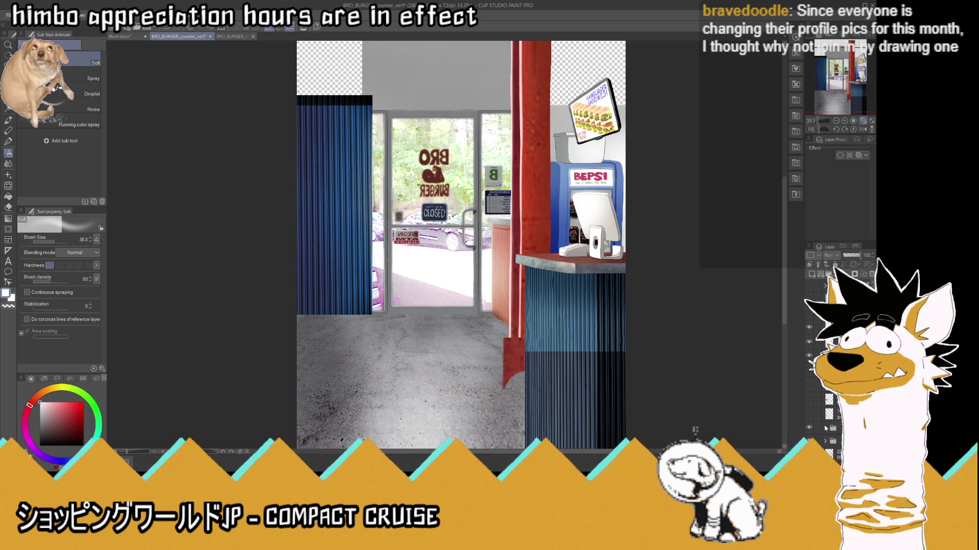
scroll(839, 427, down, 2)
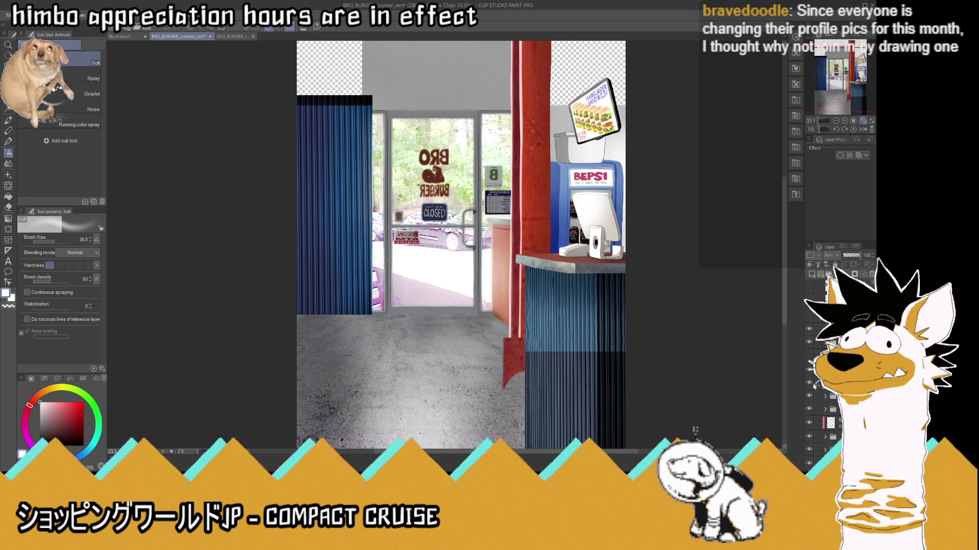
- Stretch the layer slightly downward with a second transform and confirm it
key(ctrl+shift+t)
drag(538, 391, 539, 397)
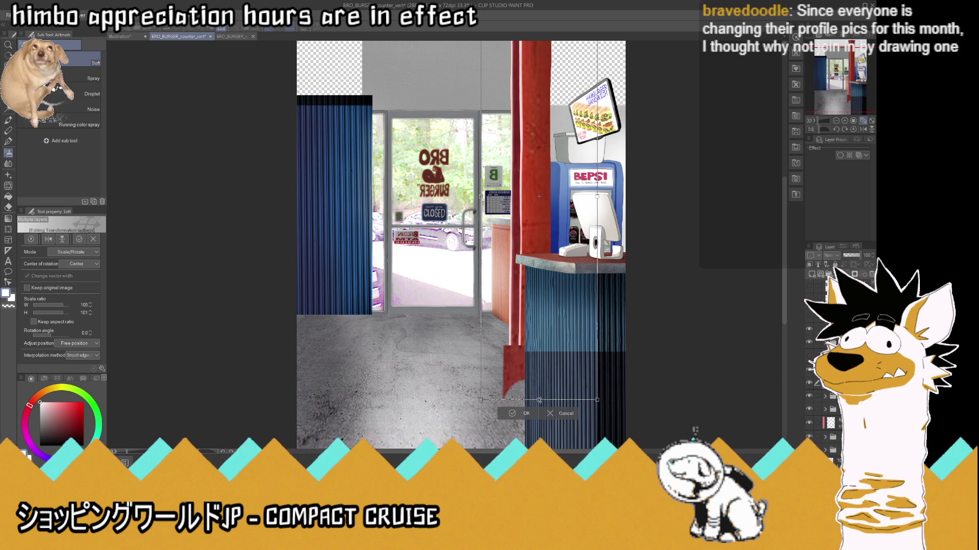
key(Return)
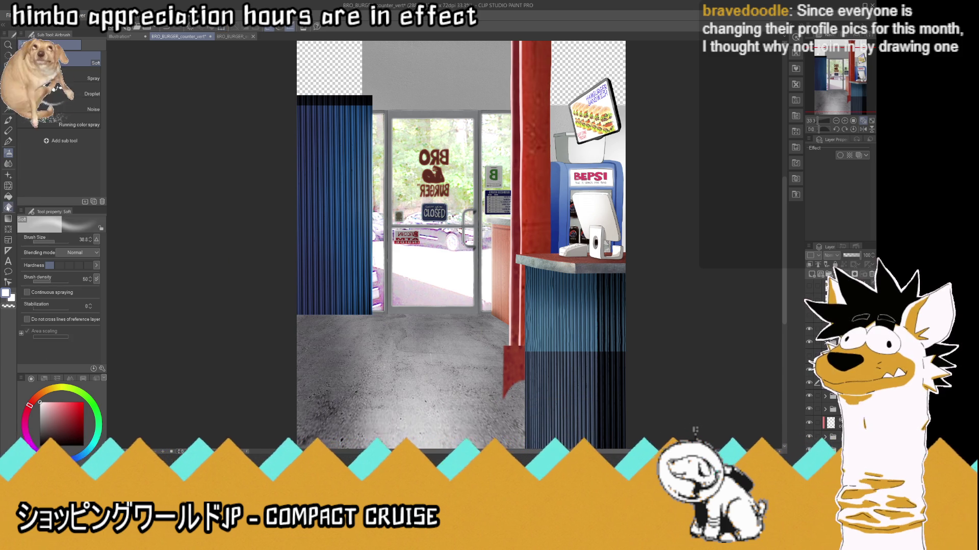
key(e)
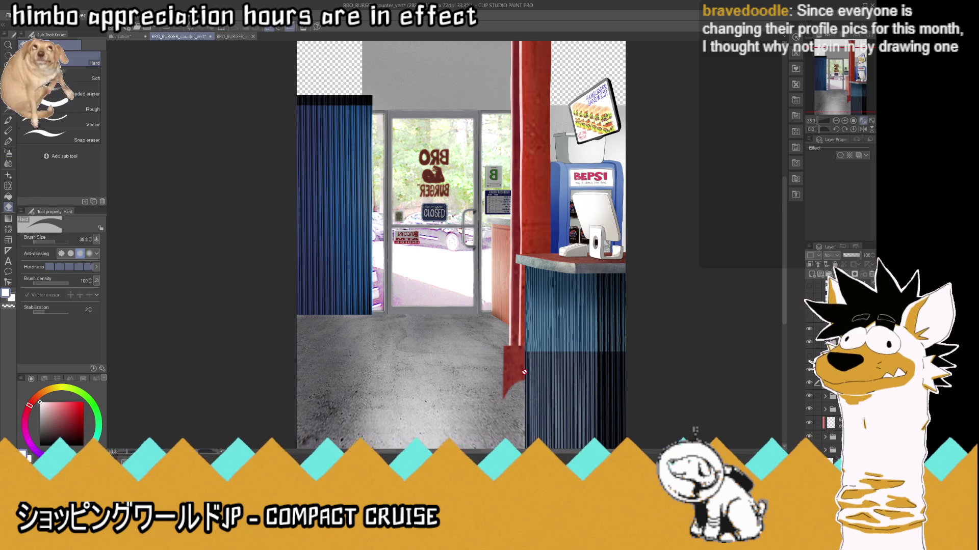
key(ctrl+plus)
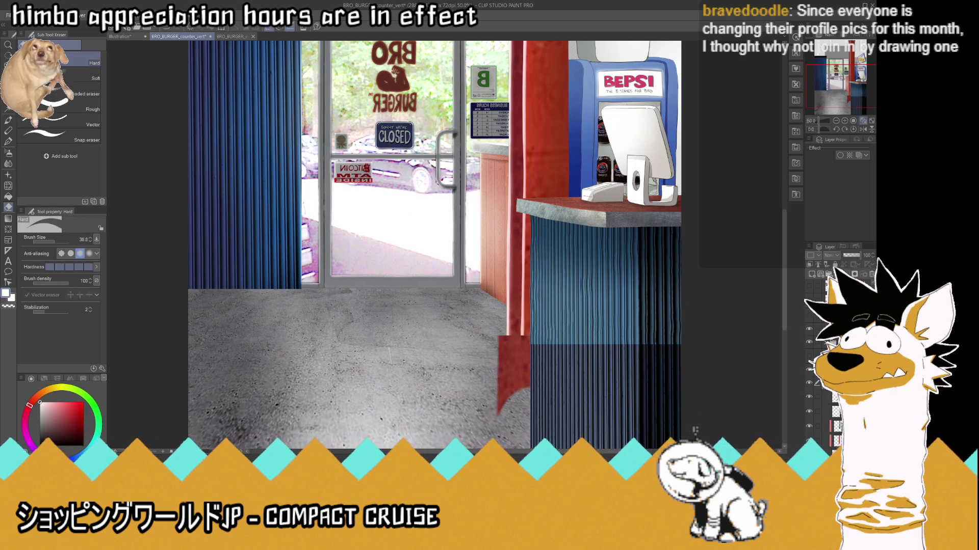
click(836, 439)
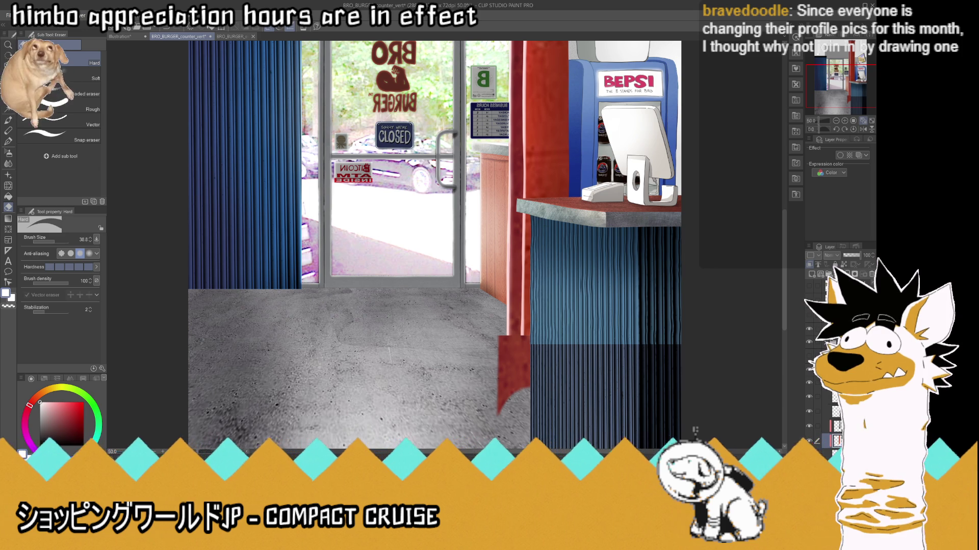
- Lasso the flared base of the red pole and delete it
click(836, 454)
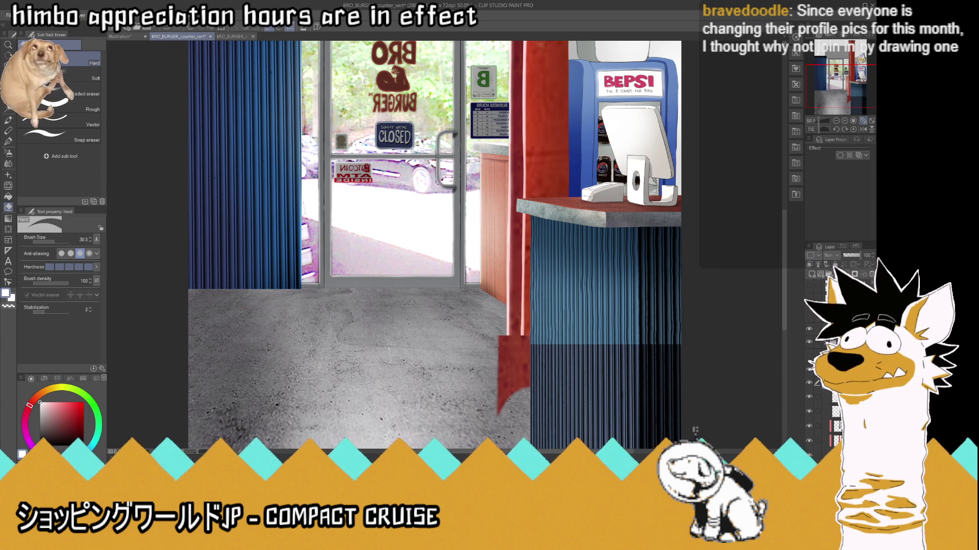
ctrl+shift+click(586, 331)
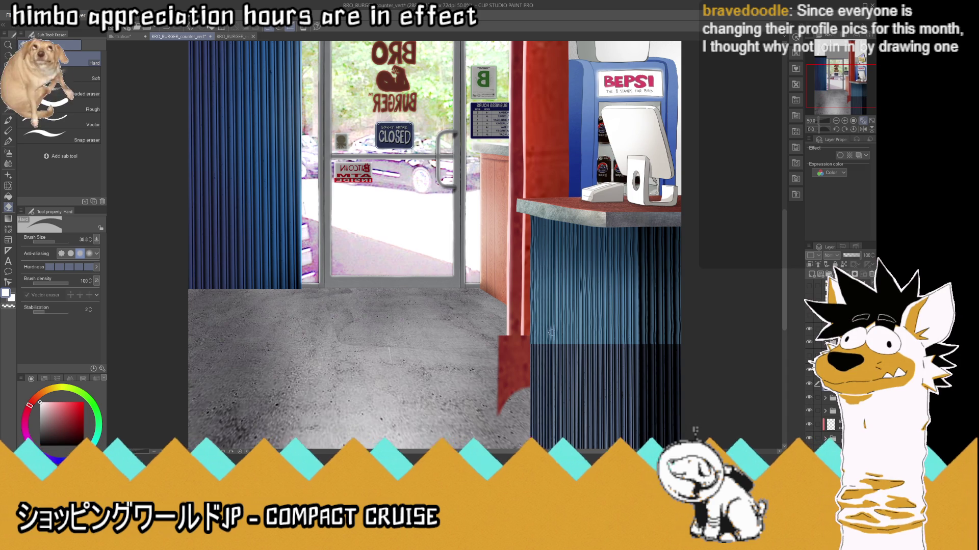
scroll(586, 332, up, 2)
key(m)
mouse_move(544, 320)
mouse_down()
mouse_move(479, 320)
mouse_move(439, 416)
mouse_up()
scroll(560, 332, down, 2)
key(Delete)
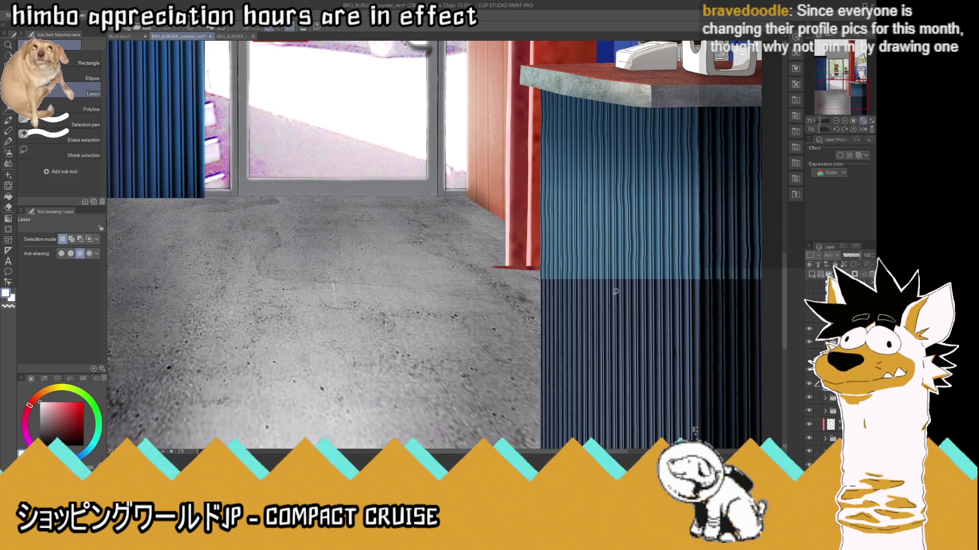
- Erase the leftover red along the floor's diagonal so grey floor shows beneath the pole
scroll(565, 247, up, 2)
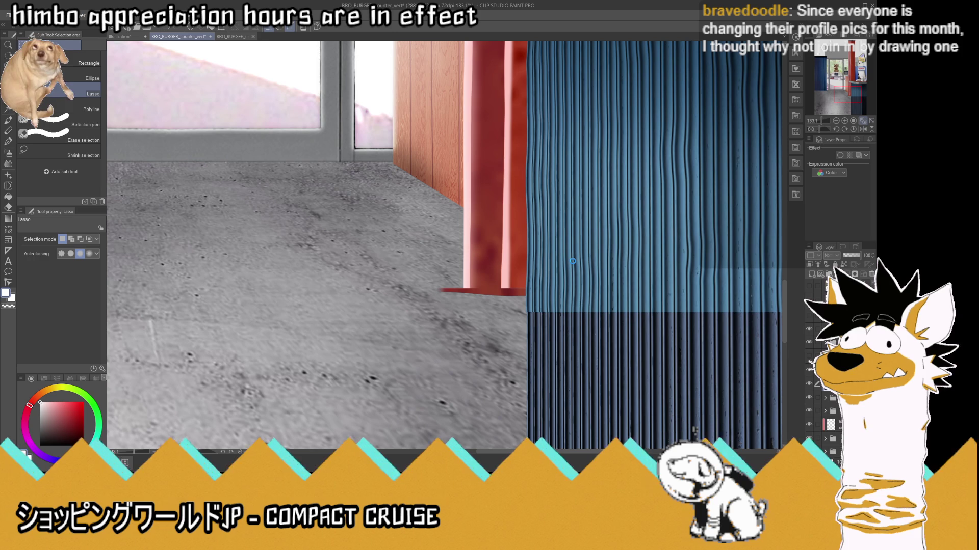
scroll(573, 261, up, 1)
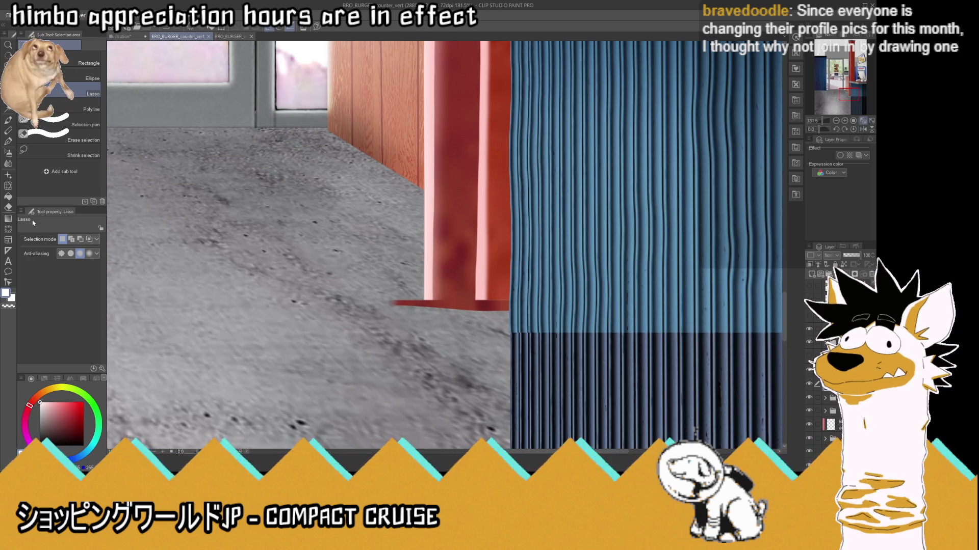
click(8, 207)
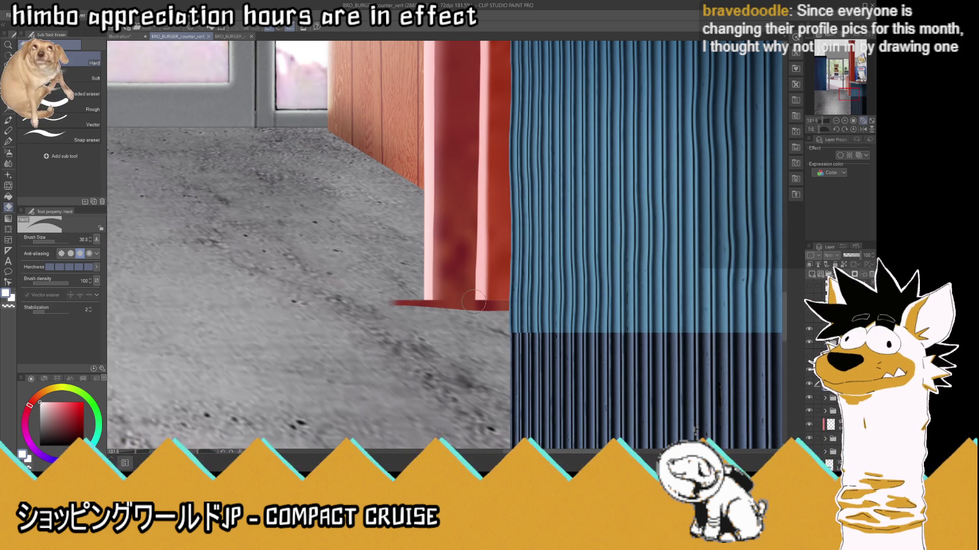
drag(482, 307, 391, 304)
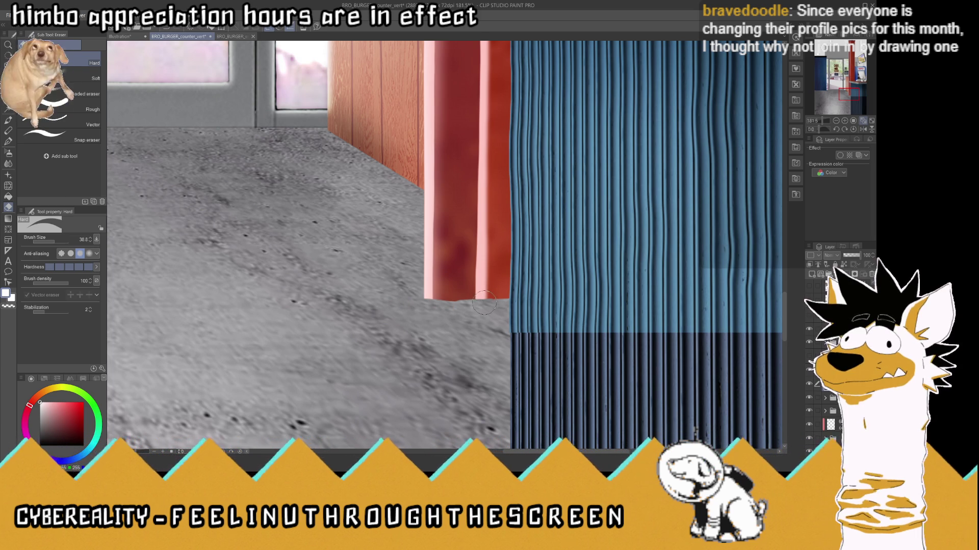
drag(472, 298, 423, 263)
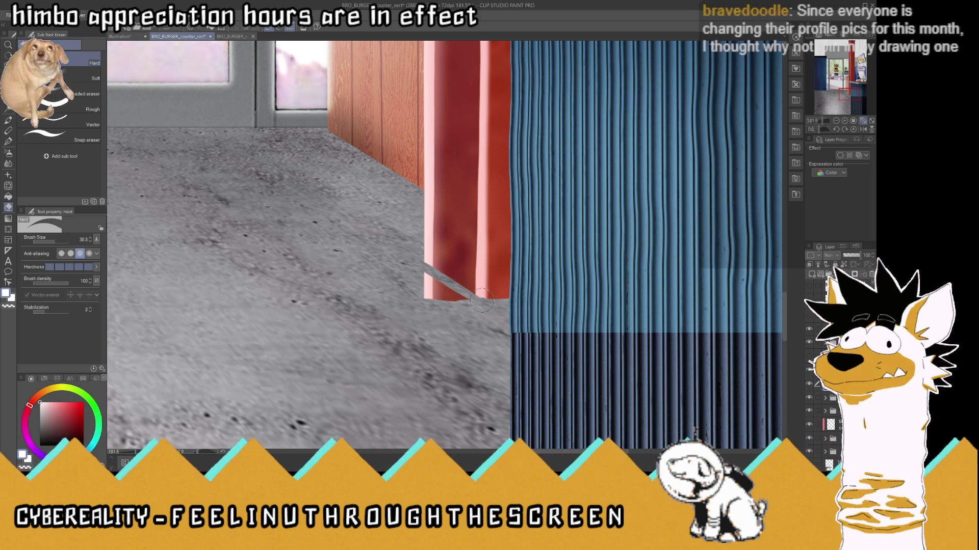
mouse_move(479, 299)
mouse_down()
mouse_move(428, 260)
mouse_move(420, 279)
mouse_up()
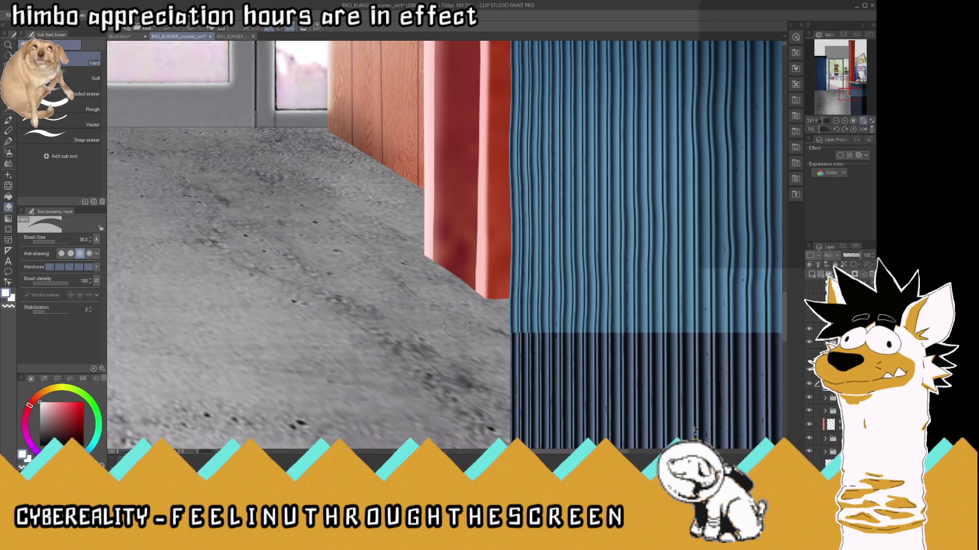
scroll(455, 325, down, 3)
scroll(483, 308, up, 2)
scroll(483, 308, up, 3)
scroll(483, 311, up, 1)
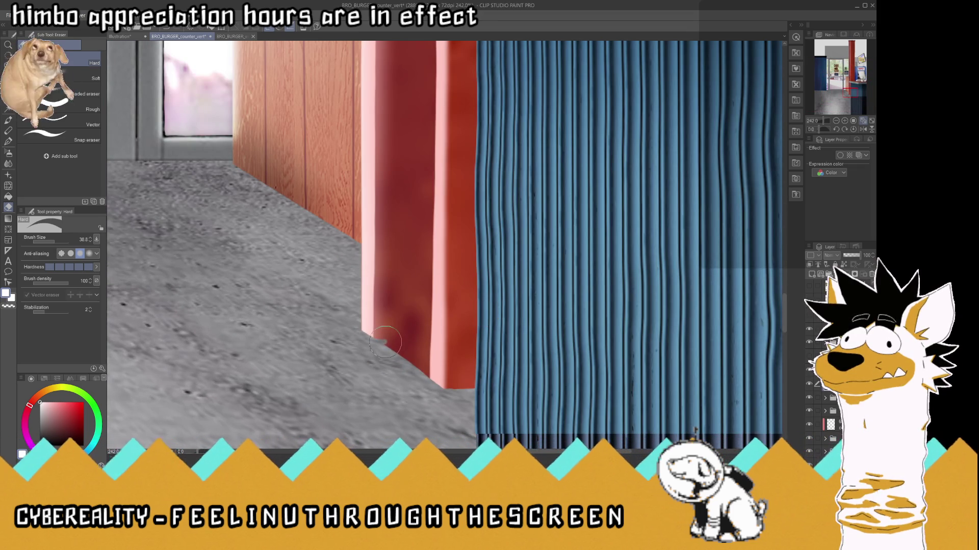
mouse_move(373, 343)
mouse_down()
mouse_move(391, 339)
mouse_move(427, 358)
mouse_move(416, 378)
mouse_up()
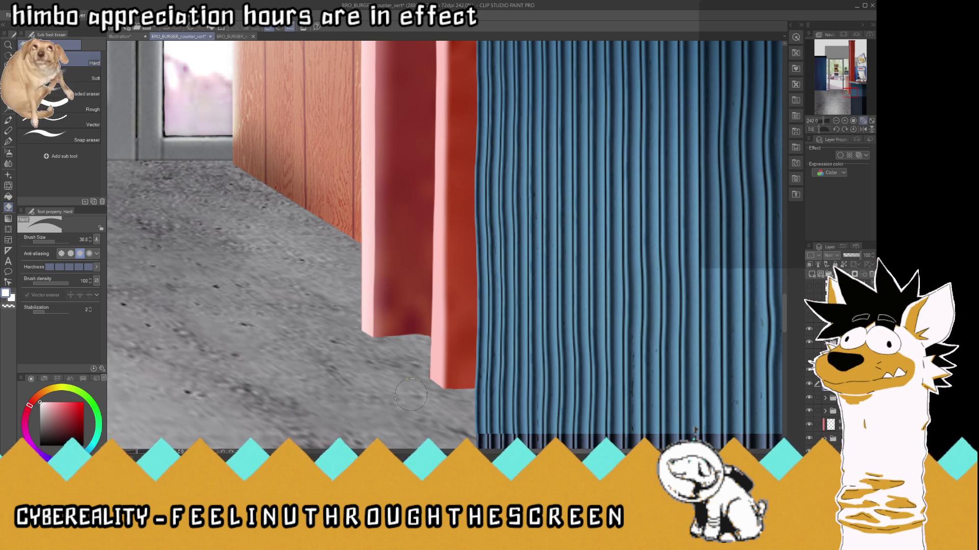
scroll(432, 391, up, 2)
scroll(431, 392, up, 2)
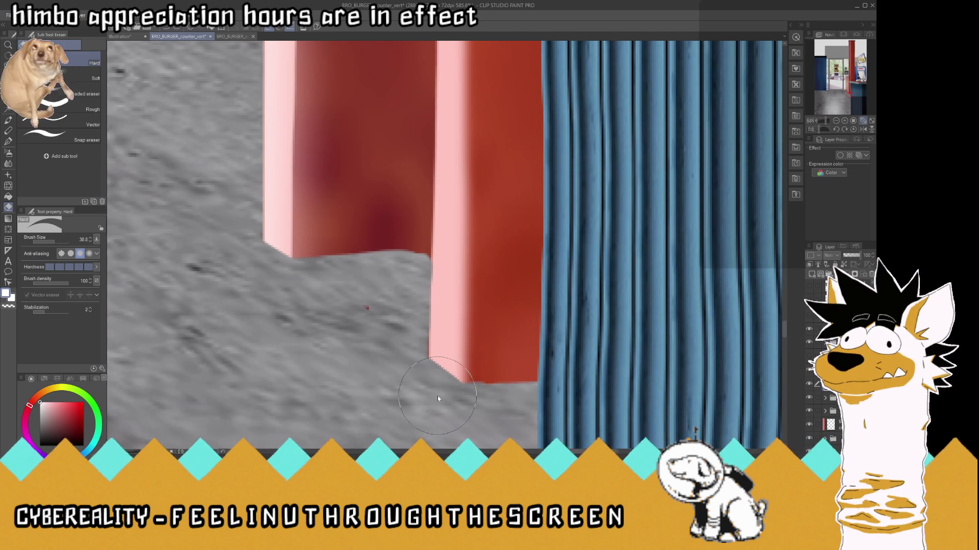
- Draw grey lines along the wall's bottom and vertical edges, then paint grey over the dark red patch
key(p)
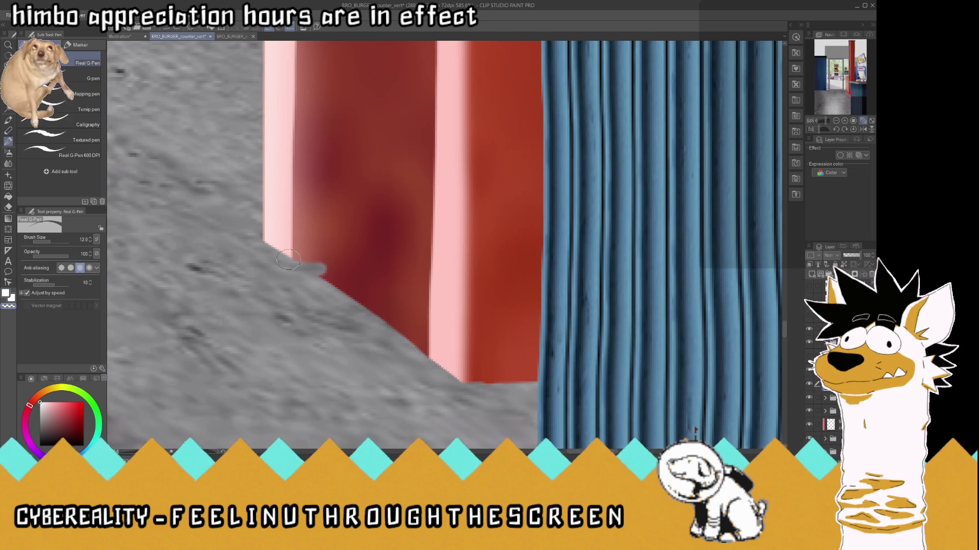
drag(296, 261, 431, 263)
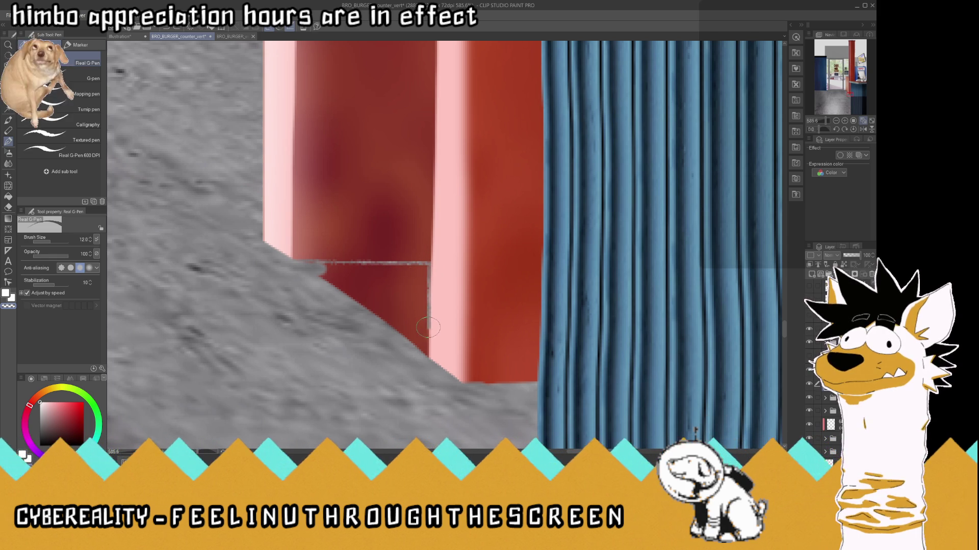
drag(427, 301, 428, 357)
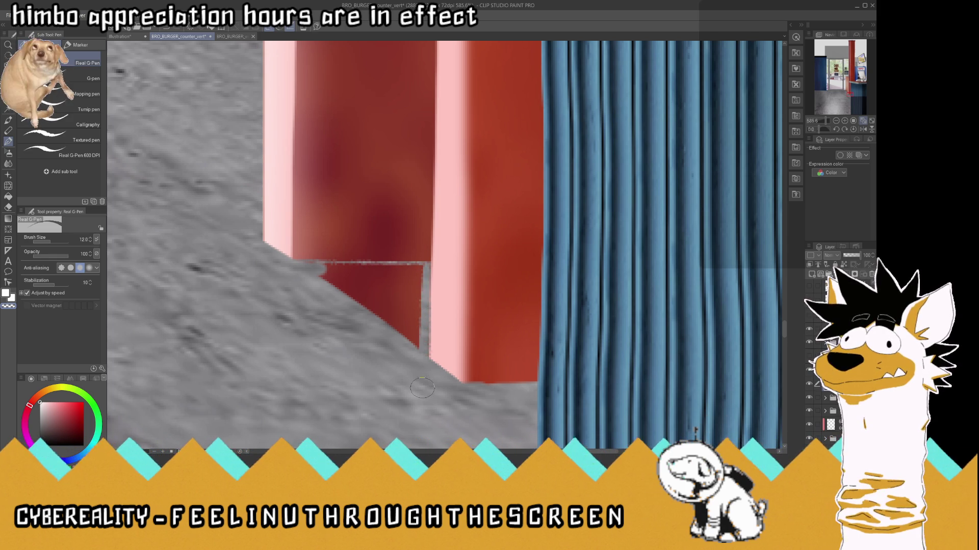
mouse_move(419, 349)
mouse_down()
mouse_move(426, 272)
mouse_move(326, 264)
mouse_up()
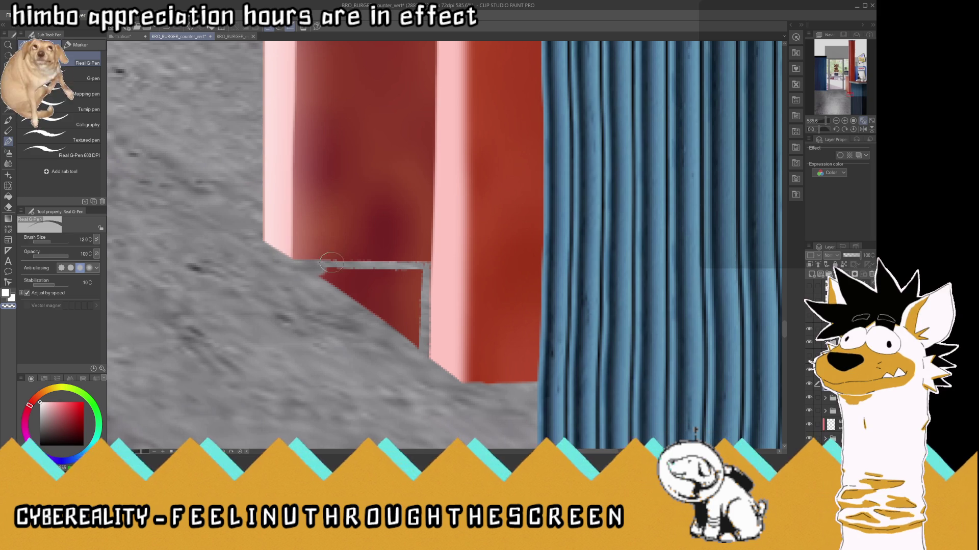
drag(419, 273, 400, 337)
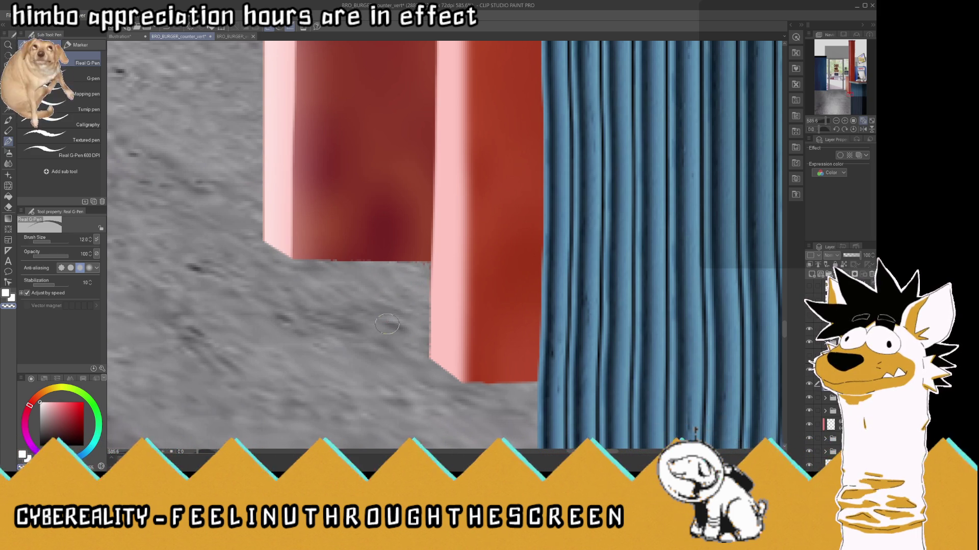
scroll(385, 324, down, 5)
scroll(385, 324, down, 4)
scroll(386, 324, down, 1)
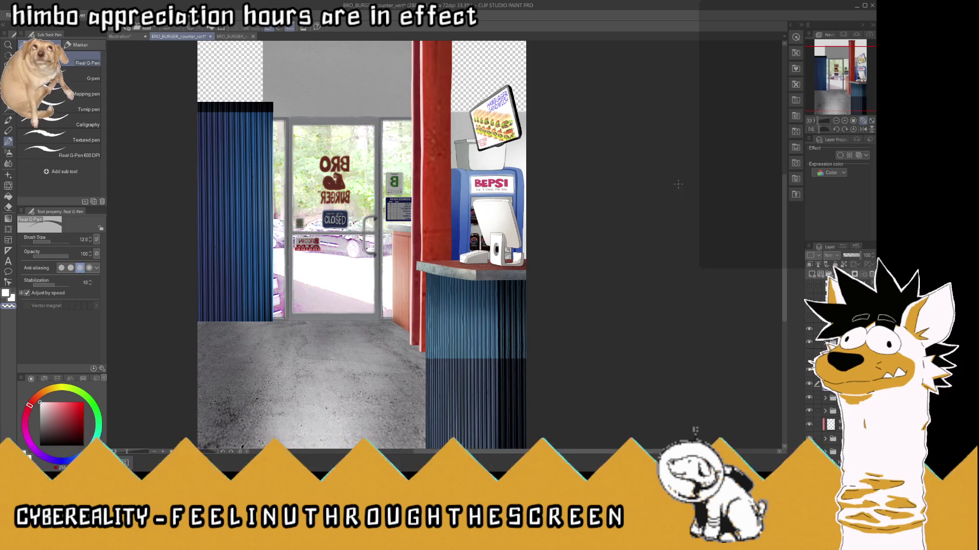
- Rectangle-select the dark cap on top of the red pole, delete it, and deselect
scroll(488, 134, down, 2)
scroll(488, 135, down, 1)
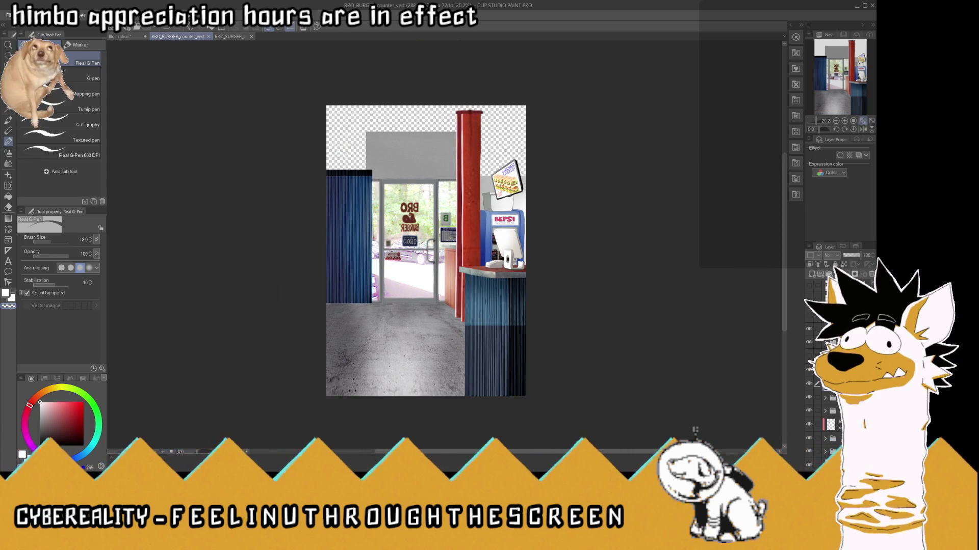
scroll(458, 215, up, 2)
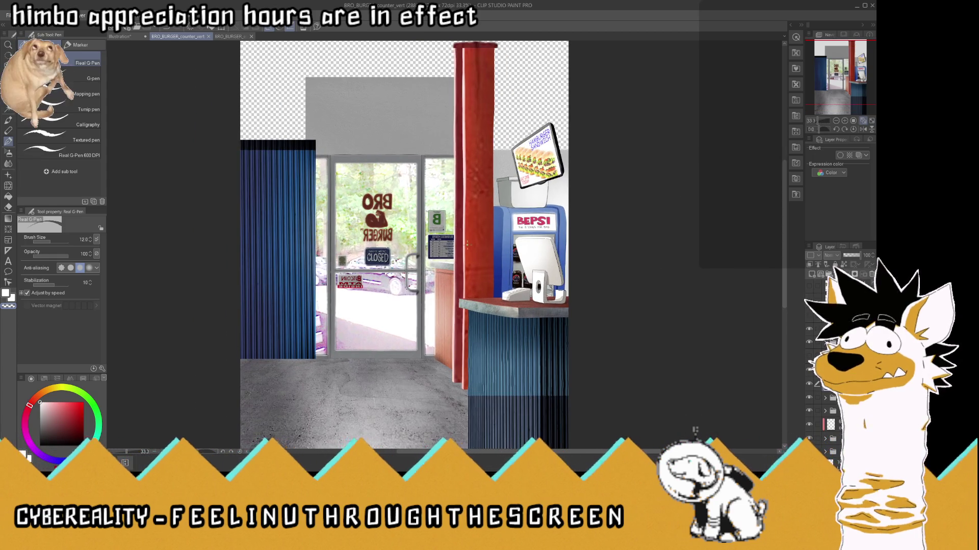
scroll(466, 244, down, 1)
scroll(466, 244, up, 1)
scroll(467, 244, up, 2)
scroll(400, 123, up, 2)
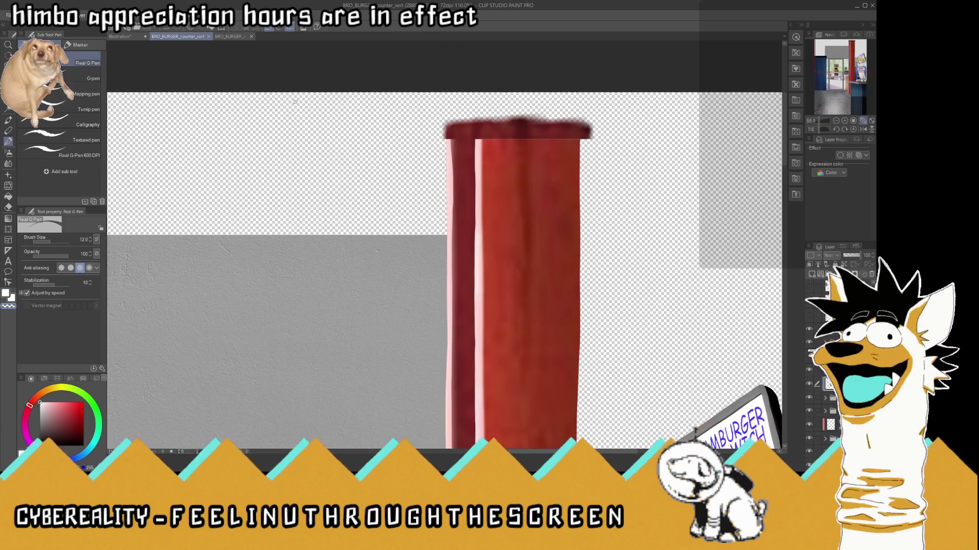
key(m)
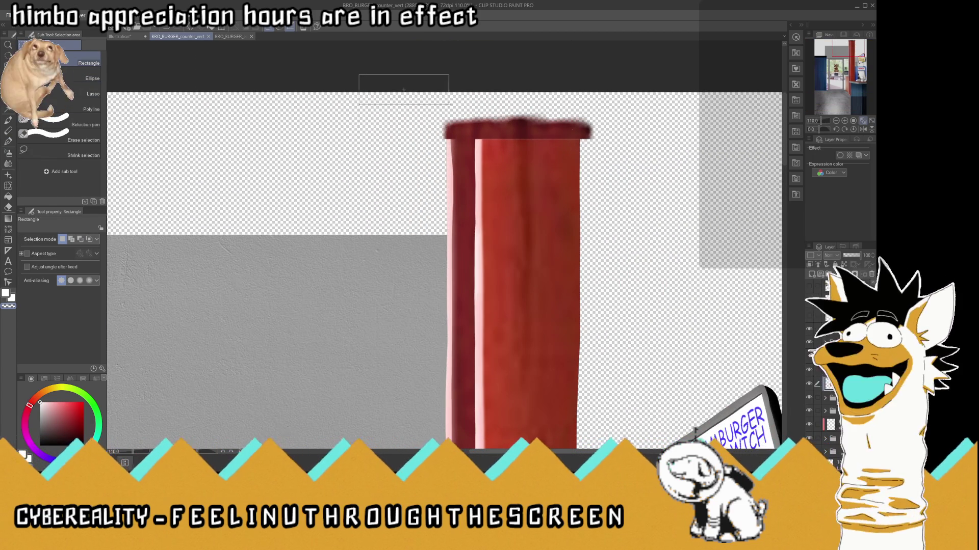
drag(398, 92, 651, 141)
key(Delete)
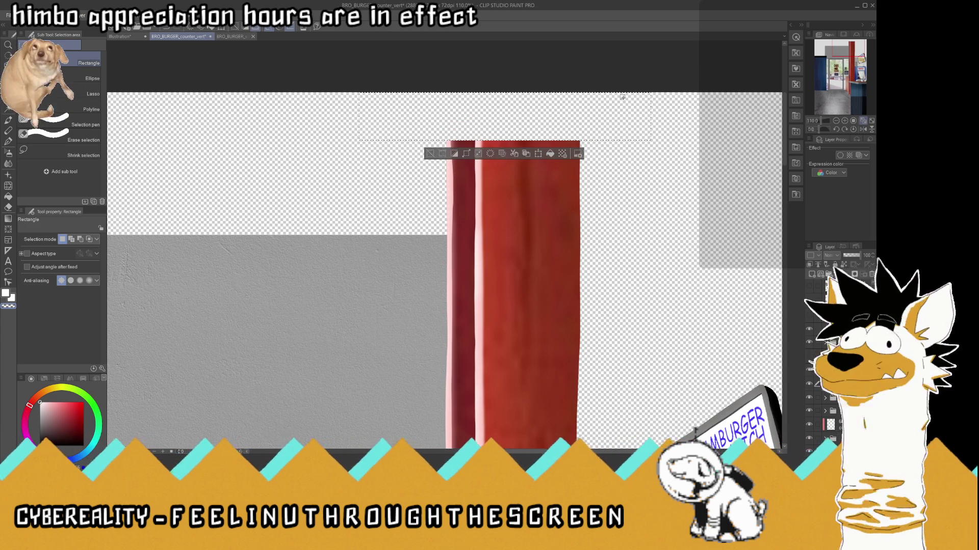
key(ctrl+d)
scroll(562, 142, down, 5)
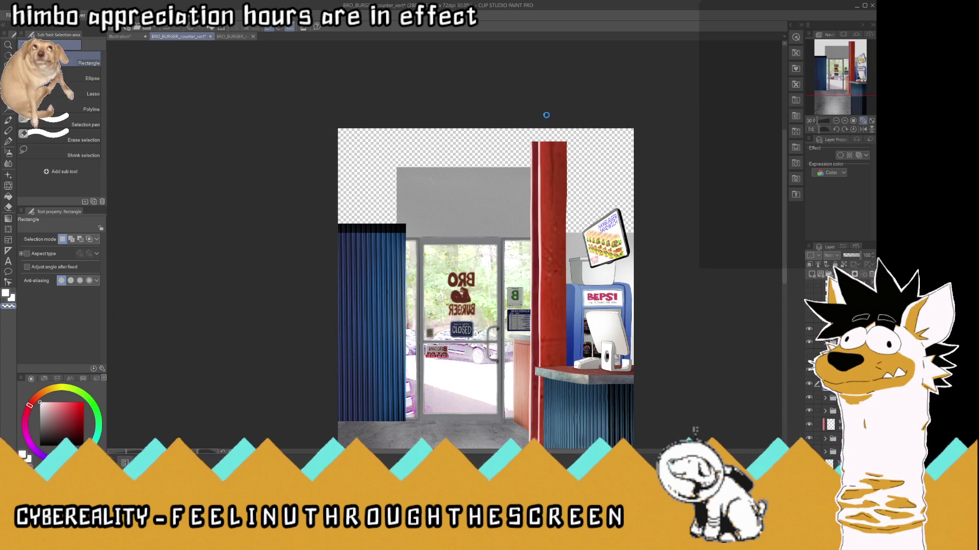
click(8, 141)
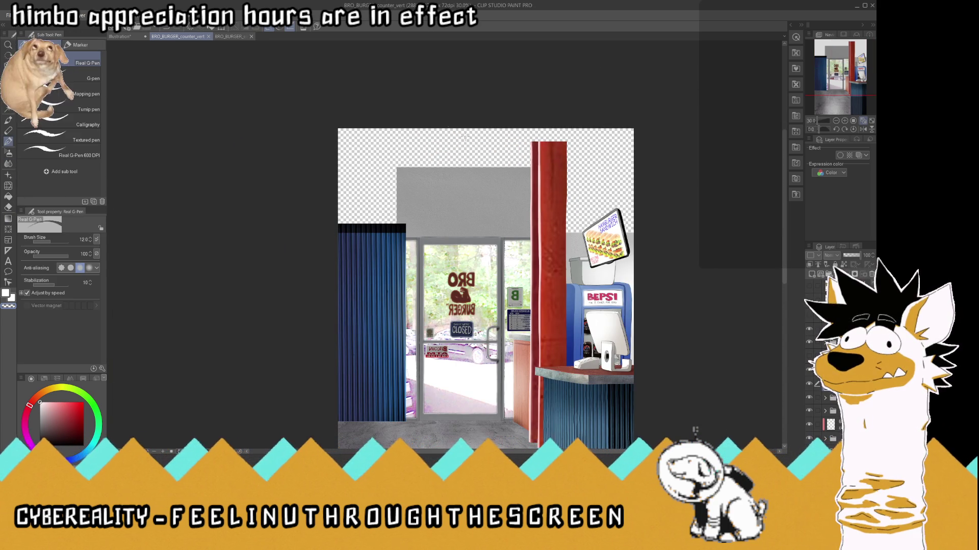
scroll(464, 142, up, 1)
scroll(464, 142, down, 1)
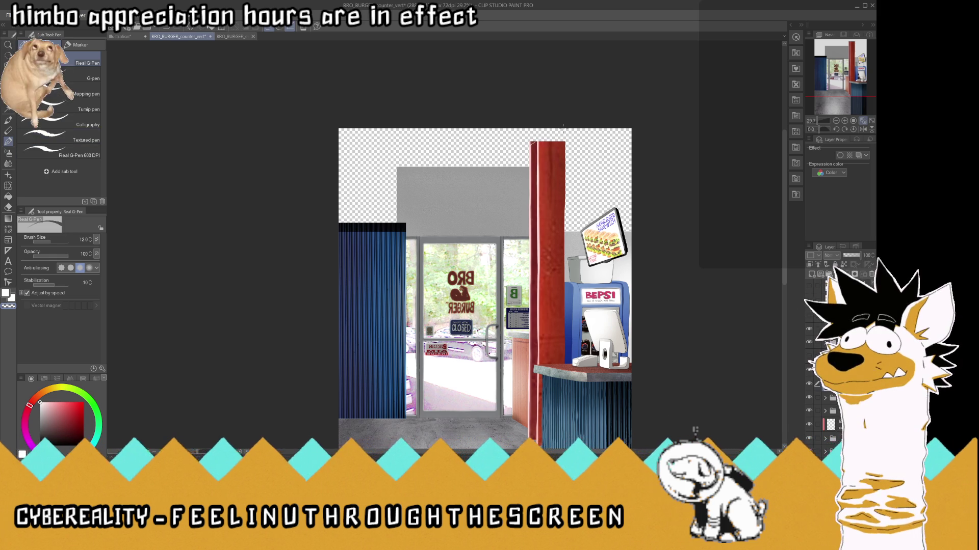
scroll(540, 131, up, 3)
scroll(539, 130, up, 2)
scroll(539, 128, up, 2)
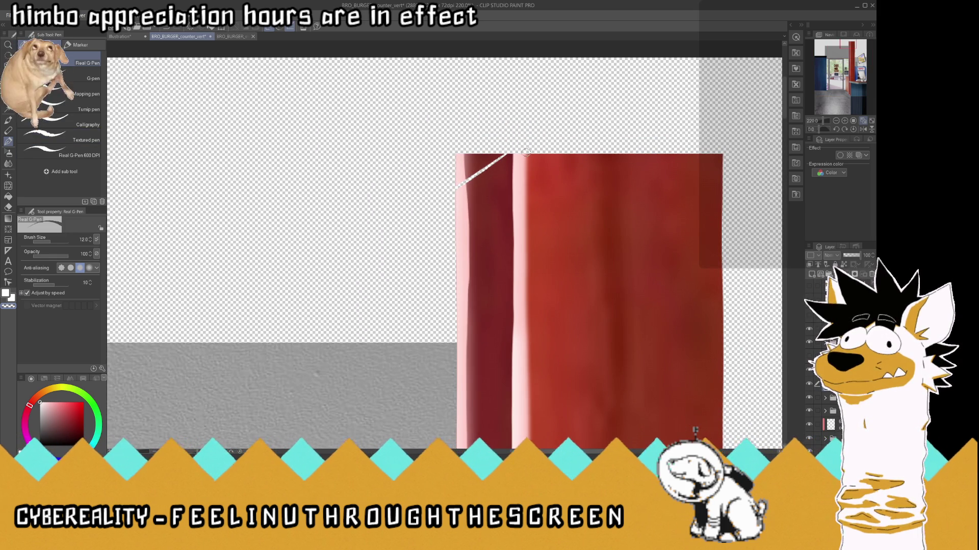
- Draw white slanted strokes at the pole's top-left corner, then fit the scene to the window
drag(456, 195, 513, 158)
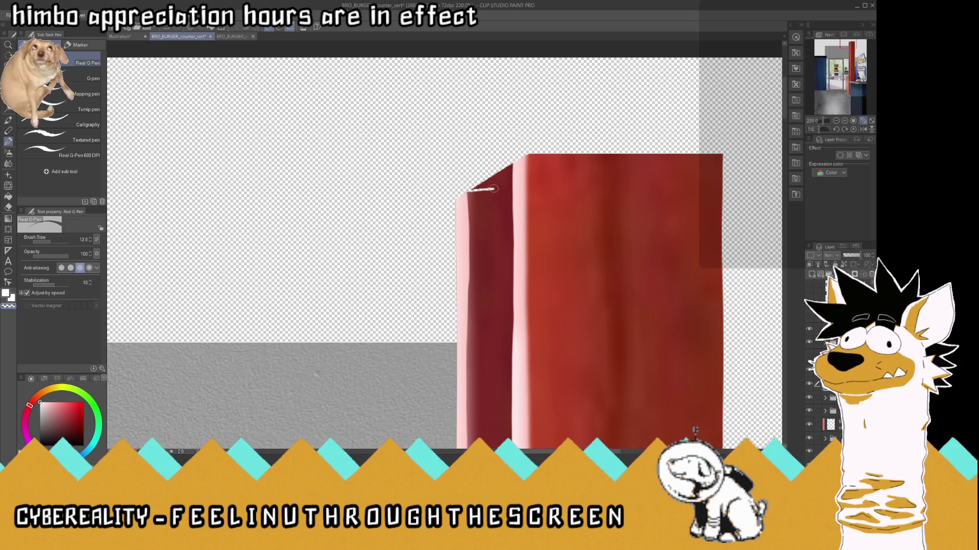
mouse_move(511, 186)
mouse_down()
mouse_move(511, 164)
mouse_move(473, 187)
mouse_move(507, 185)
mouse_move(508, 162)
mouse_move(469, 188)
mouse_up()
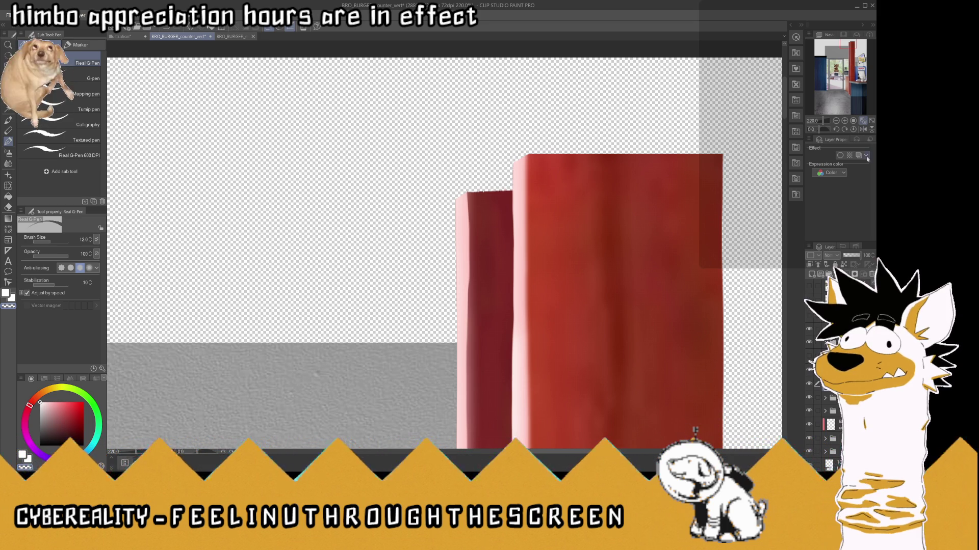
click(863, 122)
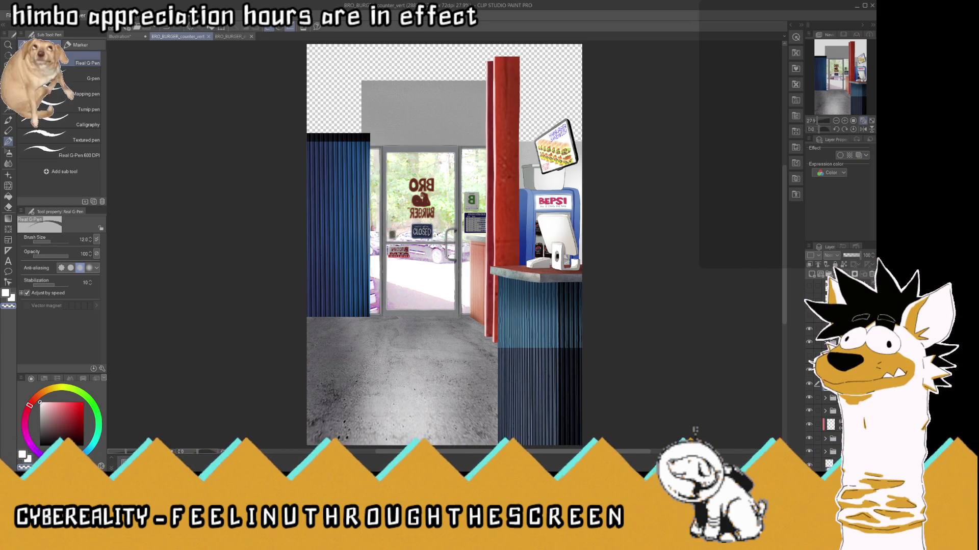
click(822, 401)
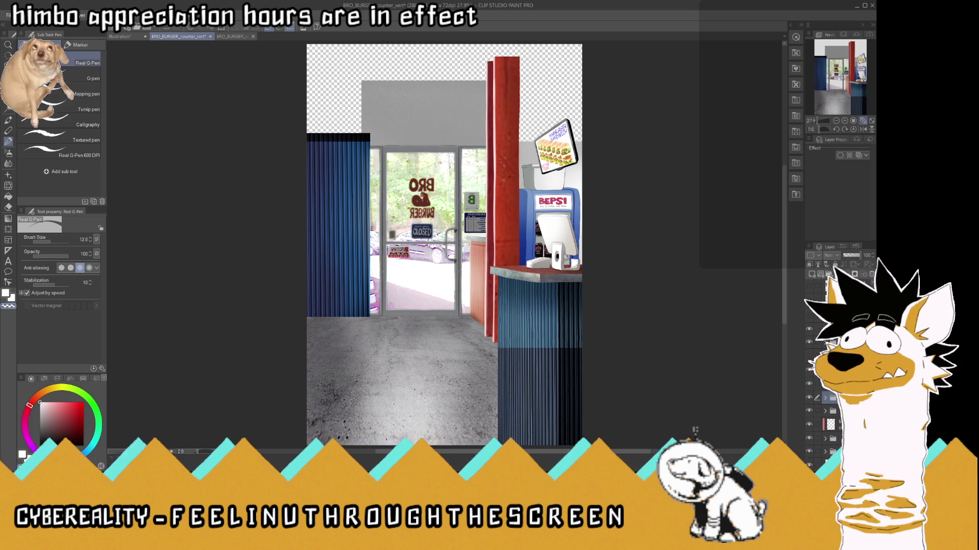
click(829, 399)
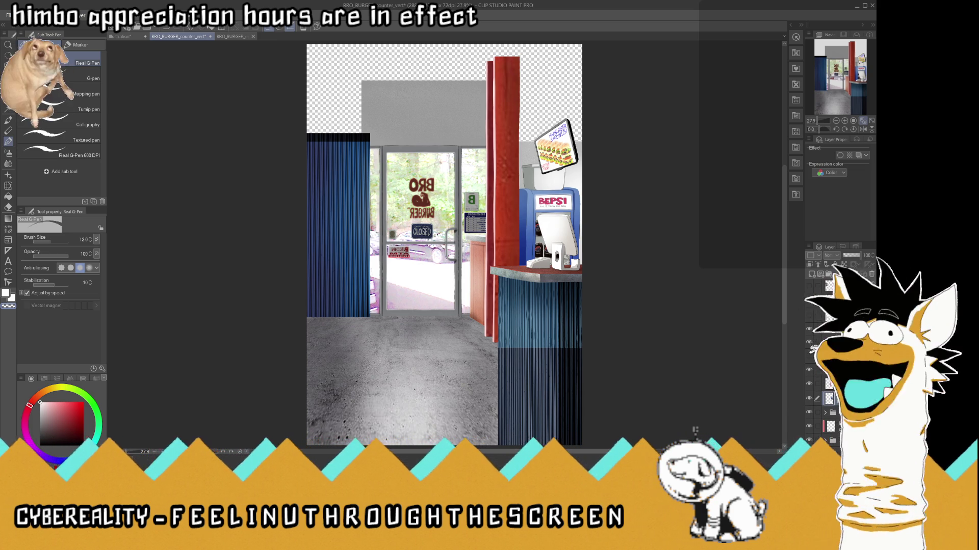
click(826, 412)
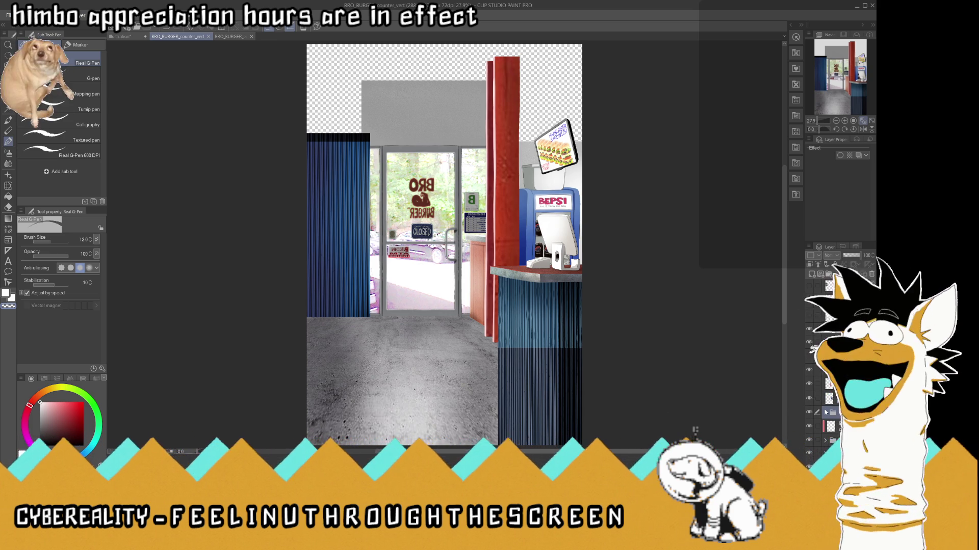
scroll(611, 293, down, 2)
scroll(589, 153, up, 2)
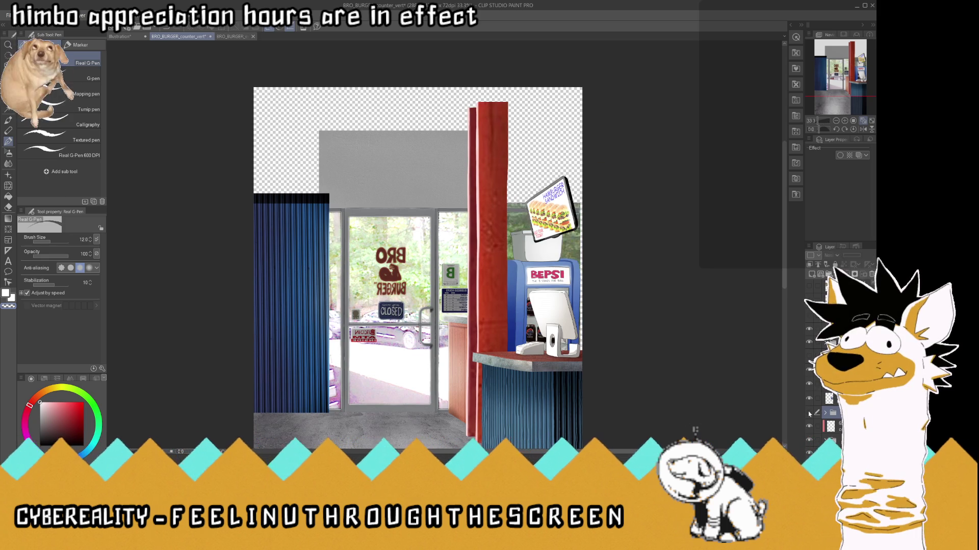
click(809, 413)
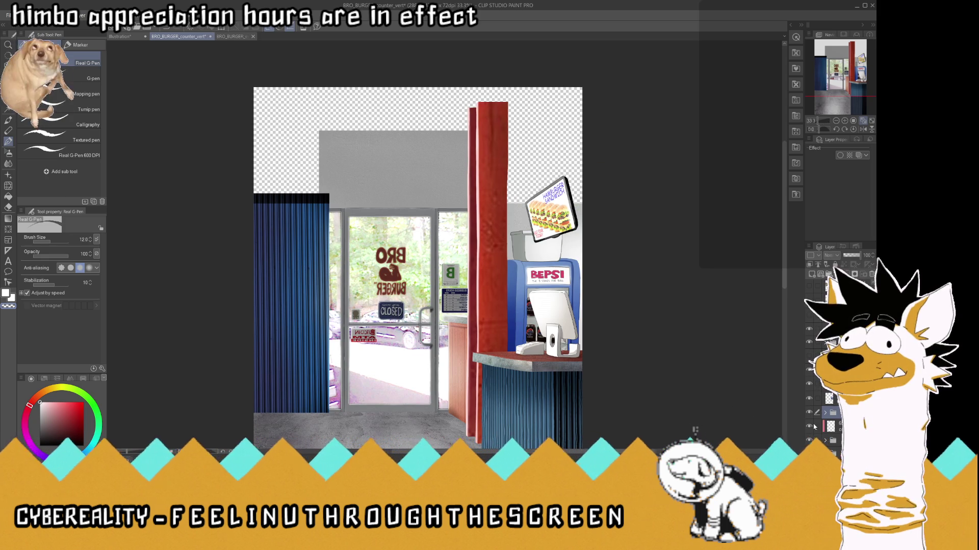
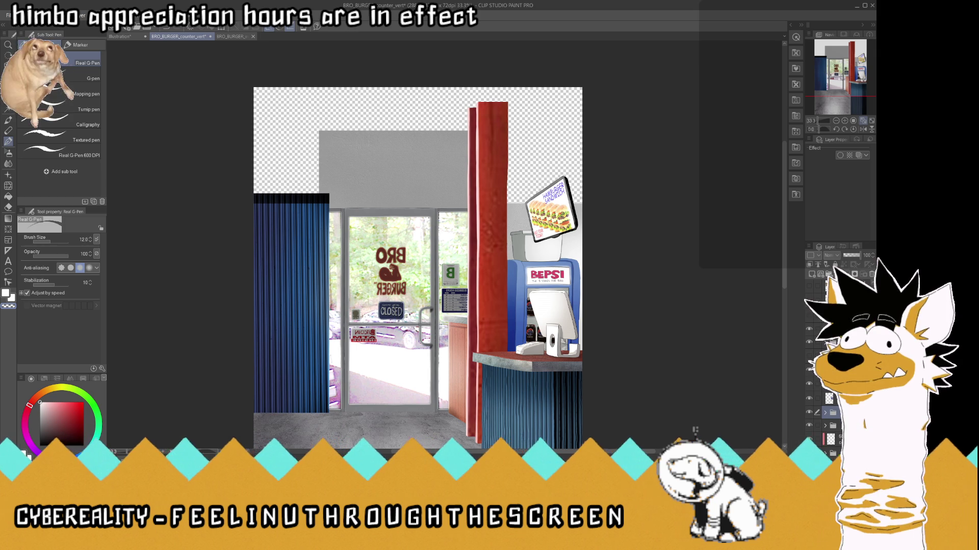
- Rotate the grey wall piece 90° and scale it to about 143% over the ceiling
key(k)
mouse_move(434, 214)
mouse_down()
mouse_move(351, 175)
mouse_move(383, 206)
mouse_up()
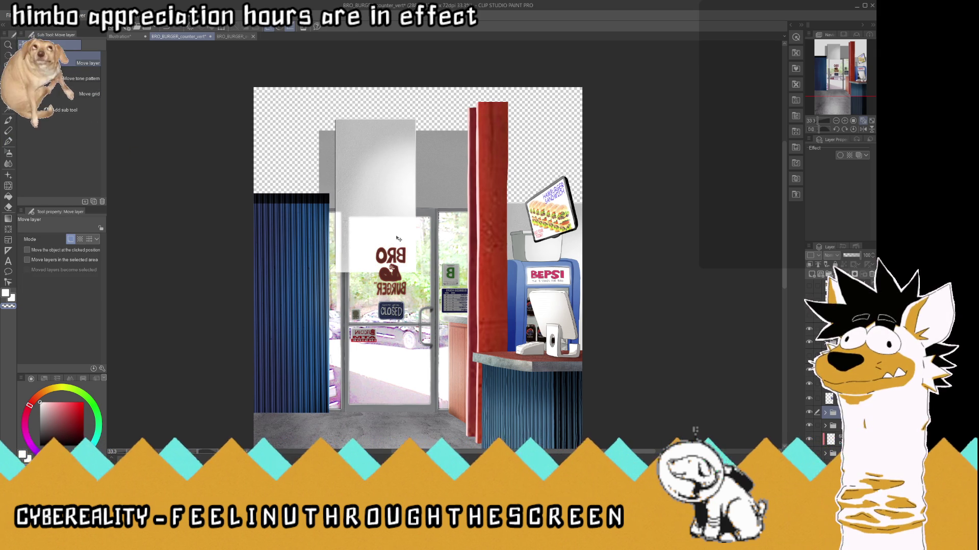
key(ctrl+t)
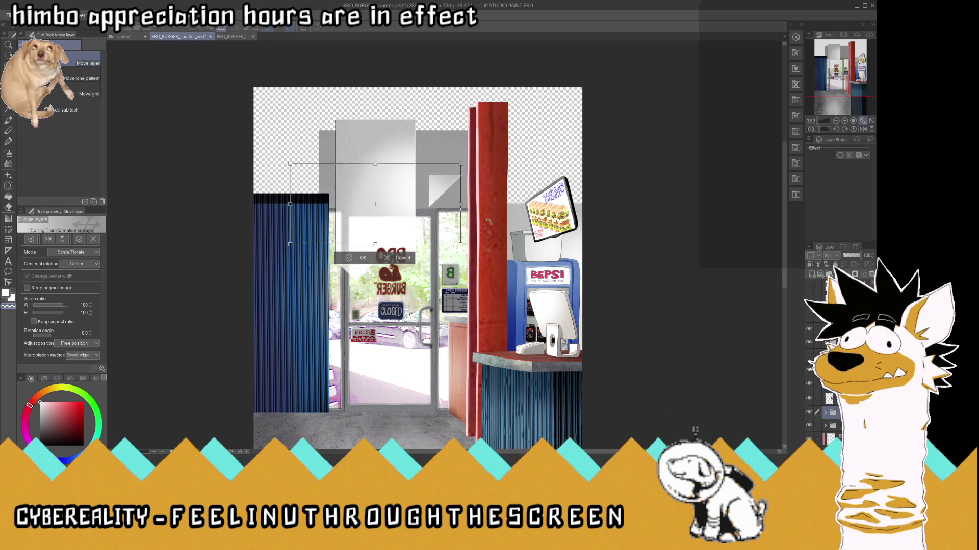
drag(451, 102, 489, 225)
drag(405, 195, 413, 150)
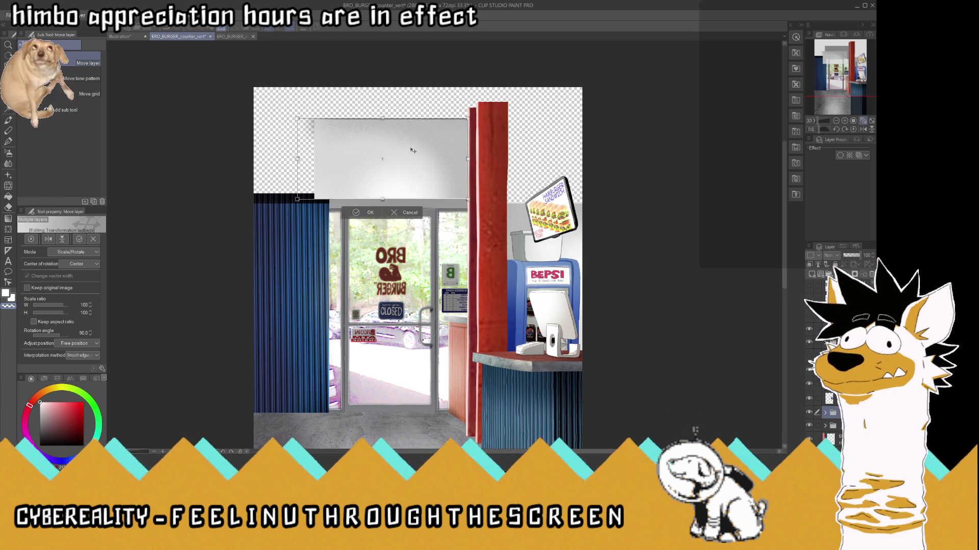
mouse_move(413, 150)
mouse_down()
mouse_move(412, 118)
mouse_move(418, 158)
mouse_up()
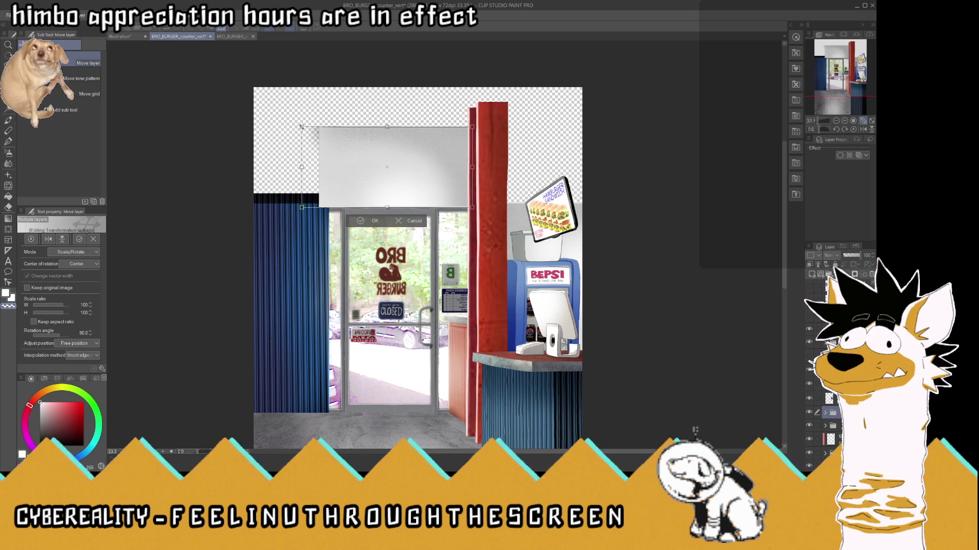
drag(303, 133, 226, 114)
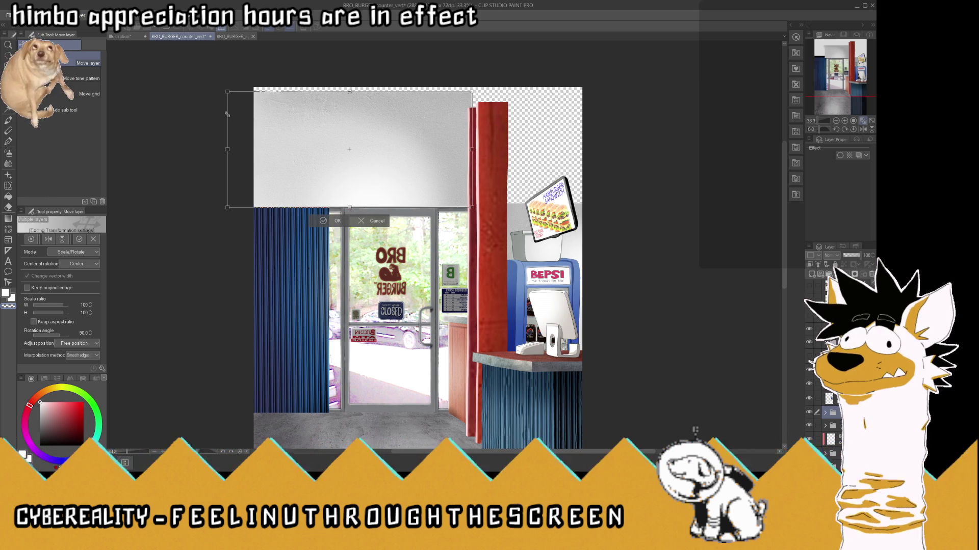
drag(217, 94, 229, 95)
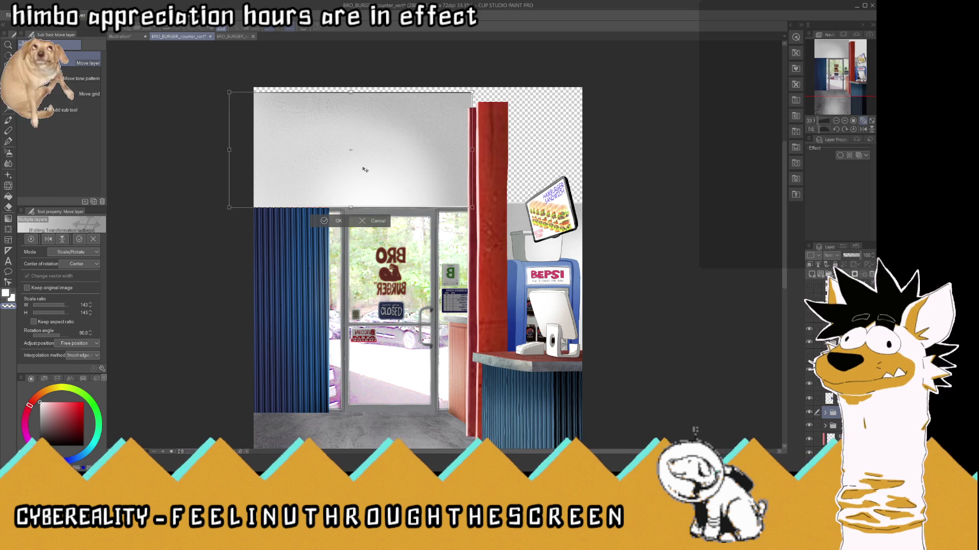
scroll(404, 197, up, 2)
scroll(404, 196, up, 3)
click(228, 249)
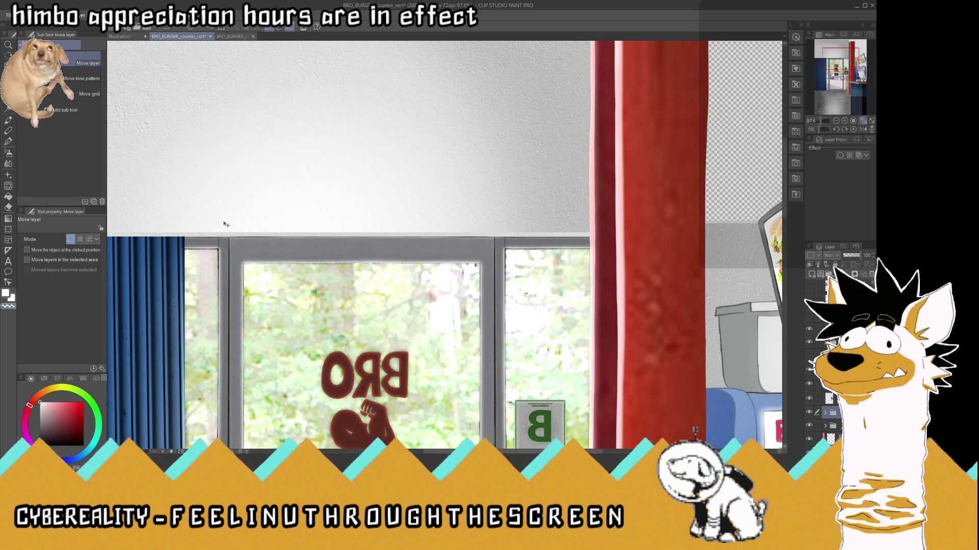
- Nudge the ceiling slab up a few pixels, then select and clear a strip across the door top
key(Up)
key(Up)
key(Up)
scroll(304, 233, down, 3)
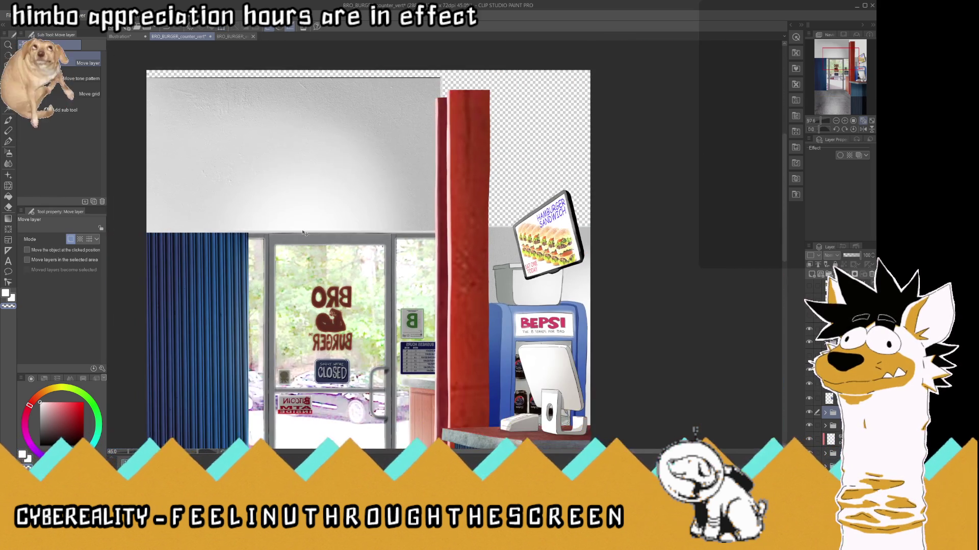
key(m)
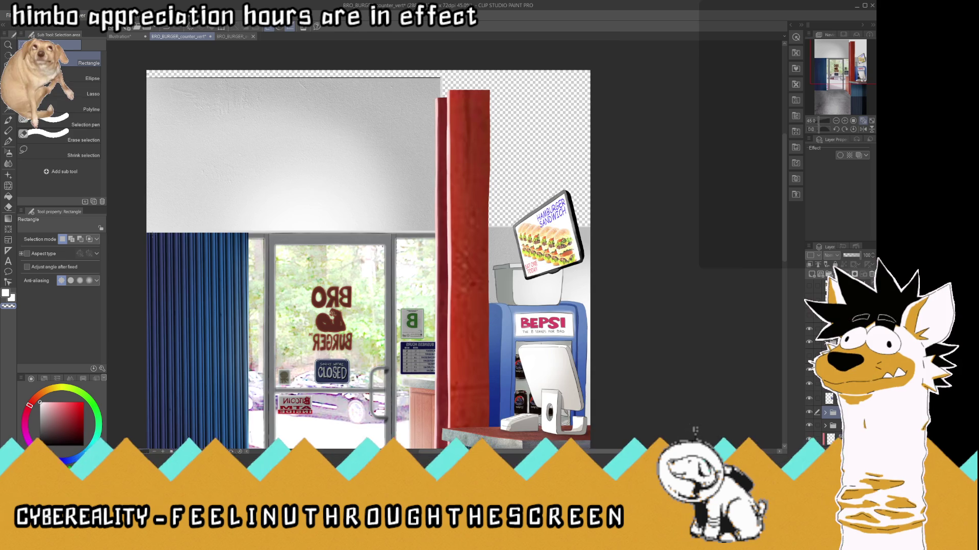
scroll(151, 233, up, 2)
drag(124, 281, 581, 229)
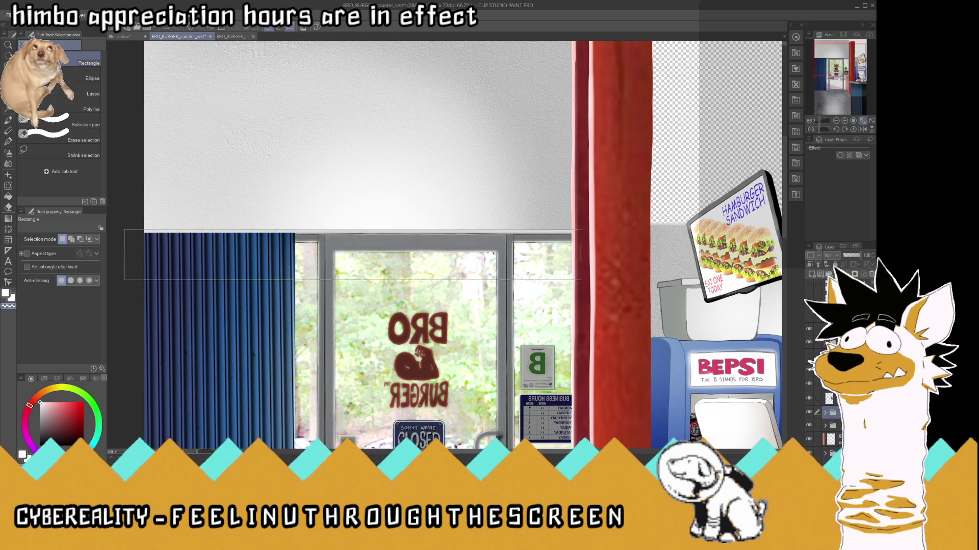
drag(352, 255, 352, 255)
scroll(347, 229, down, 2)
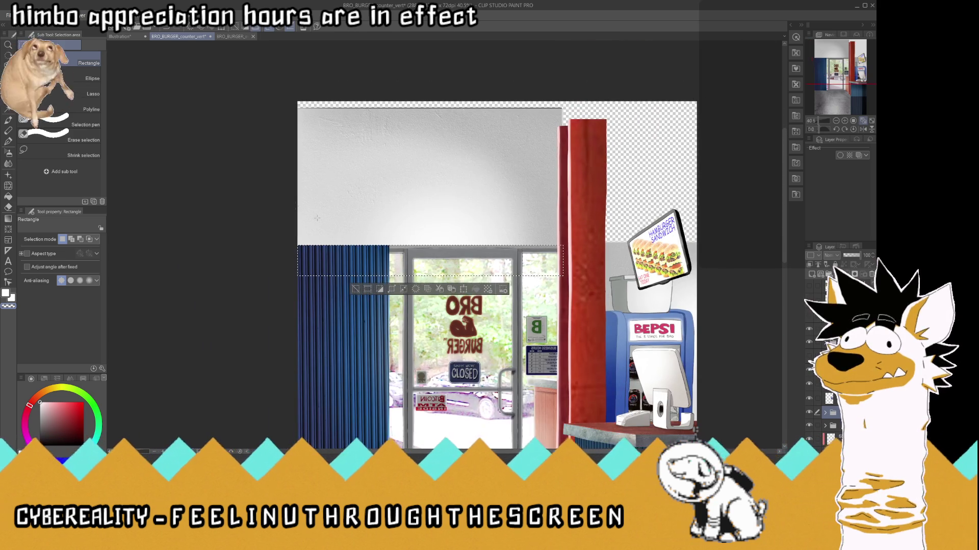
key(ctrl+d)
- Return to the Move layer tool and zoom around to inspect the ceiling's lower edge
key(k)
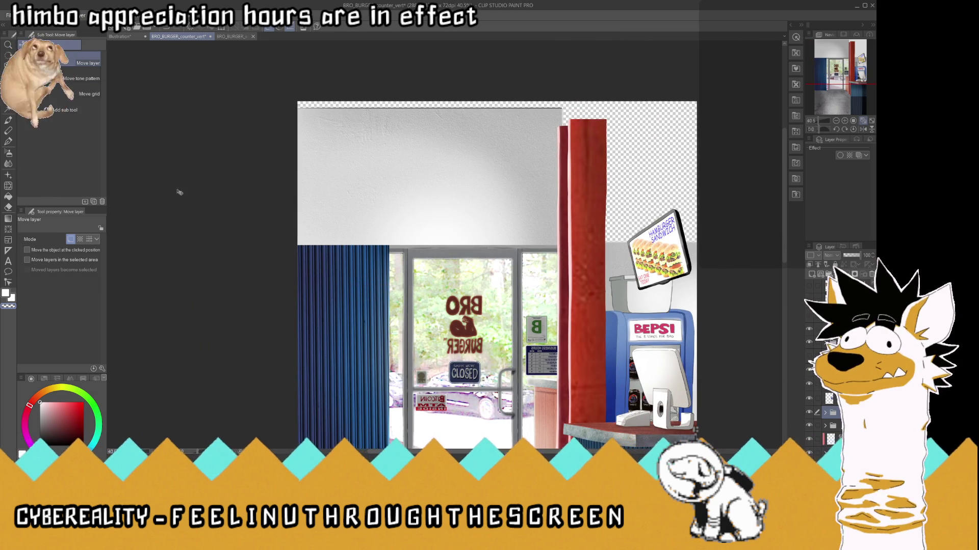
scroll(519, 265, up, 2)
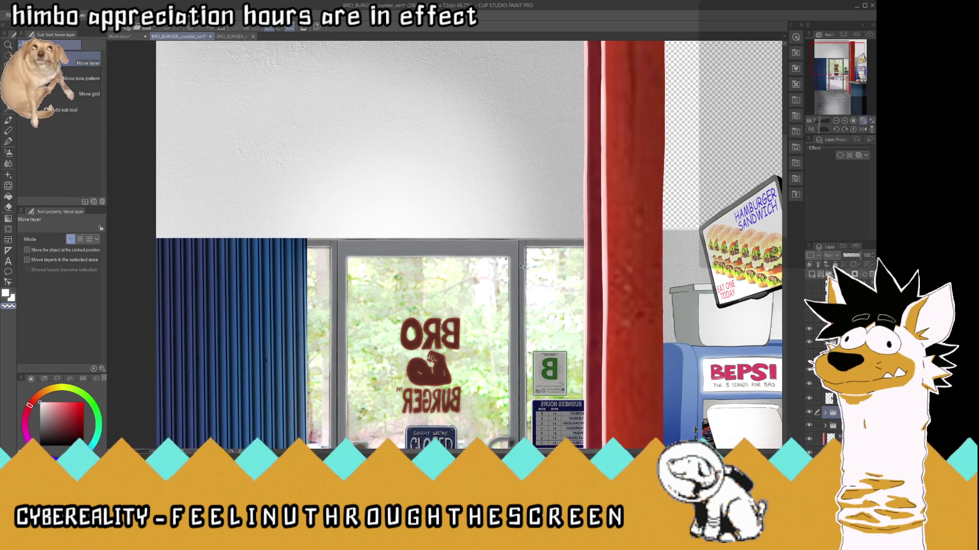
scroll(520, 264, up, 2)
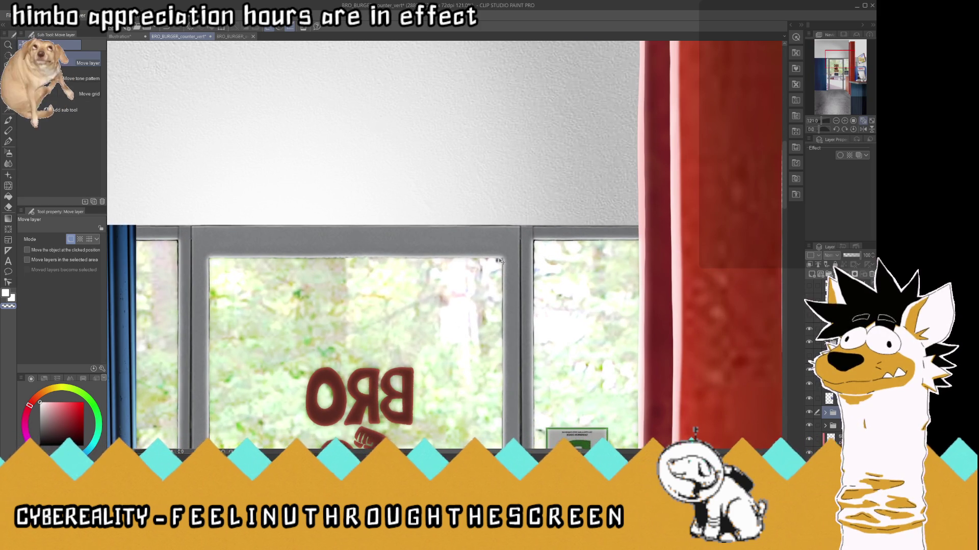
scroll(836, 367, down, 1)
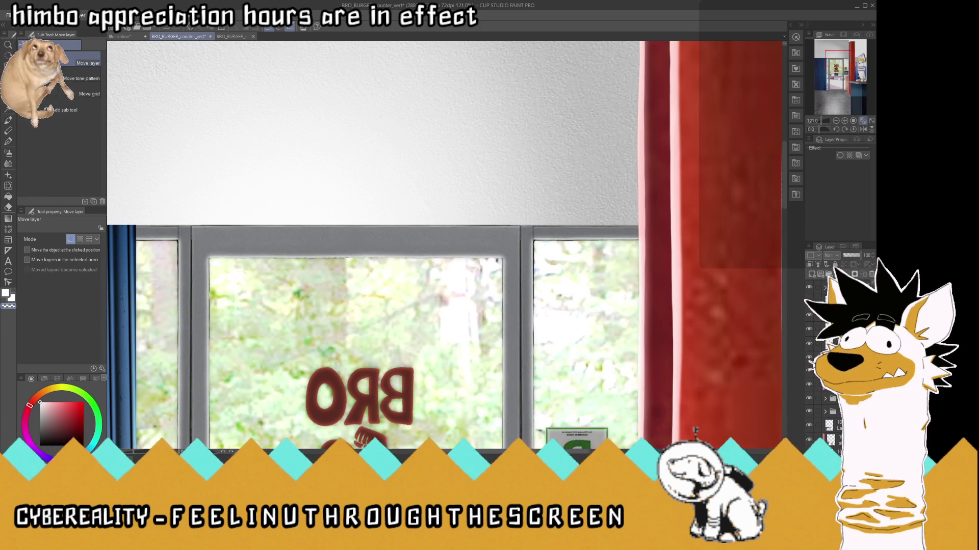
scroll(836, 367, down, 1)
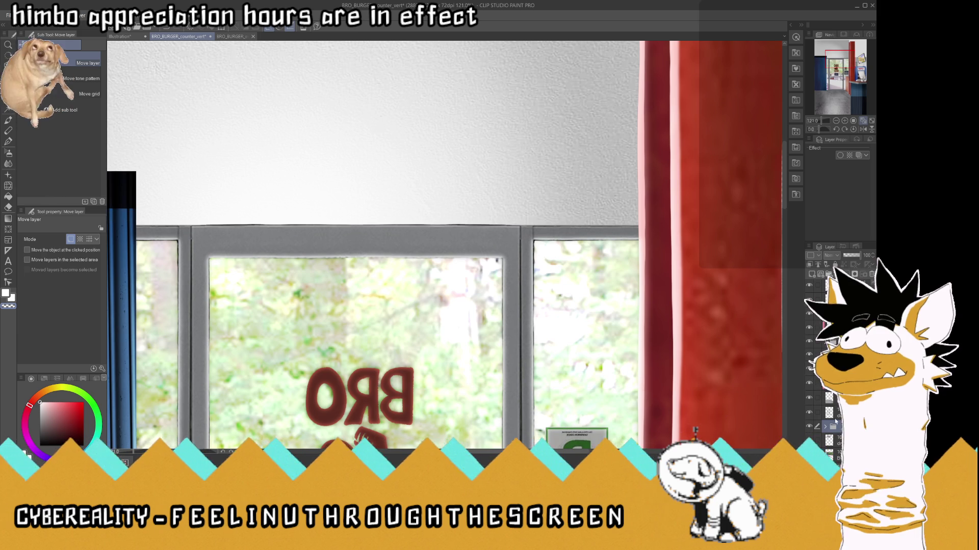
scroll(448, 308, down, 2)
scroll(450, 309, down, 1)
scroll(449, 309, down, 1)
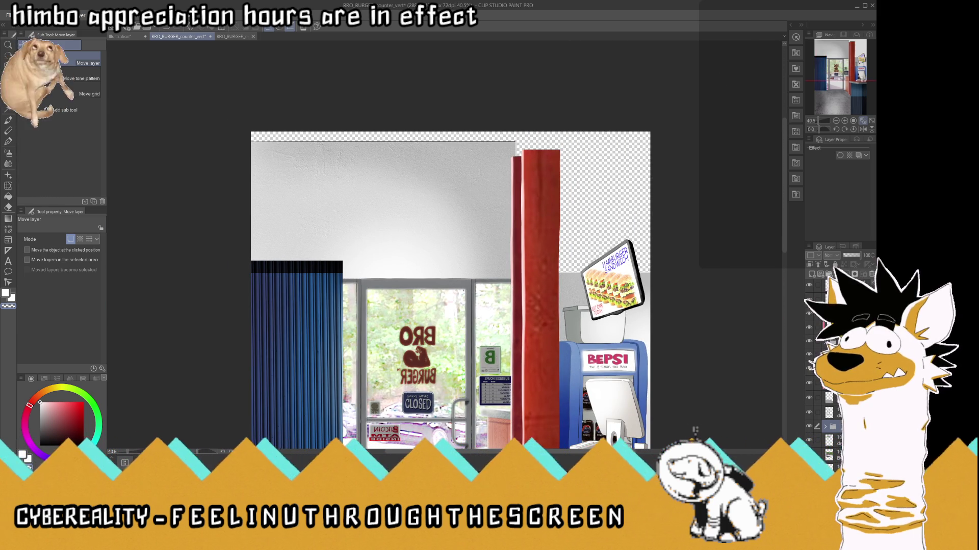
- Select the counter layer and try stretching it upward, then cancel the stretch
click(836, 428)
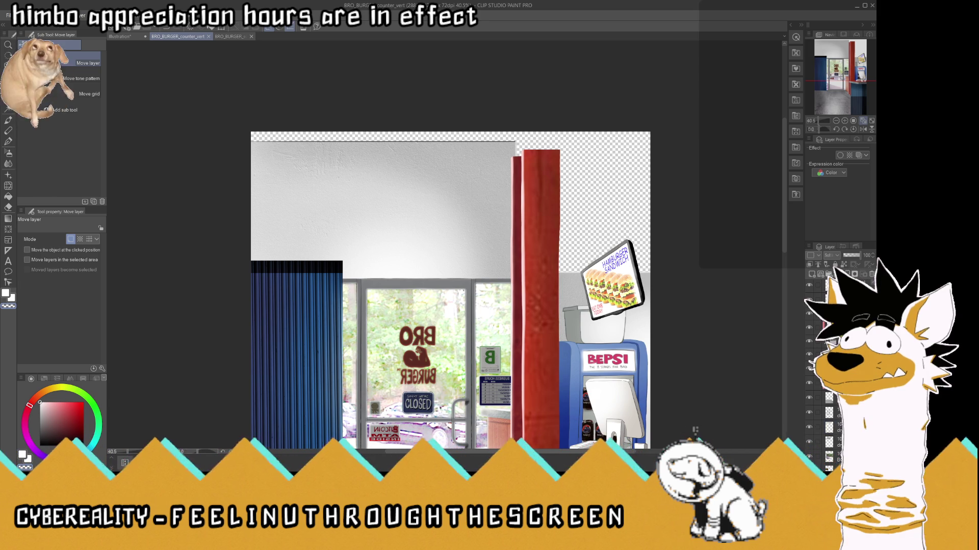
scroll(449, 212, down, 1)
key(ctrl+t)
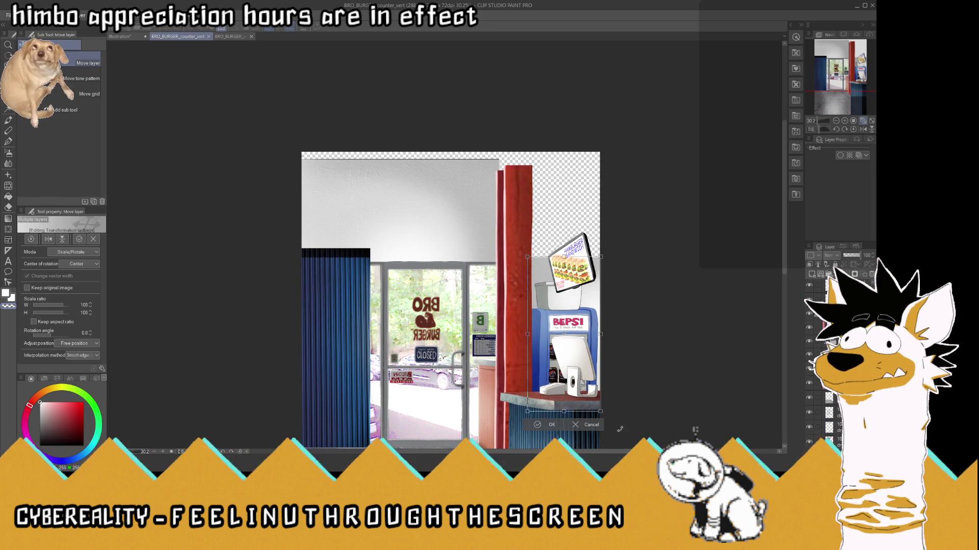
scroll(573, 326, up, 1)
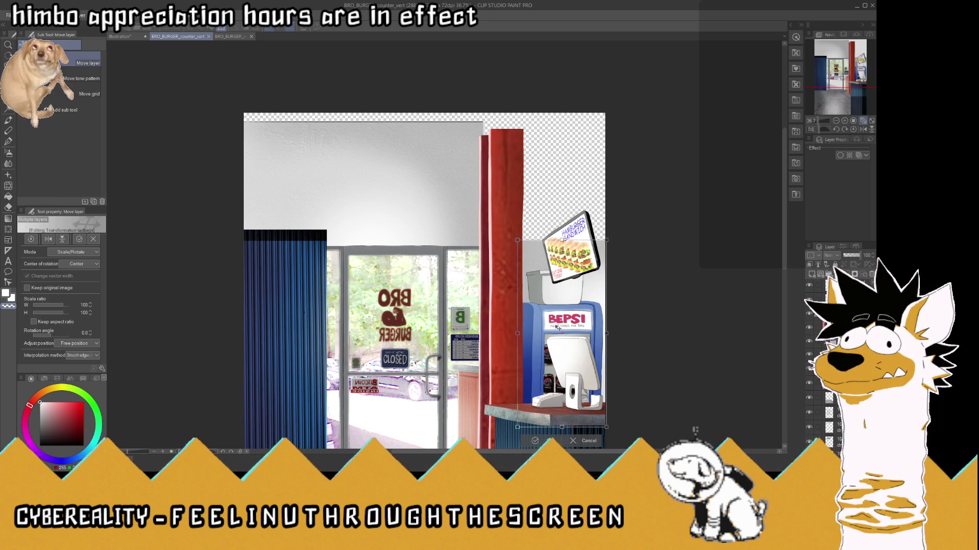
click(559, 313)
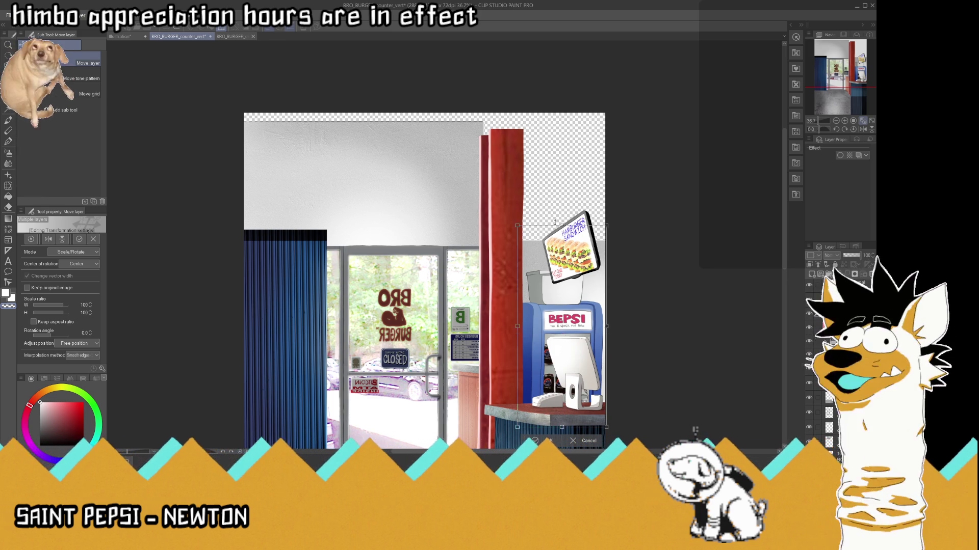
drag(557, 235, 552, 175)
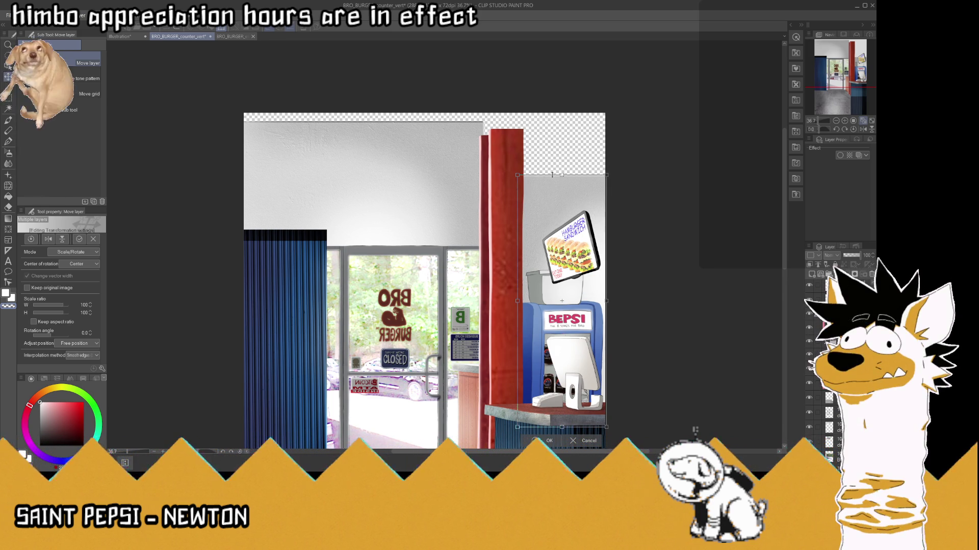
click(584, 442)
- Stretch the counter wall higher into the empty area, commit the resize, and save
key(ctrl+t)
mouse_move(608, 240)
mouse_down()
mouse_move(660, 175)
mouse_move(707, 137)
mouse_up()
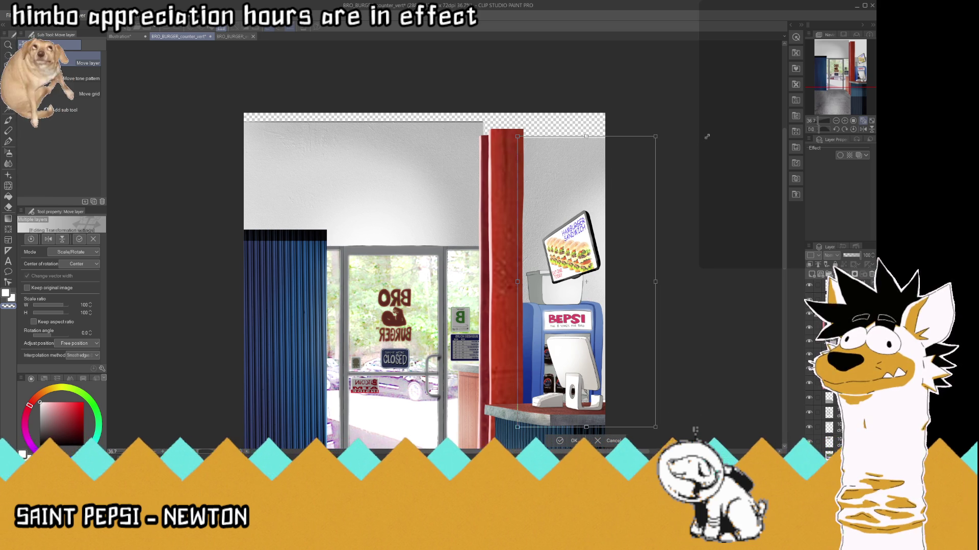
drag(707, 136, 635, 171)
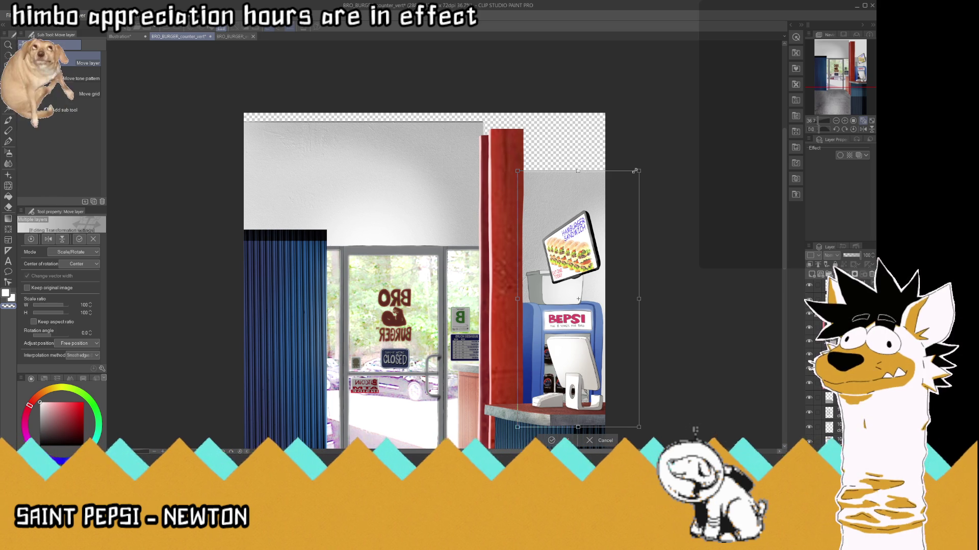
drag(635, 171, 638, 170)
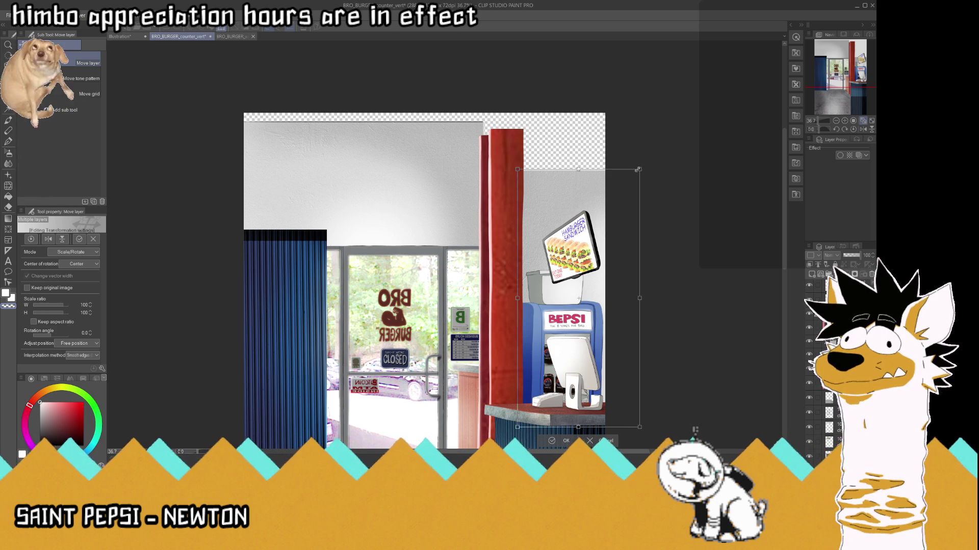
key(Return)
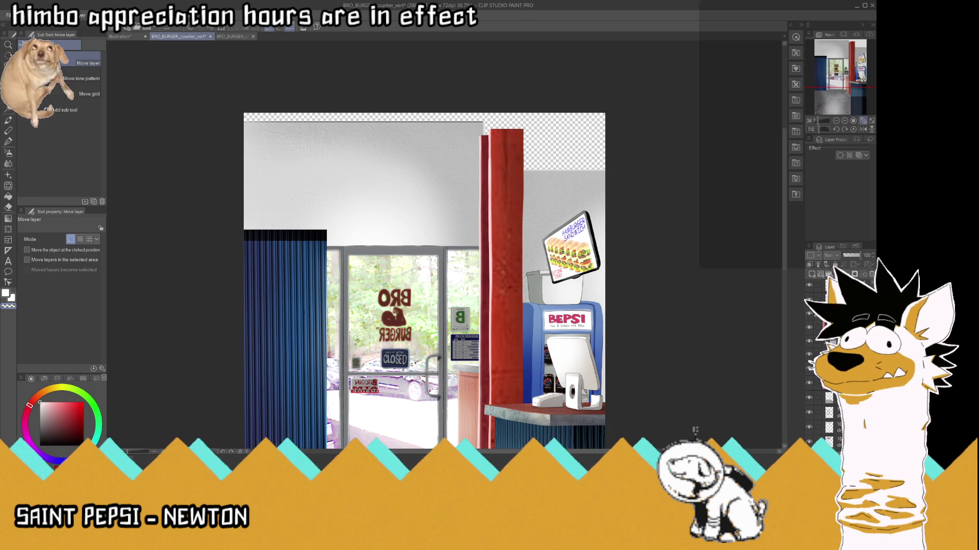
key(ctrl+s)
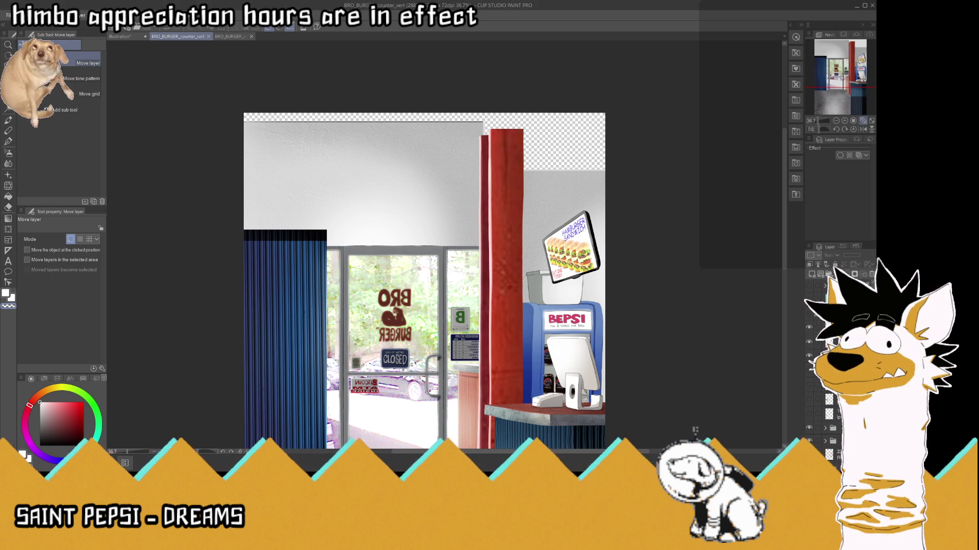
key(ctrl+z)
- Slide the room image left to centre the shelf and show the sign, door and counter layers
scroll(480, 234, down, 3)
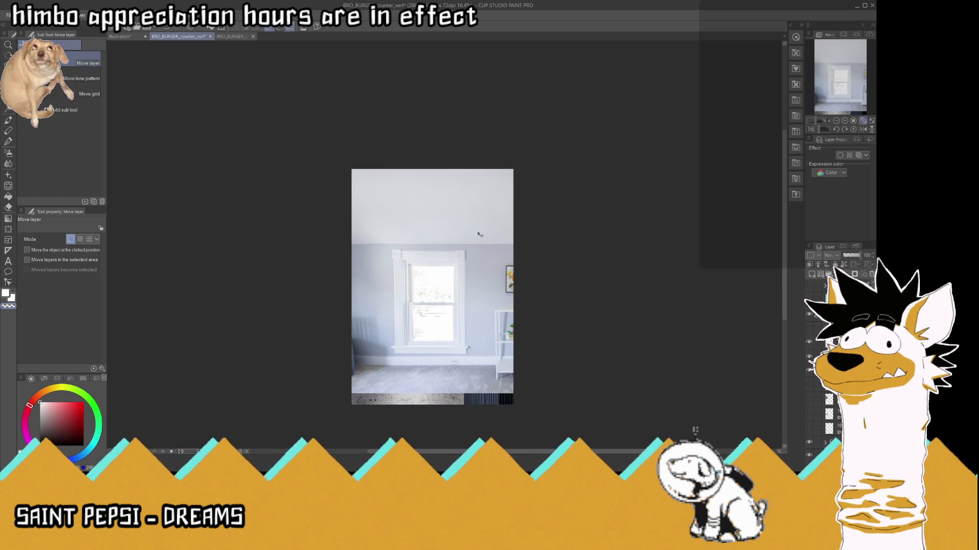
mouse_move(451, 269)
mouse_down()
mouse_move(322, 268)
mouse_move(368, 265)
mouse_up()
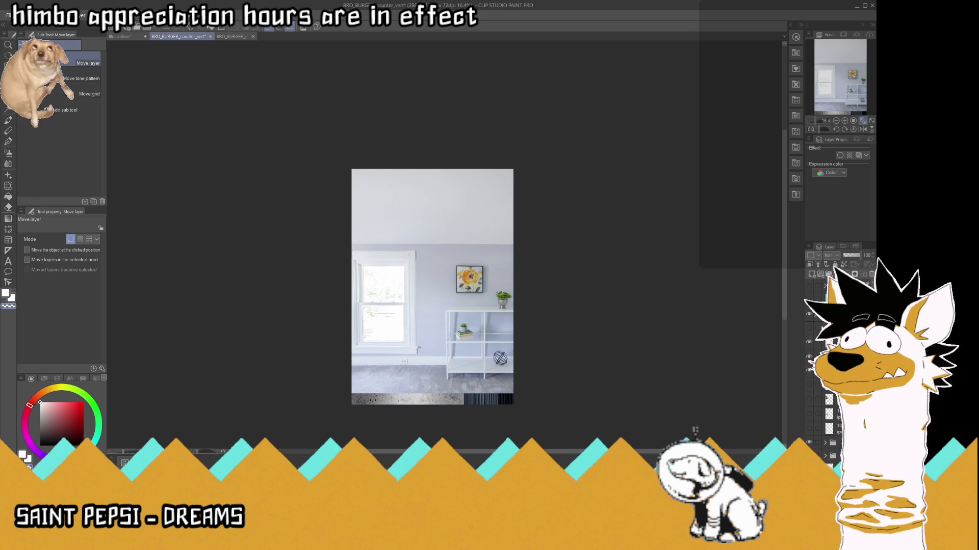
click(810, 368)
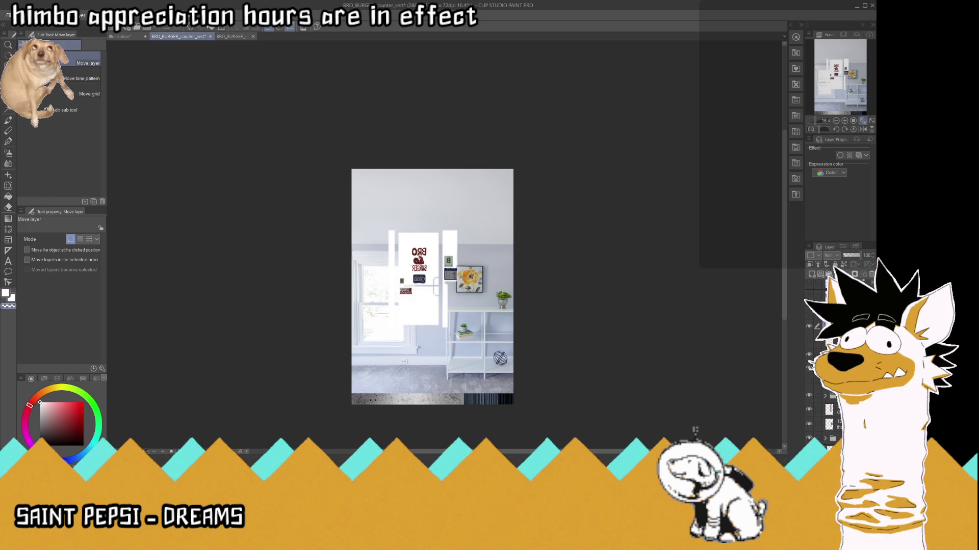
click(809, 369)
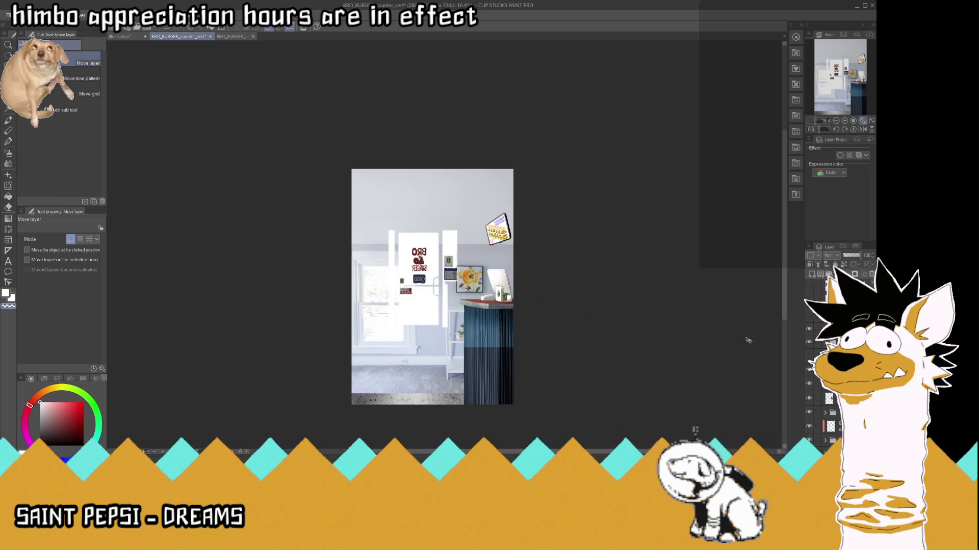
- Check the counter layer by hiding and reshowing it, then rectangle-select the lower picture
click(809, 357)
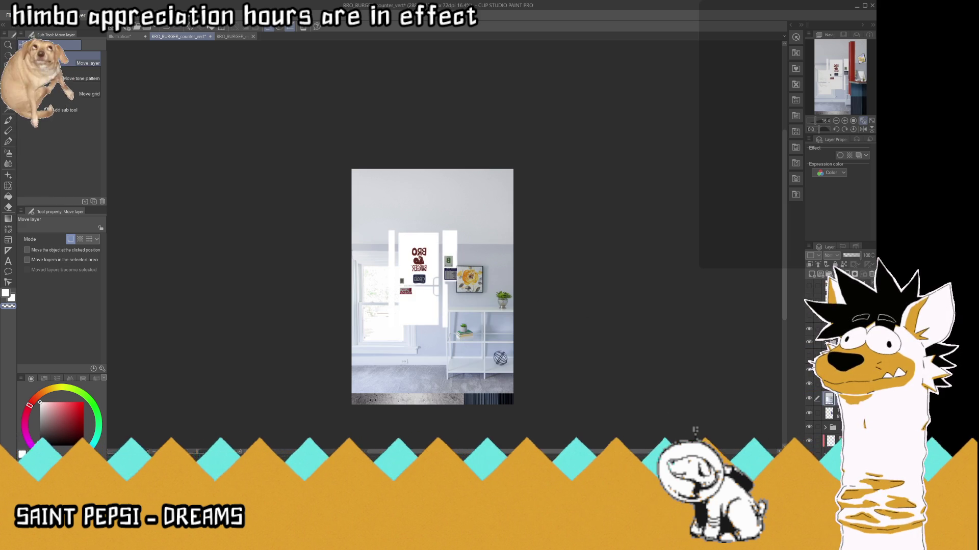
click(809, 357)
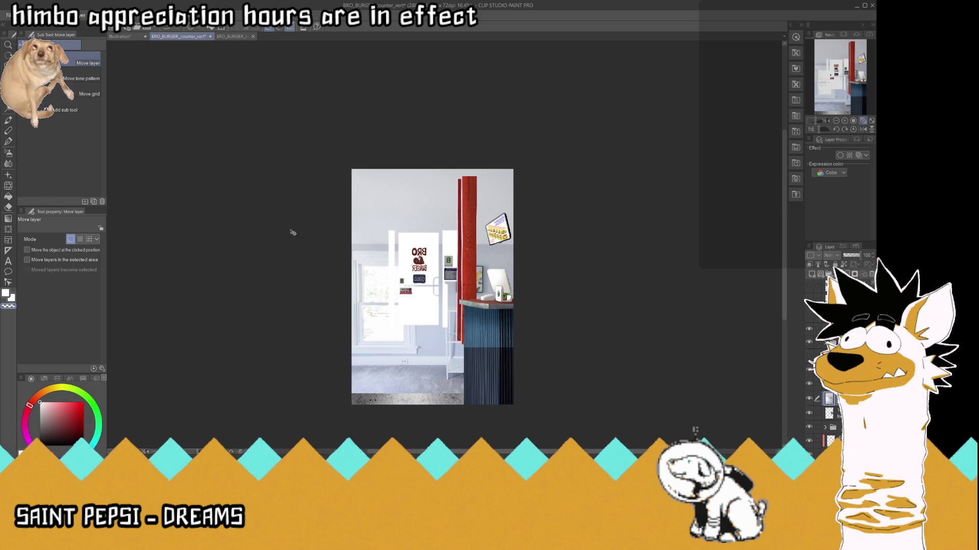
click(8, 98)
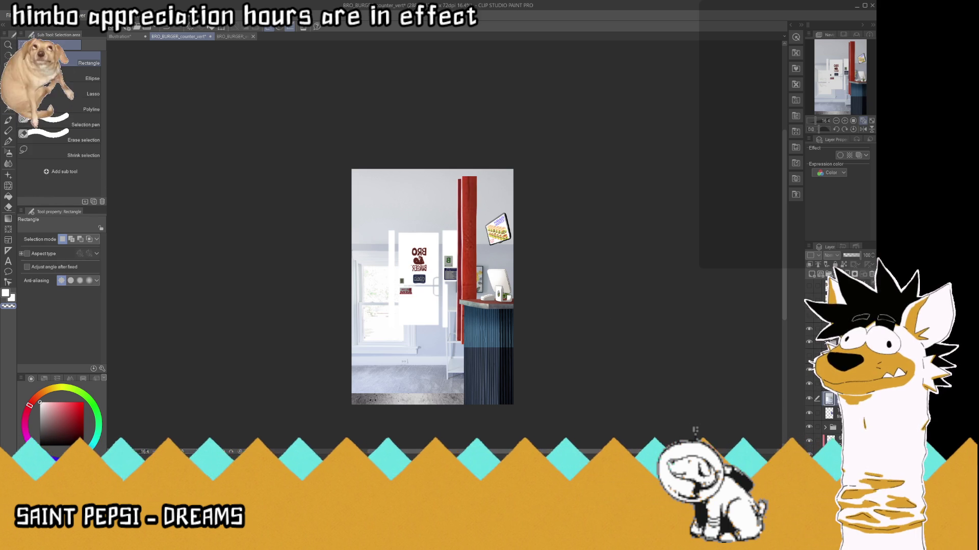
drag(289, 416, 606, 231)
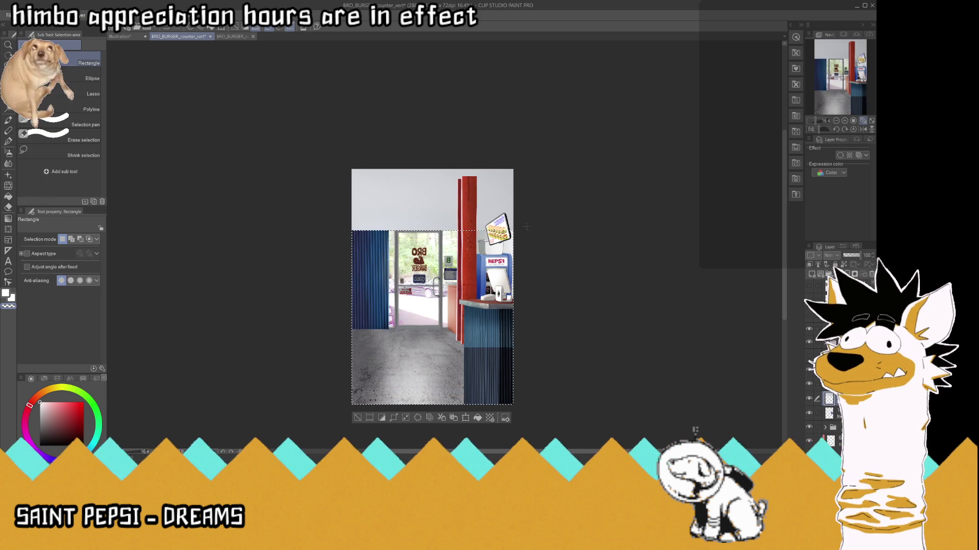
- Squash the selected left curtain to about 45% height and save the file
scroll(479, 190, up, 1)
scroll(479, 190, up, 1)
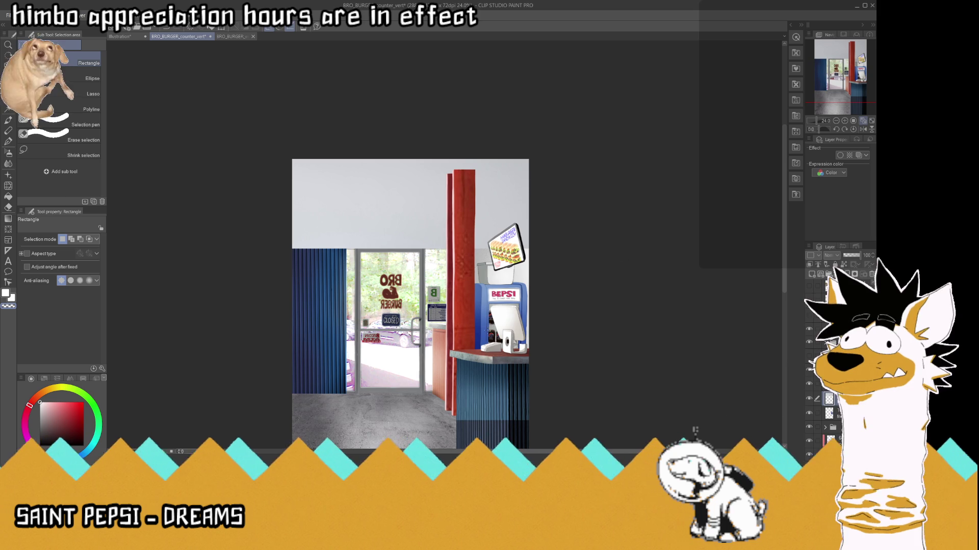
key(ctrl+t)
scroll(433, 252, down, 2)
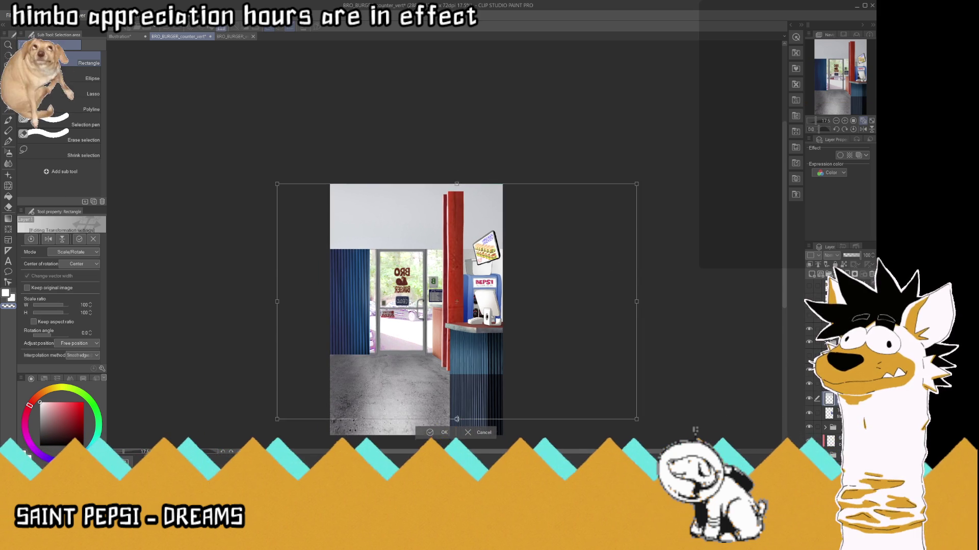
drag(457, 373, 452, 291)
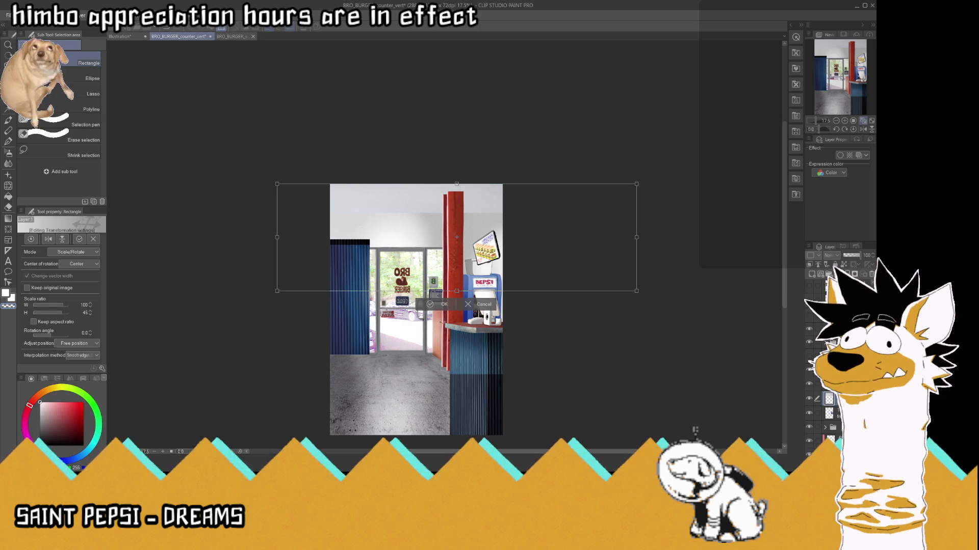
click(438, 307)
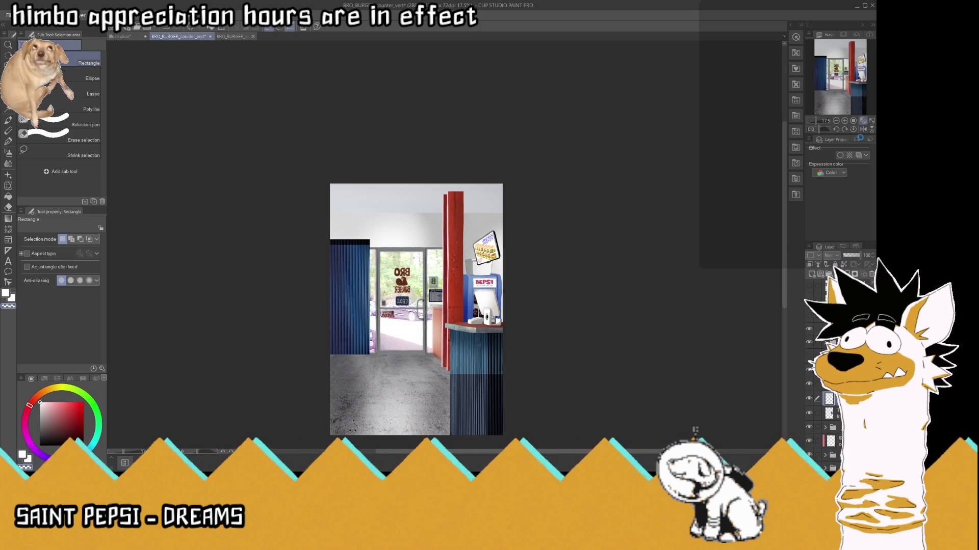
key(ctrl+s)
click(863, 121)
click(862, 121)
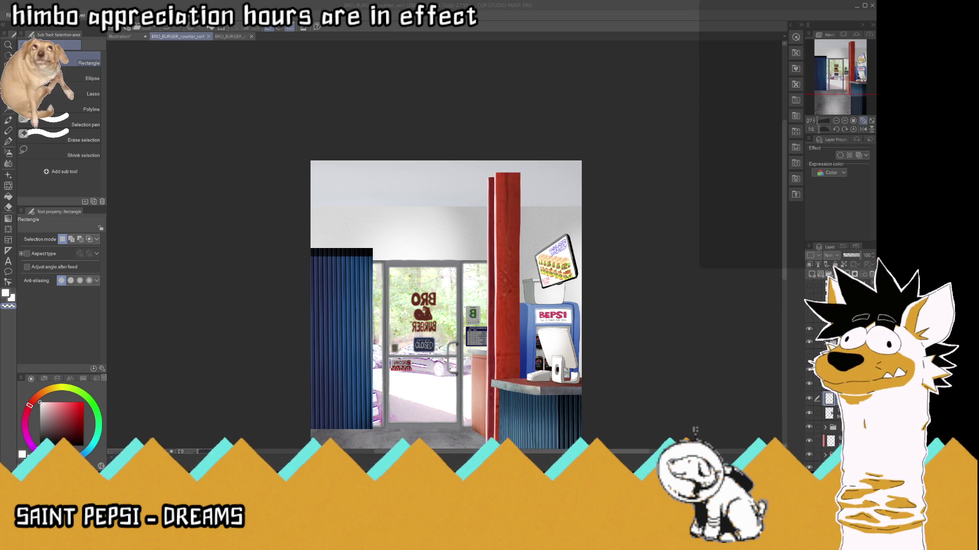
click(694, 431)
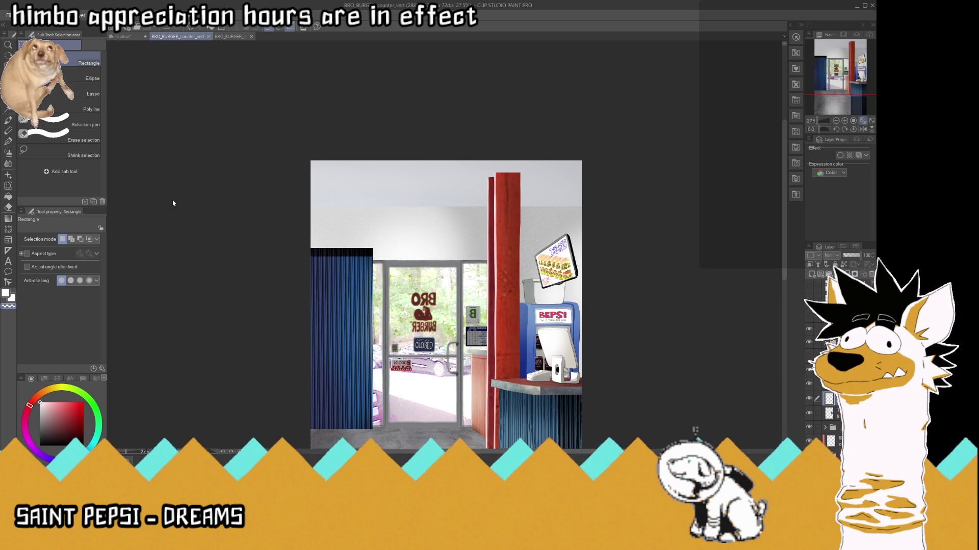
- Open the Ctrl+U colour adjustment for the ceiling layer and zoom in on the ceiling band
key(ctrl+u)
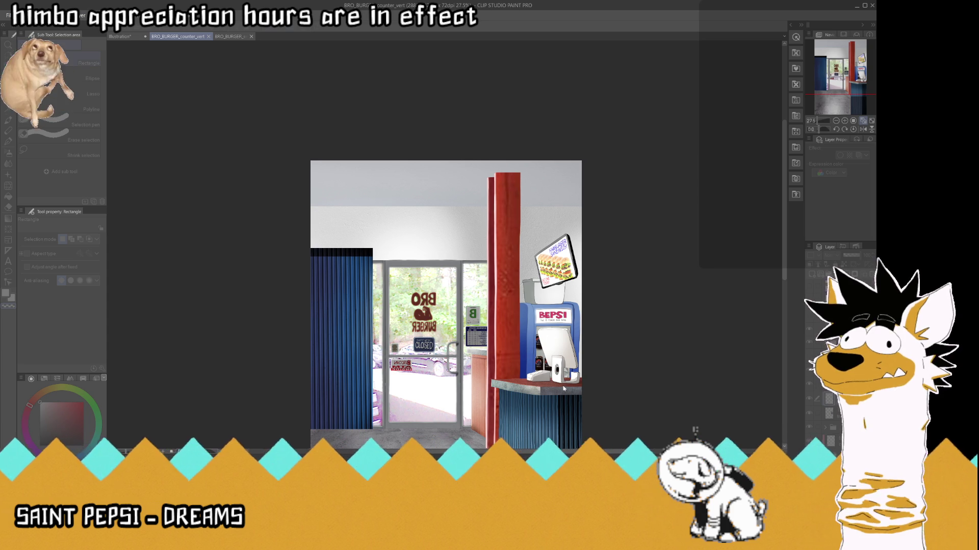
scroll(426, 175, up, 1)
scroll(425, 175, up, 5)
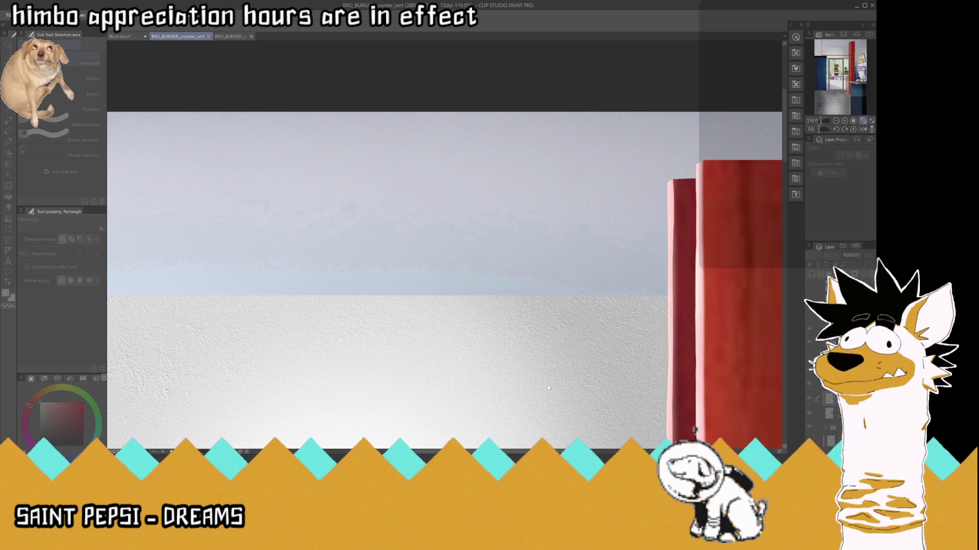
scroll(469, 262, down, 2)
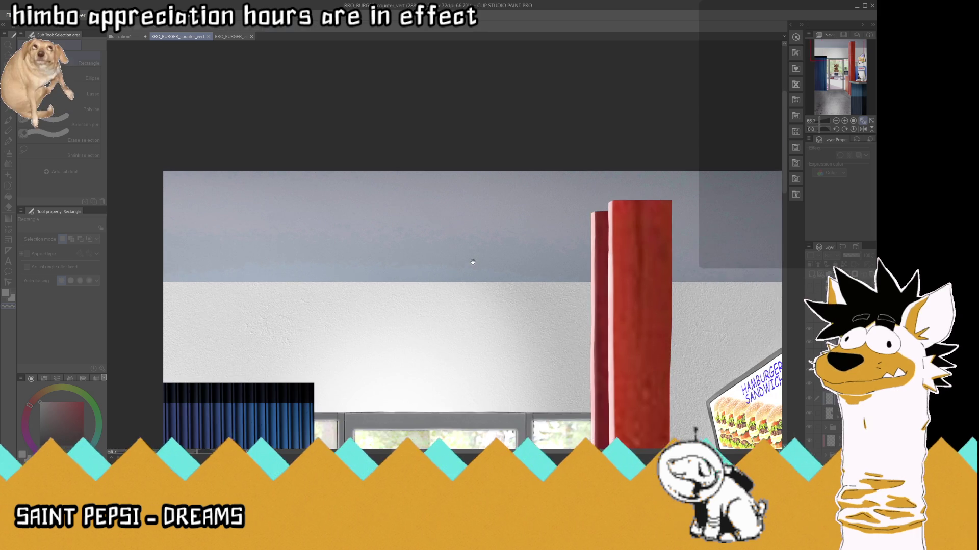
scroll(427, 253, down, 1)
scroll(502, 256, up, 1)
scroll(621, 343, up, 1)
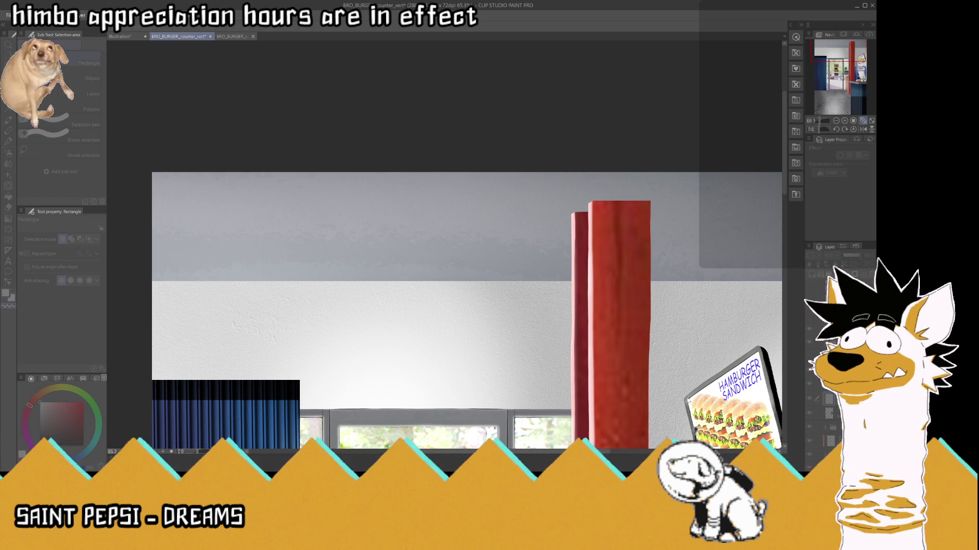
- Sample the wall and ceiling tones with the Eyedropper and tint the ceiling pale greyish pink
key(i)
click(318, 304)
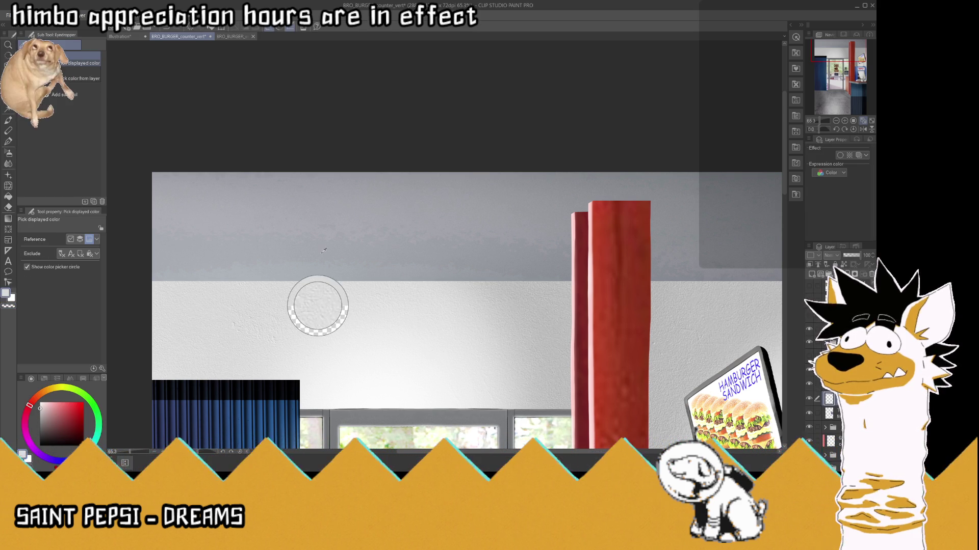
click(322, 270)
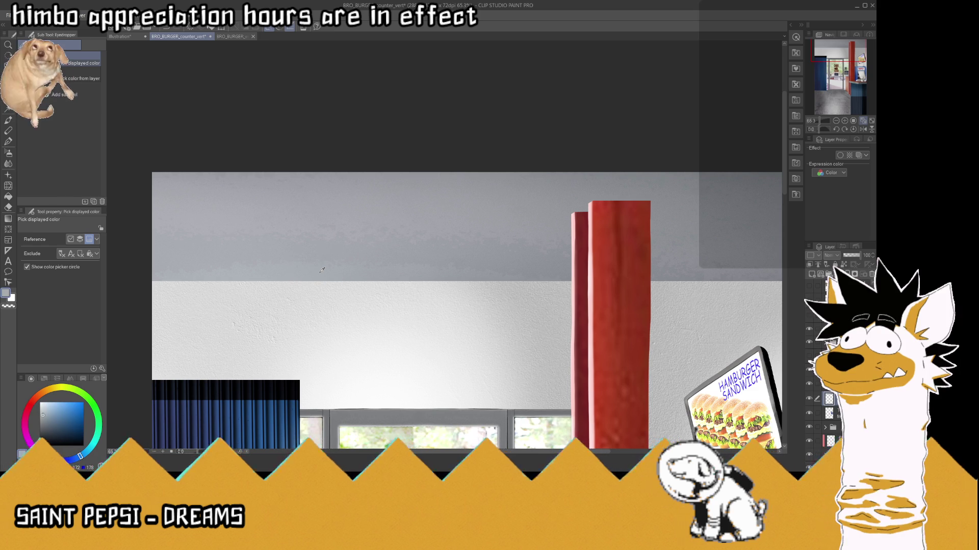
click(318, 209)
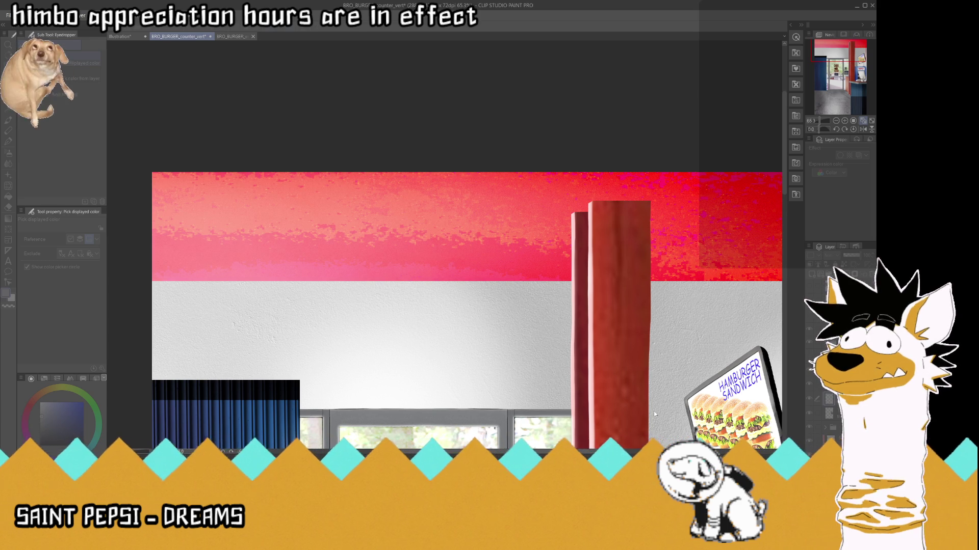
key(ctrl+z)
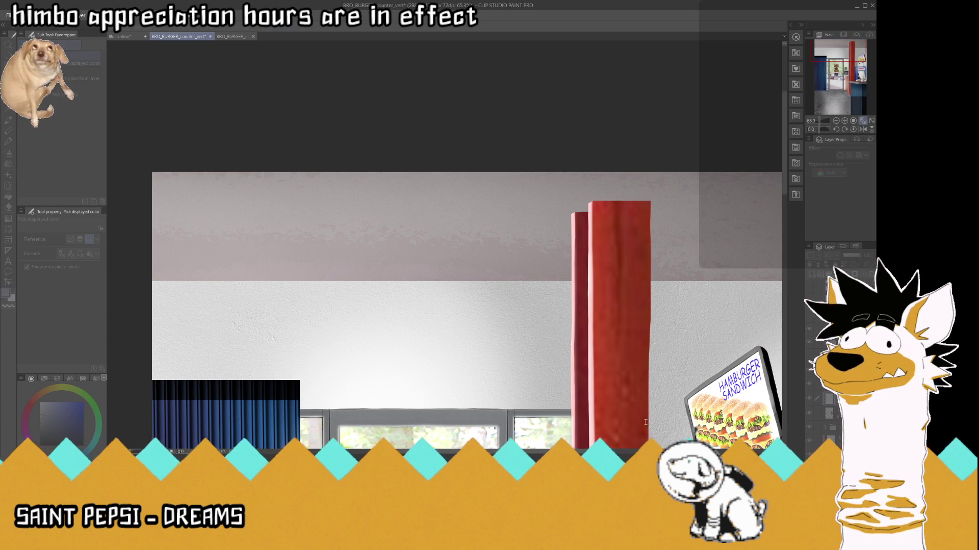
click(459, 294)
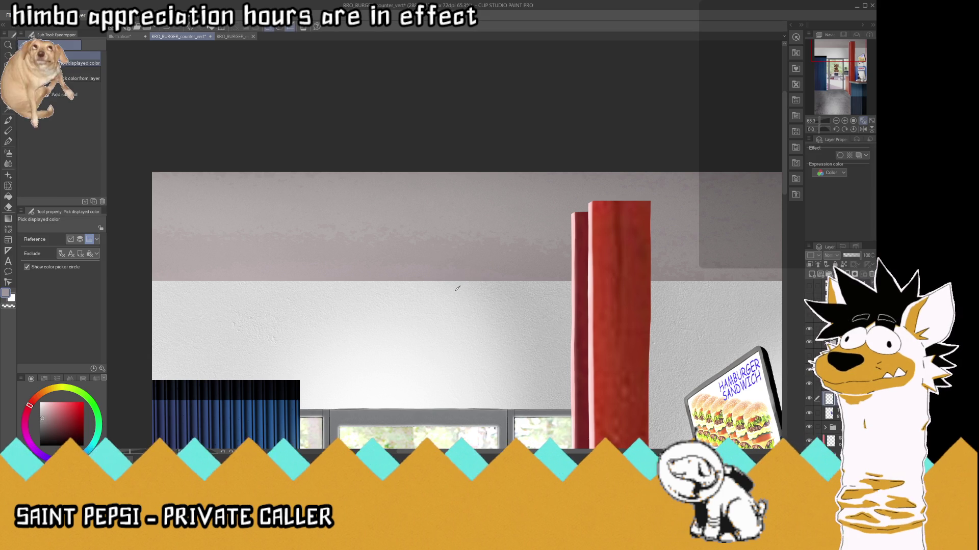
click(862, 121)
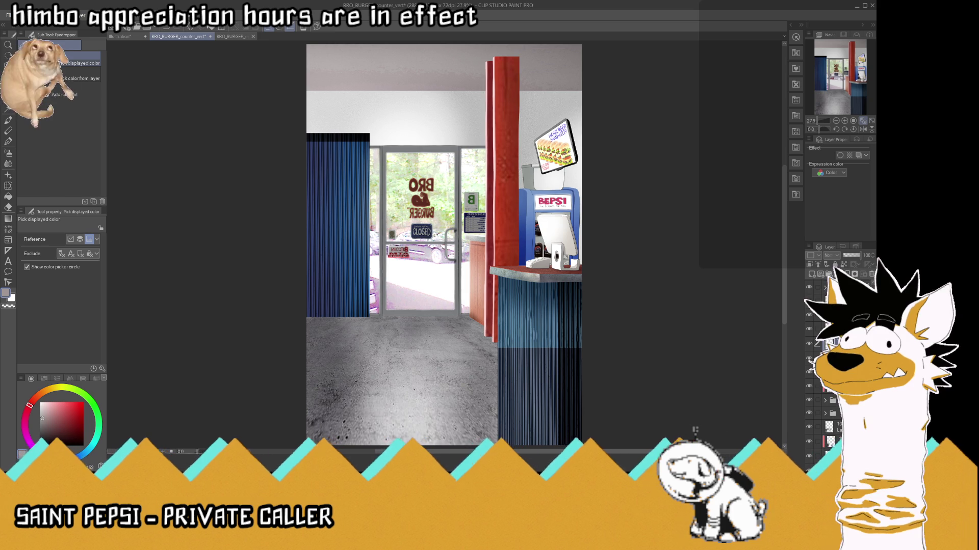
key(asciicircum)
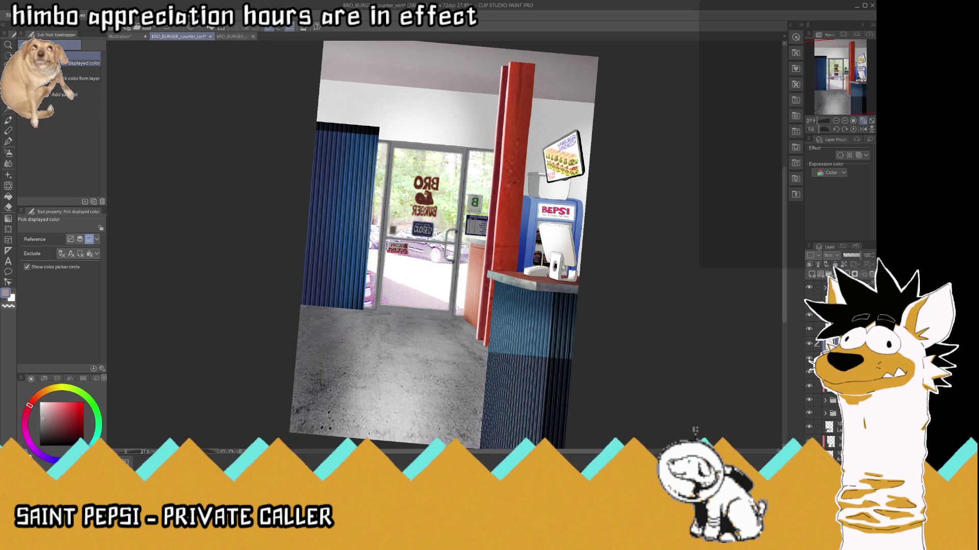
key(minus)
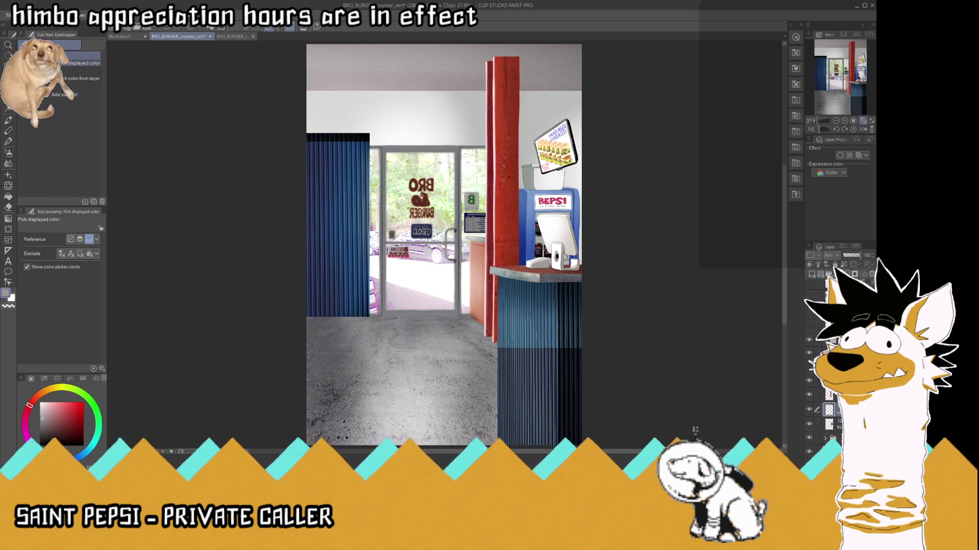
scroll(811, 366, down, 2)
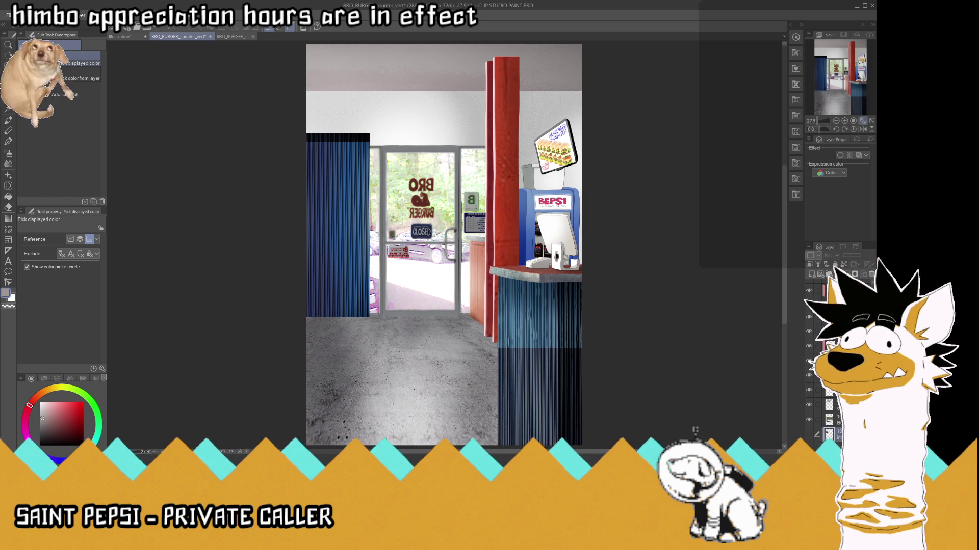
click(809, 408)
click(809, 408)
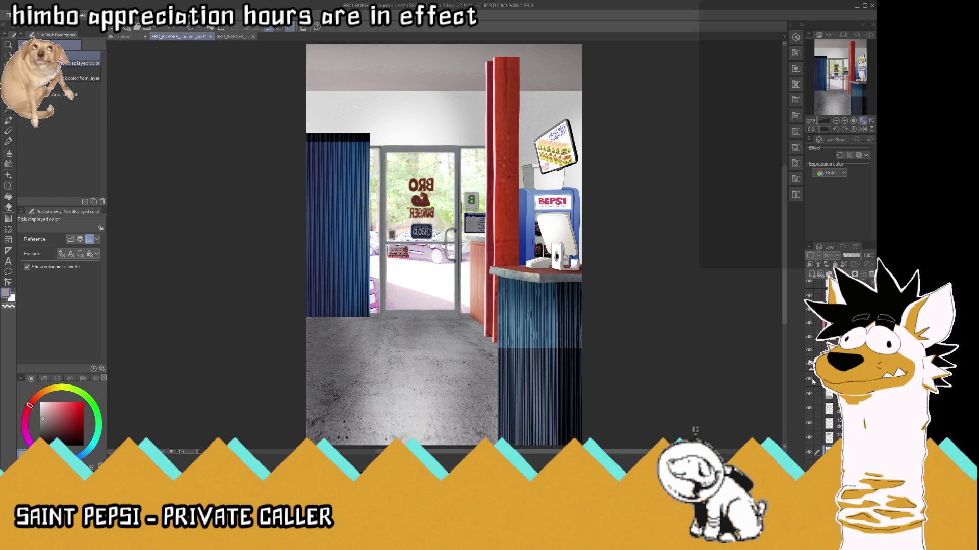
click(810, 352)
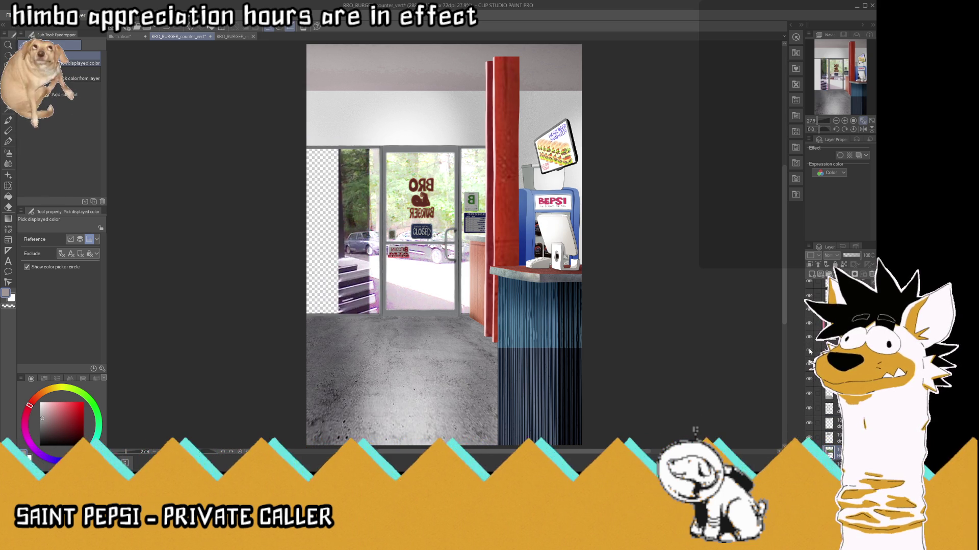
click(810, 352)
click(815, 351)
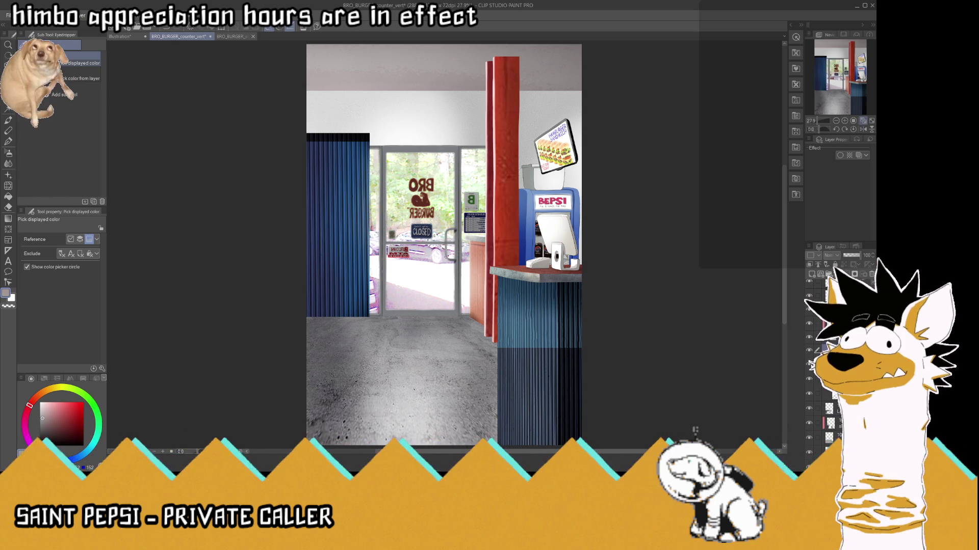
click(809, 364)
click(809, 365)
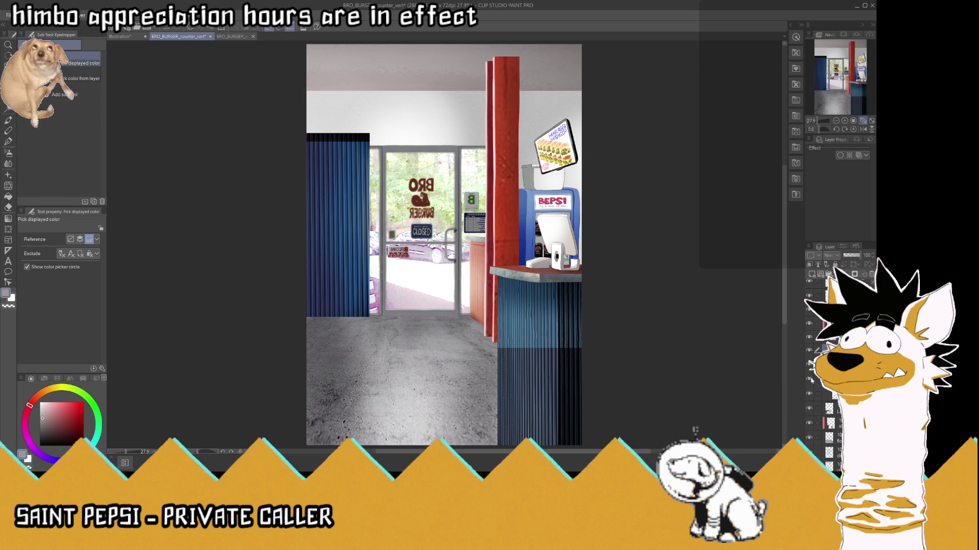
click(810, 364)
click(810, 365)
scroll(357, 224, up, 2)
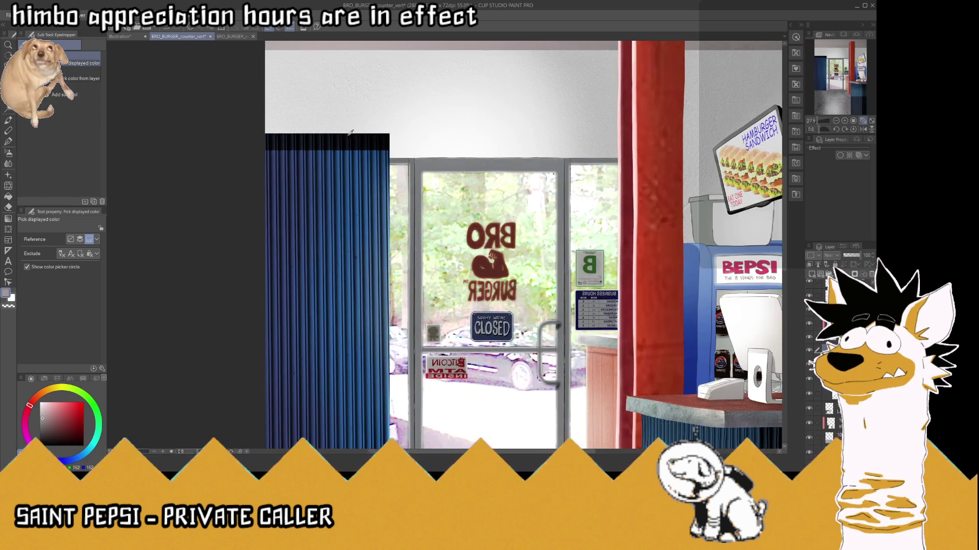
- Compare the scene with the blue curtain hidden and shown, then select the curtain's layer
scroll(326, 194, up, 2)
scroll(291, 153, up, 2)
scroll(260, 118, up, 2)
scroll(251, 107, up, 2)
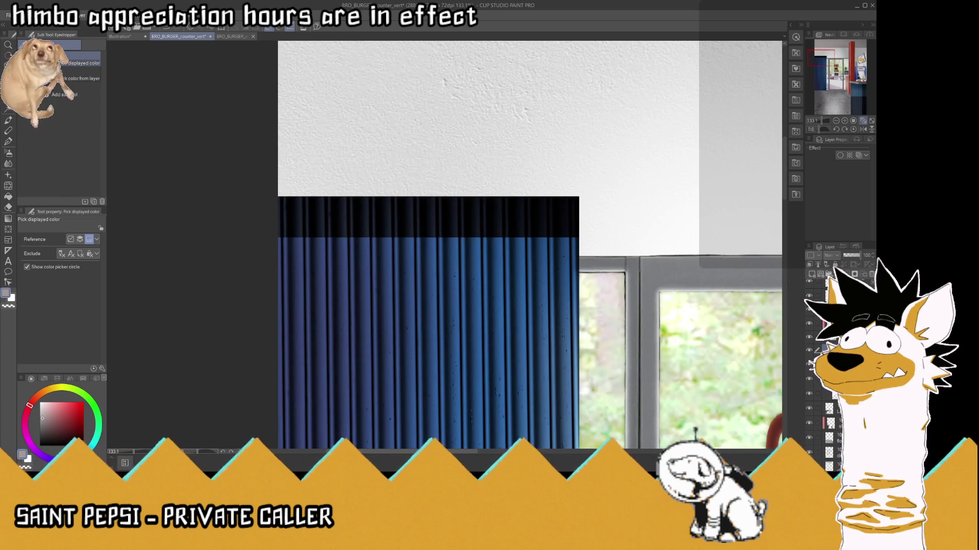
key(m)
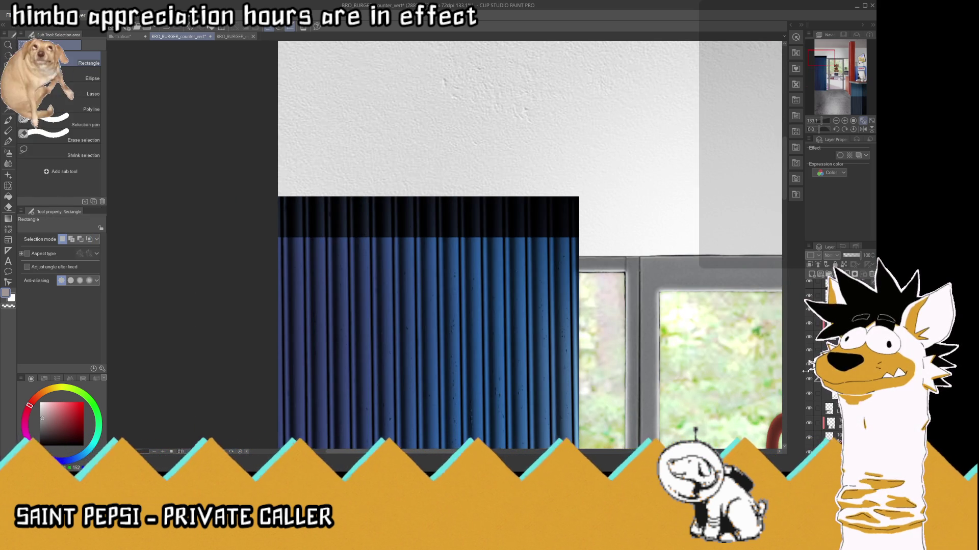
click(809, 376)
click(809, 379)
click(809, 380)
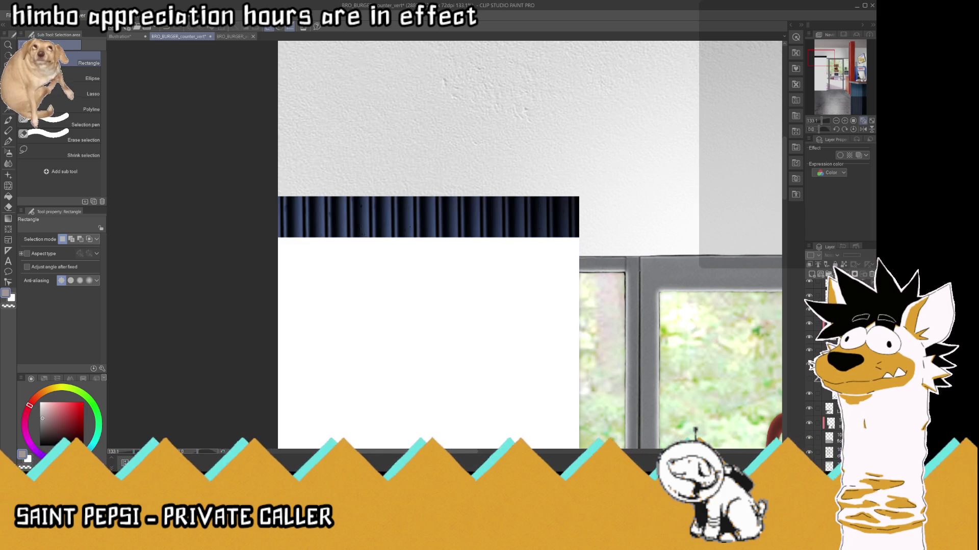
click(809, 379)
scroll(490, 187, down, 3)
scroll(490, 186, down, 2)
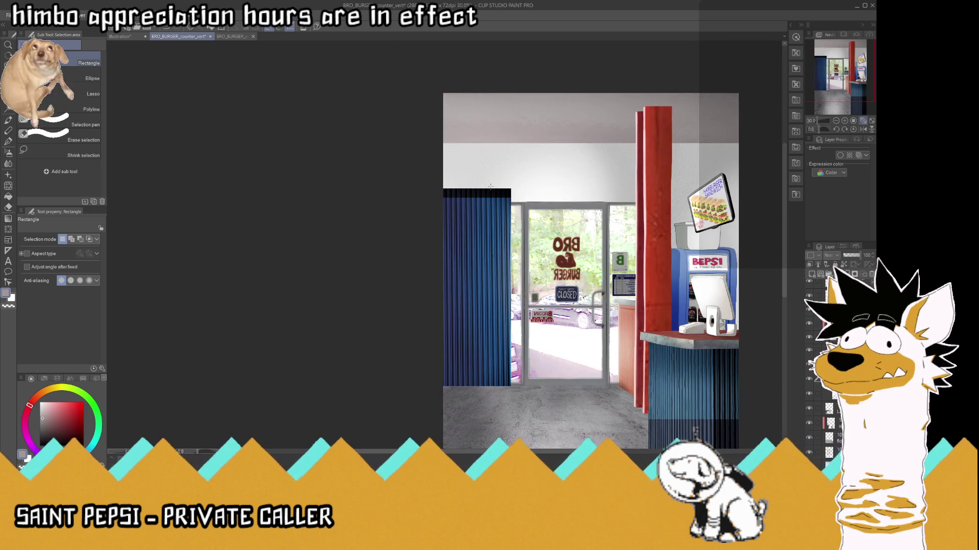
scroll(491, 186, up, 1)
scroll(490, 187, up, 1)
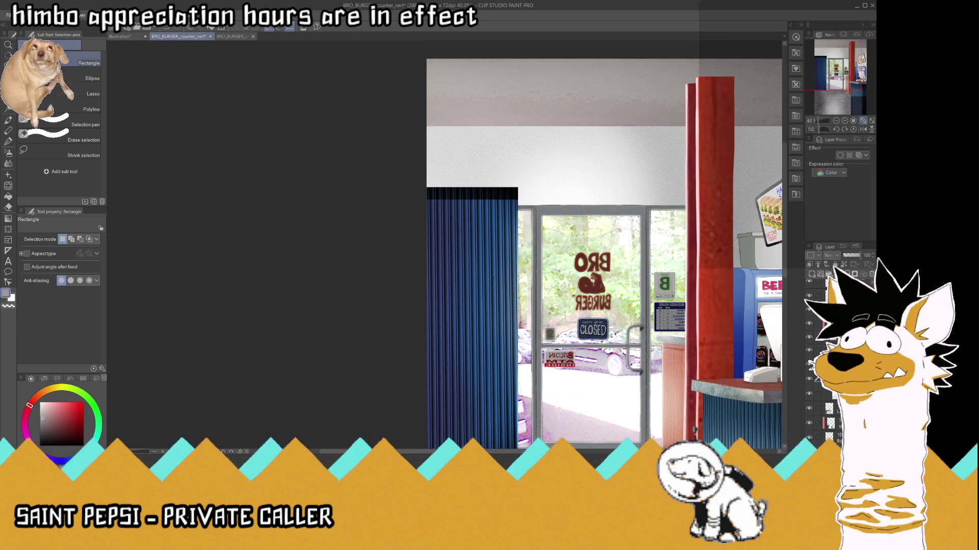
click(828, 351)
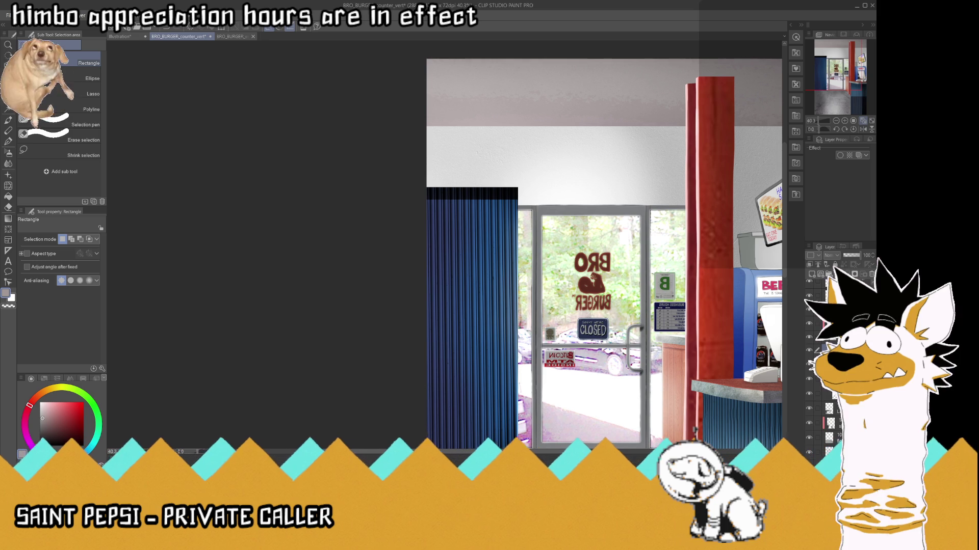
- Erase the dark band across the top of the blue curtain
scroll(471, 174, up, 2)
scroll(471, 174, up, 2)
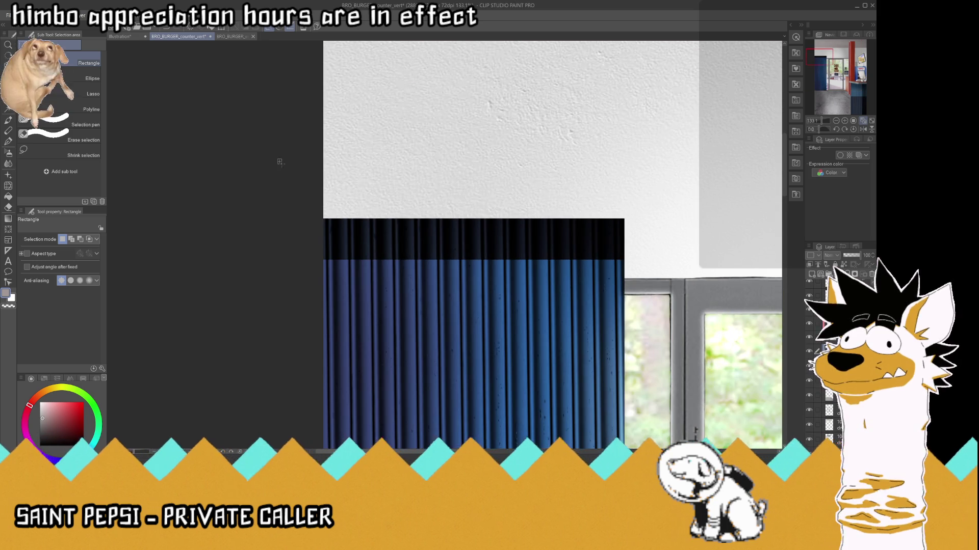
drag(278, 159, 666, 261)
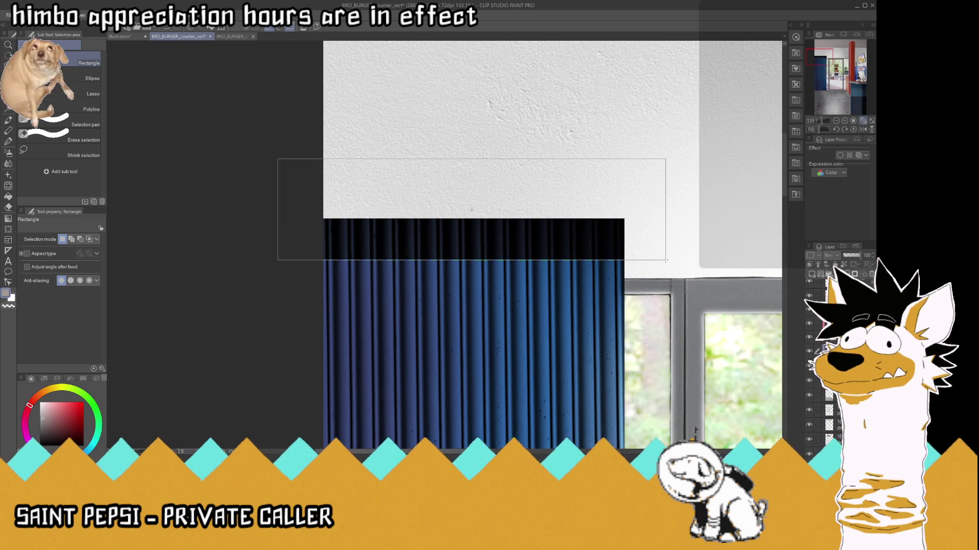
key(Delete)
key(ctrl+d)
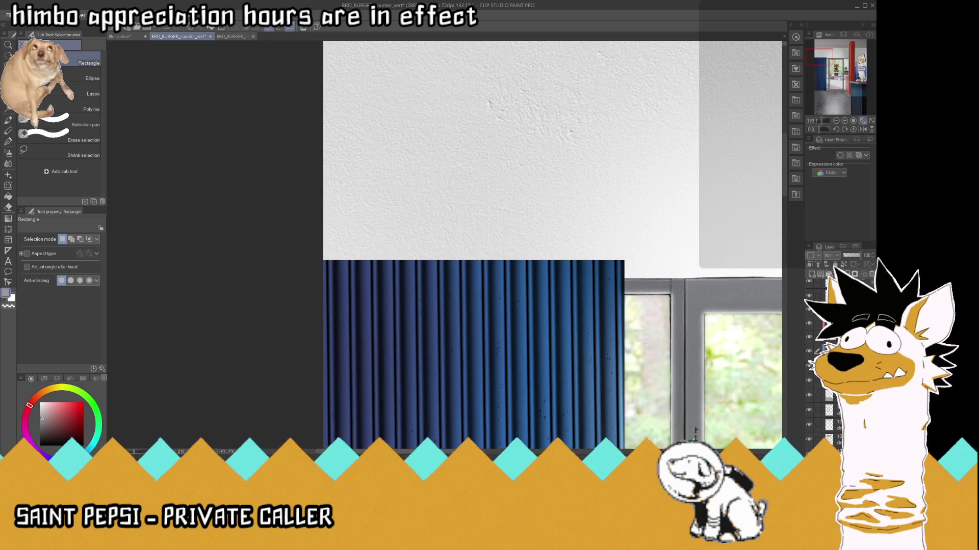
key(ctrl+0)
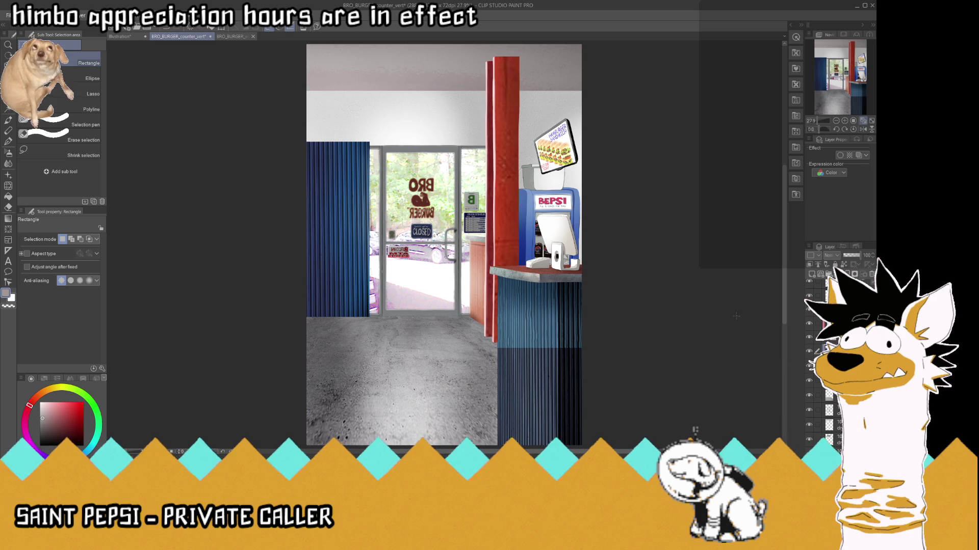
- Stretch the curtain to 115% height and save the file
key(ctrl+t)
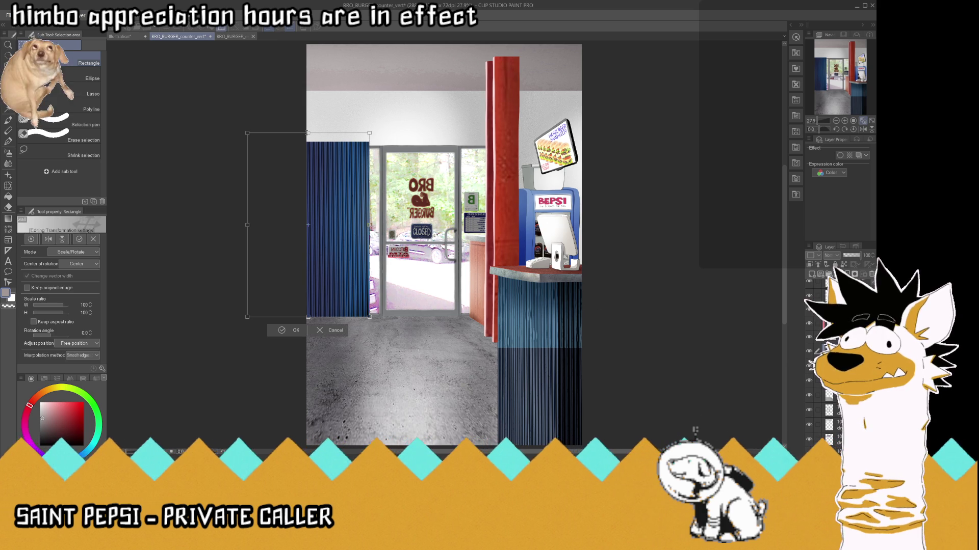
drag(308, 116, 308, 105)
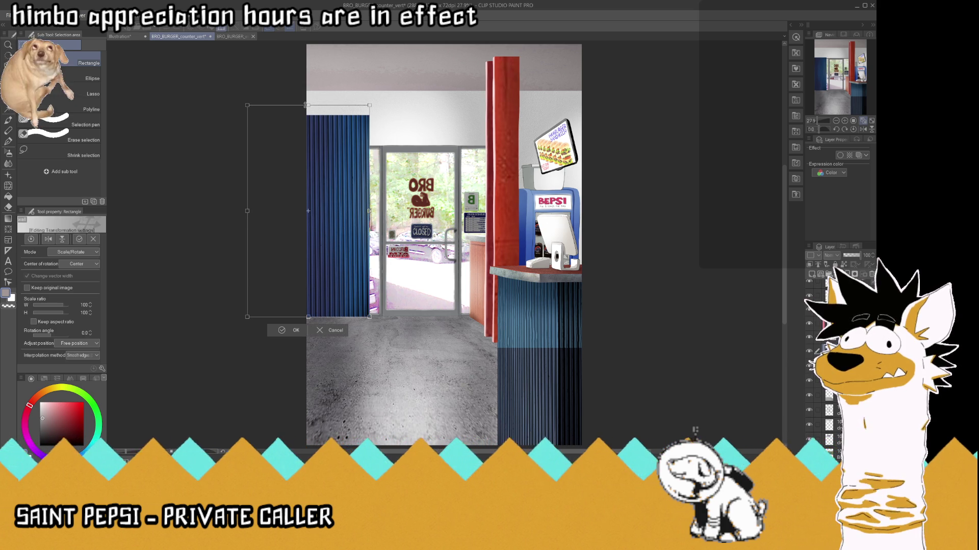
scroll(306, 316, up, 5)
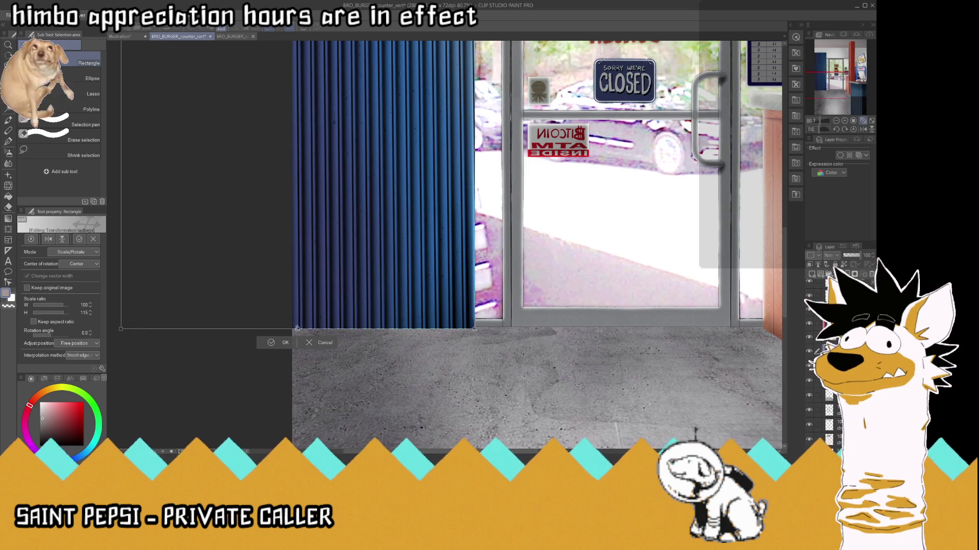
click(271, 342)
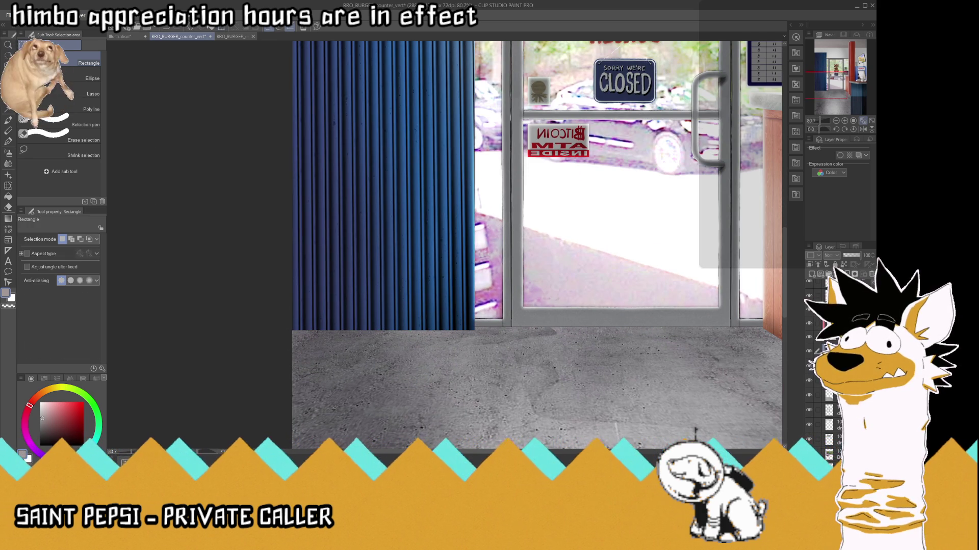
click(863, 121)
key(ctrl+s)
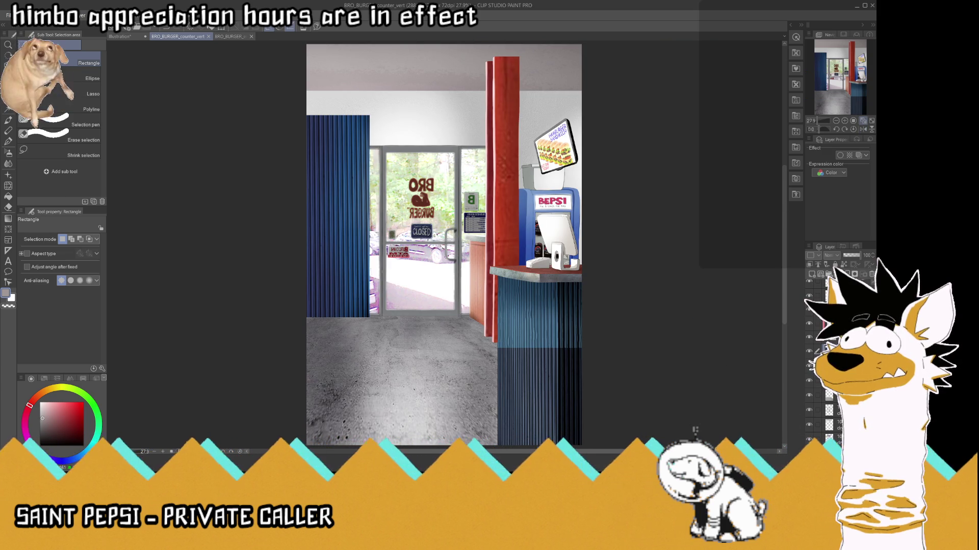
key(ctrl+z)
key(ctrl+y)
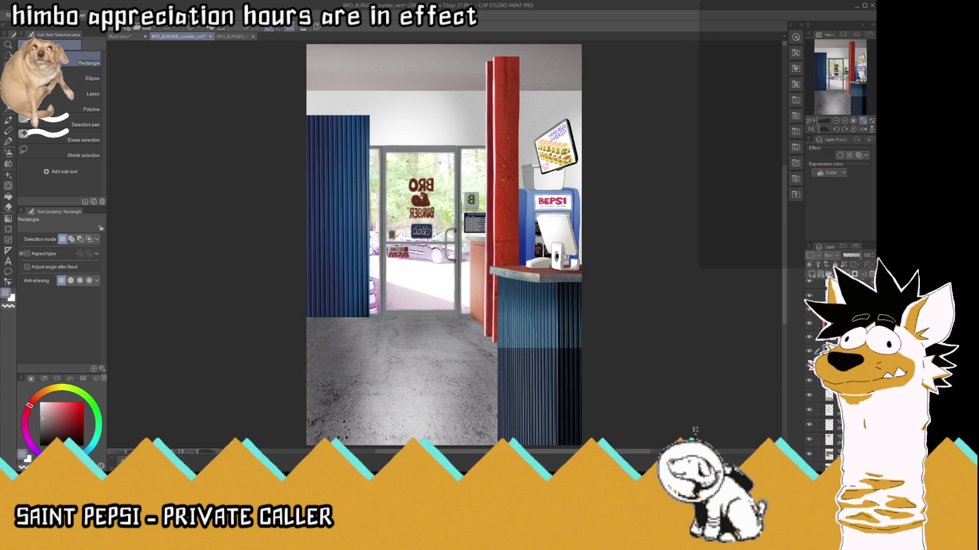
key(ctrl+z)
key(ctrl+y)
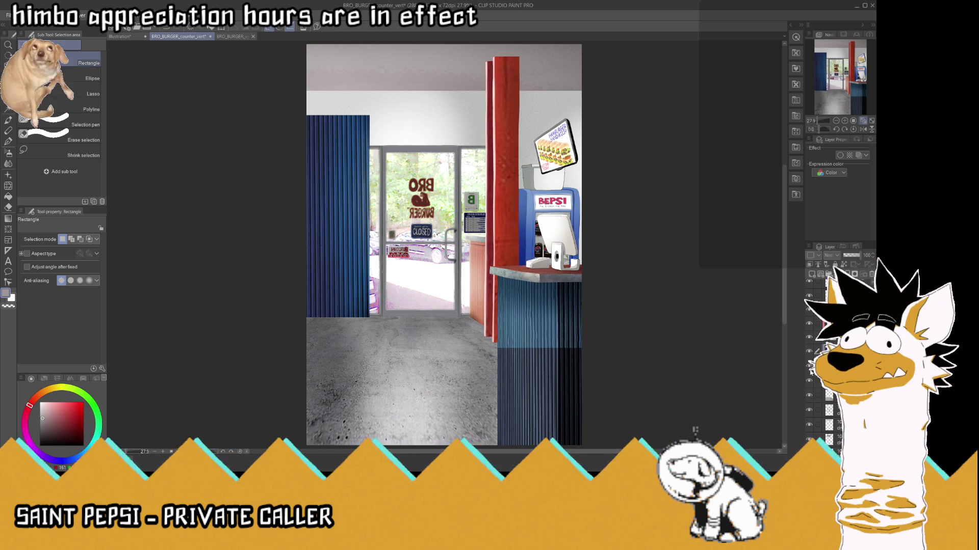
key(ctrl+z)
key(ctrl+y)
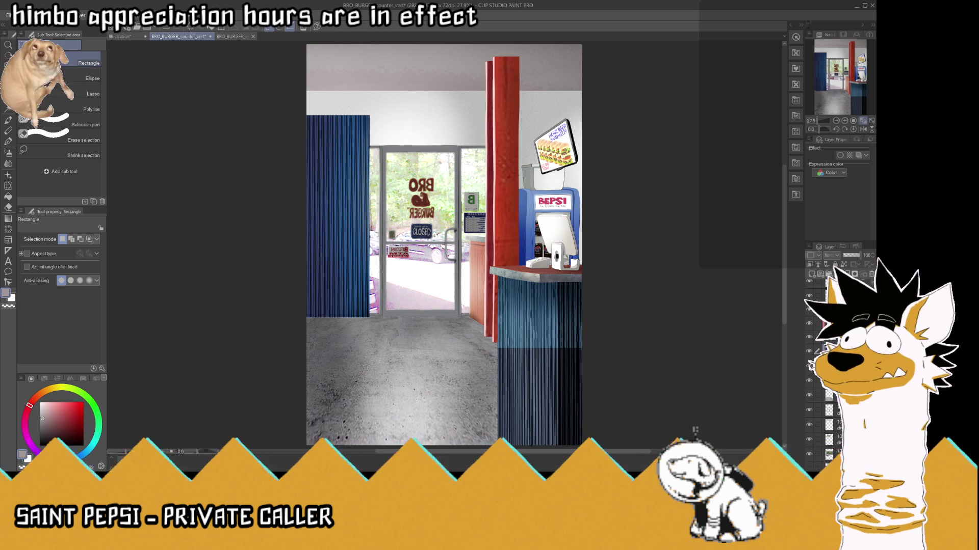
key(ctrl+z)
key(ctrl+y)
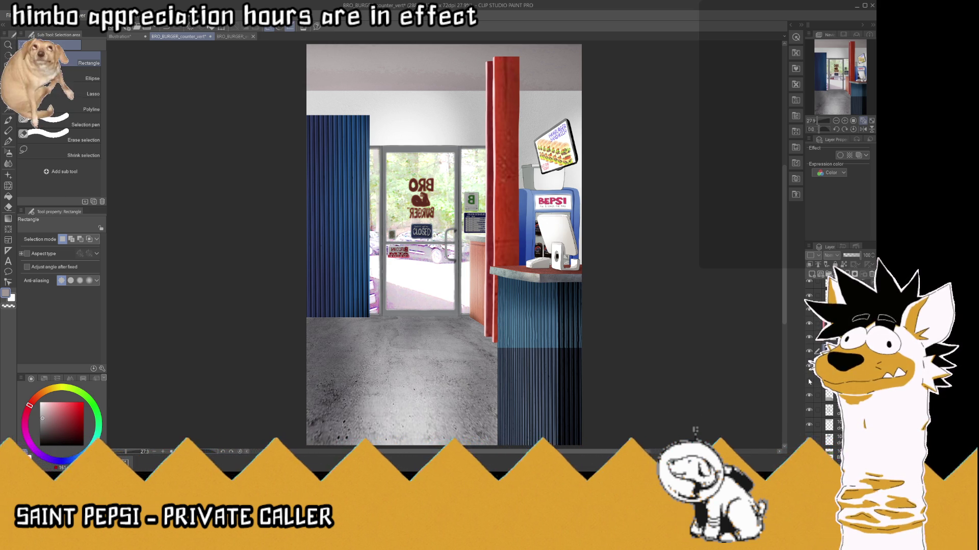
key(ctrl+z)
key(ctrl+y)
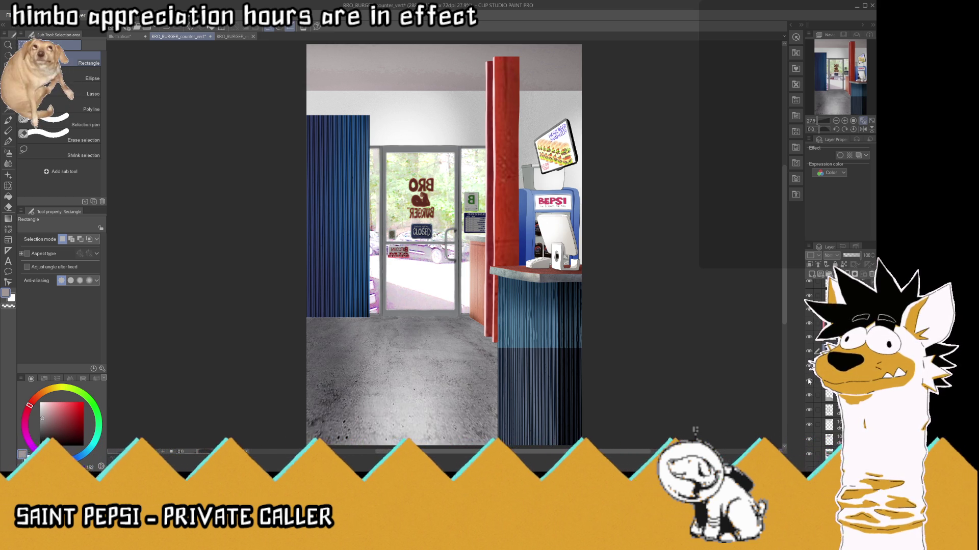
key(ctrl+z)
key(ctrl+y)
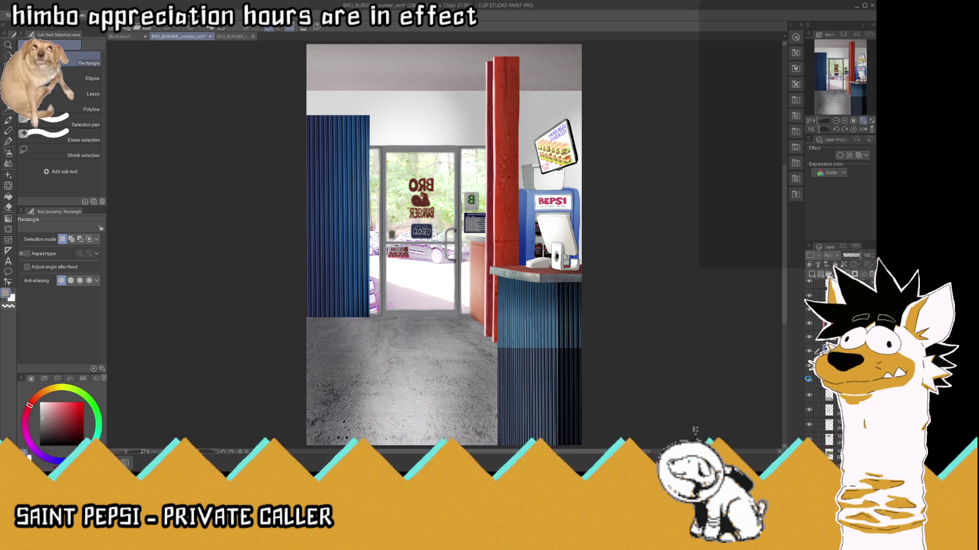
key(ctrl+s)
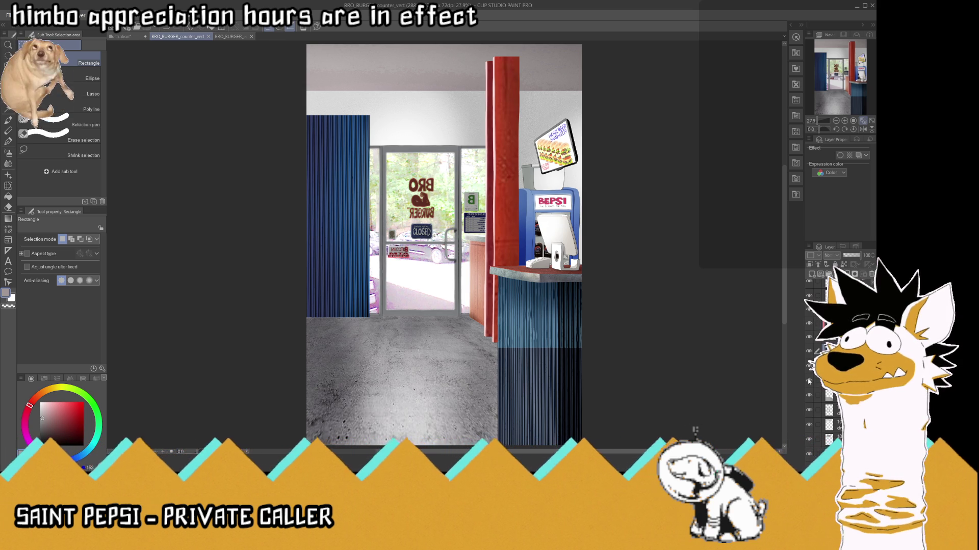
click(822, 366)
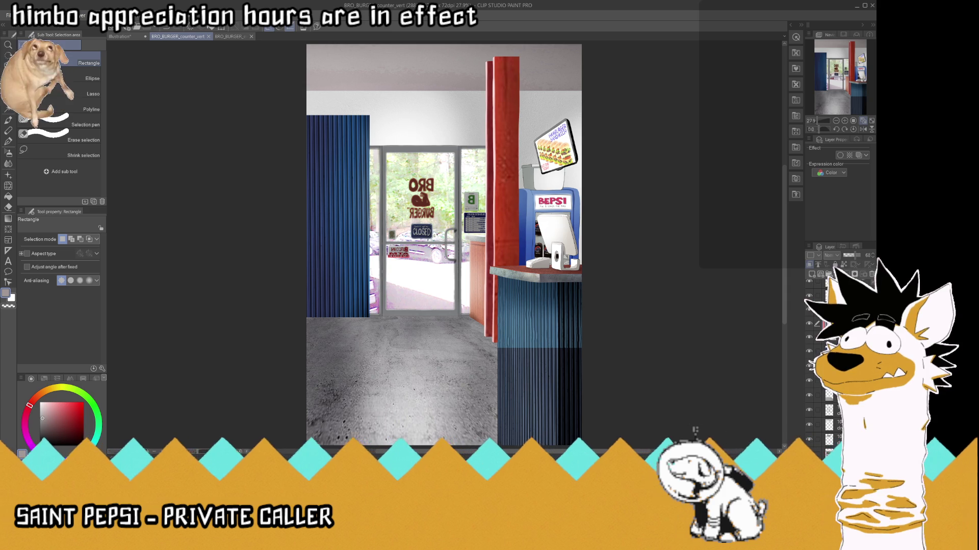
- Put the counter layer in a folder, check its visibility, and fill the upper front flat light blue
click(808, 338)
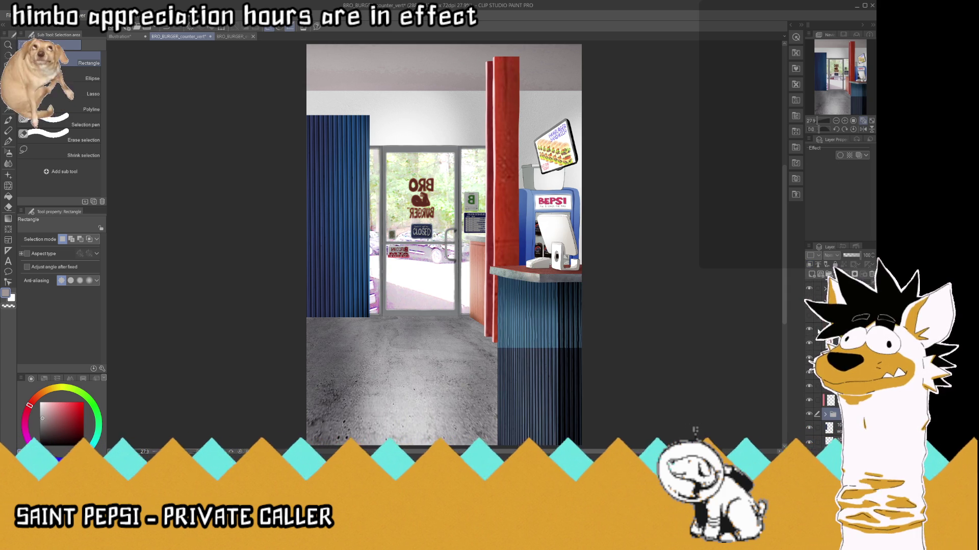
click(815, 357)
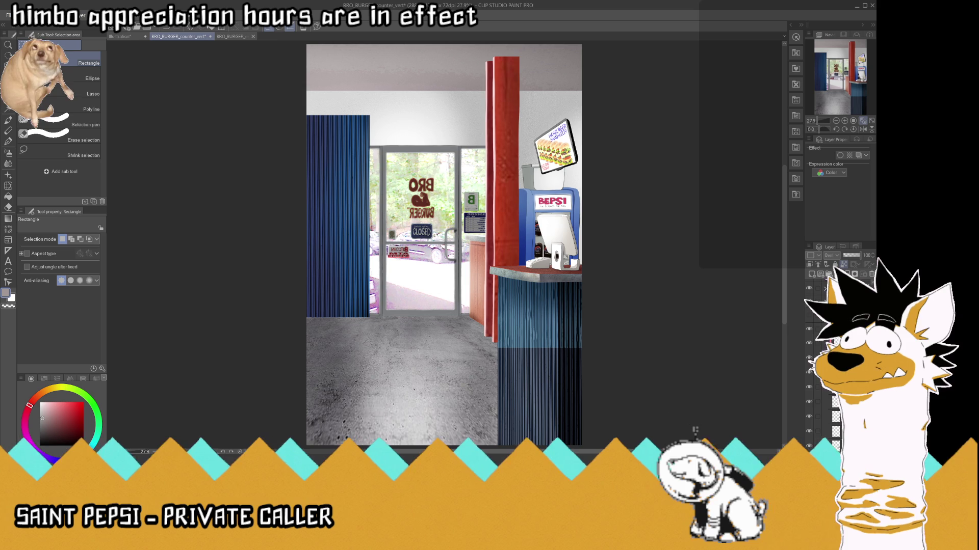
click(809, 390)
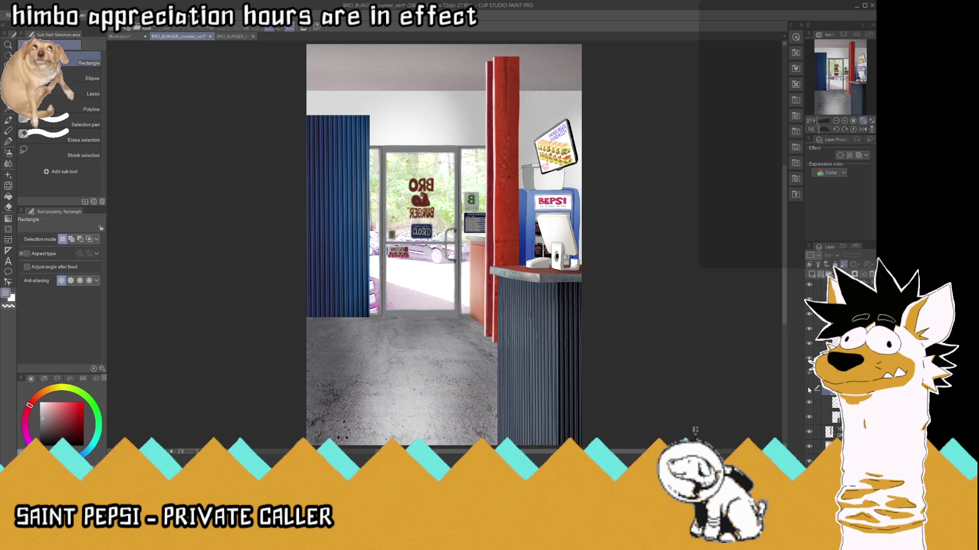
click(809, 390)
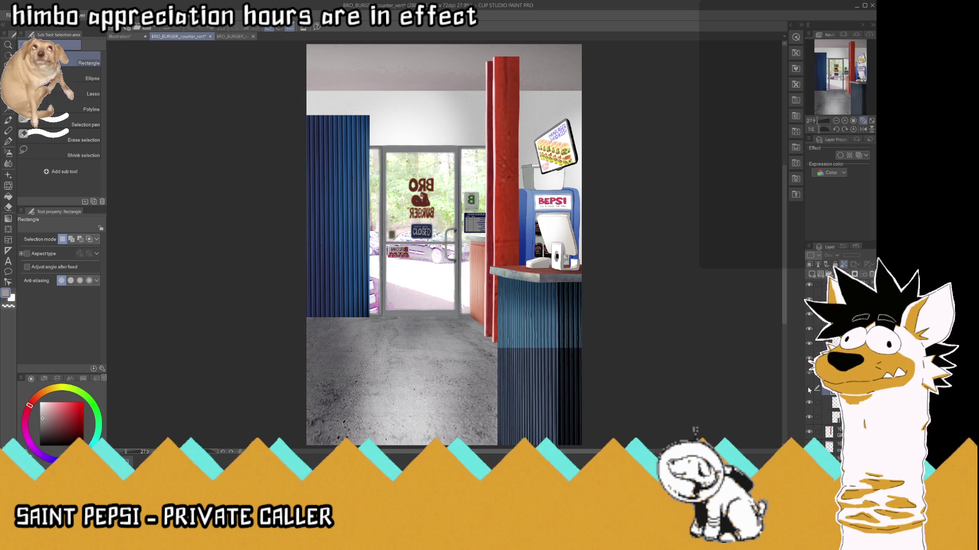
click(809, 390)
click(809, 390)
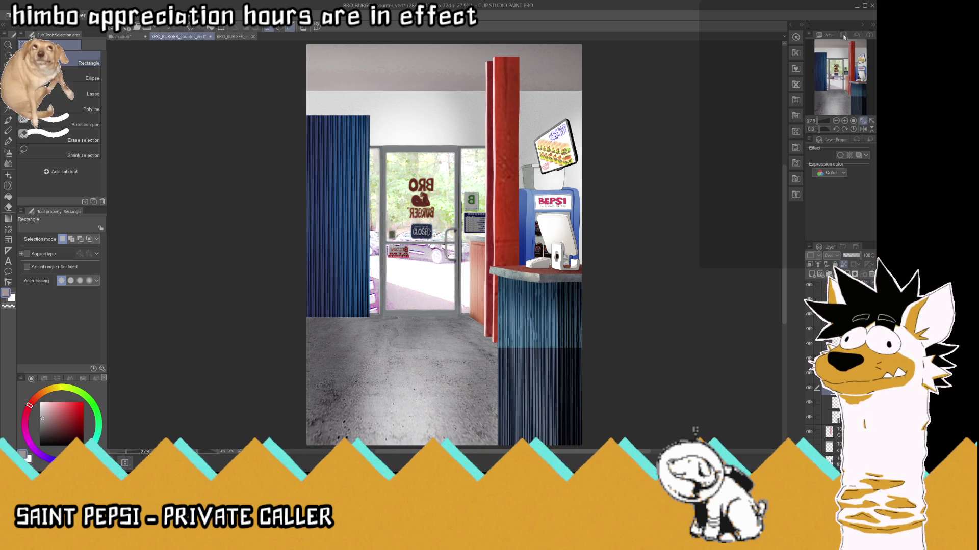
key(Delete)
- Sample the light blue of the counter front with the Eyedropper
key(i)
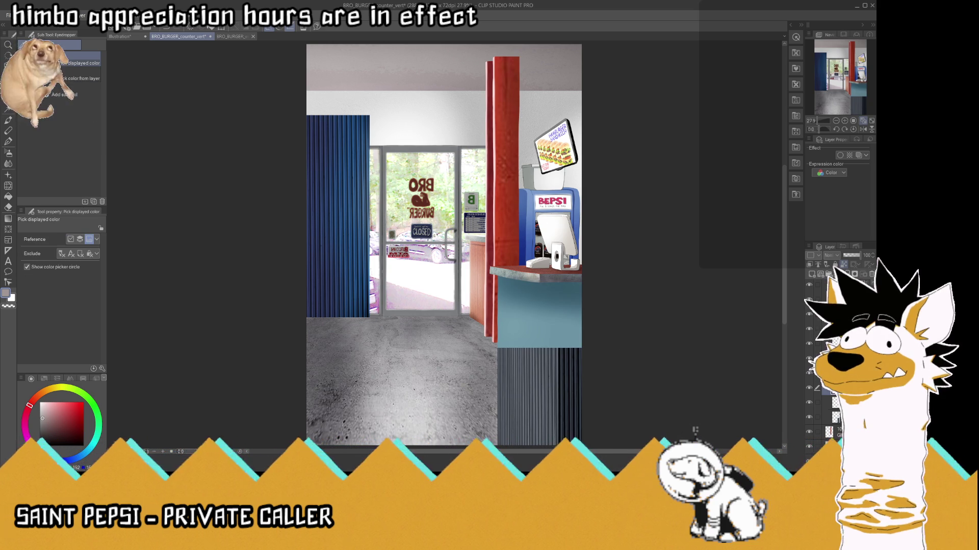
scroll(533, 370, up, 2)
scroll(540, 375, up, 2)
click(552, 325)
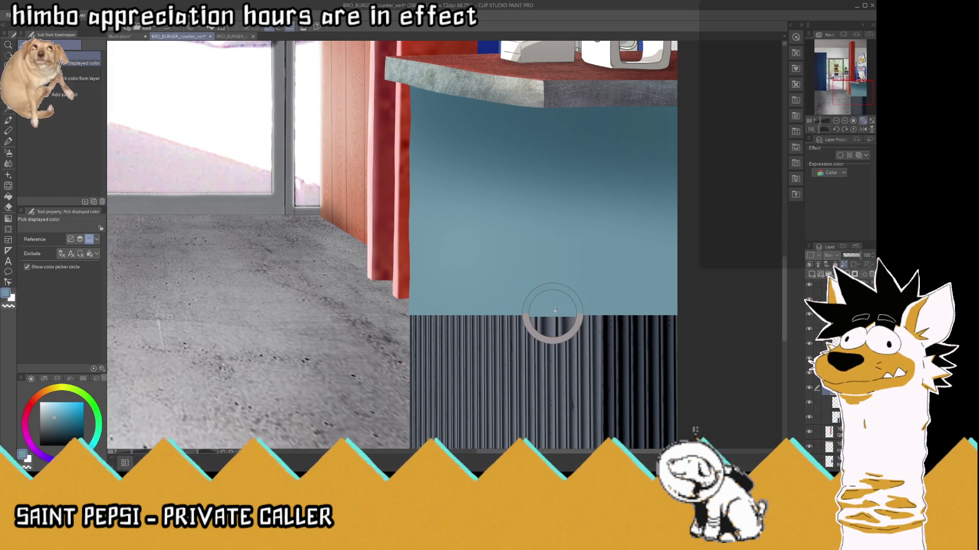
scroll(421, 246, down, 2)
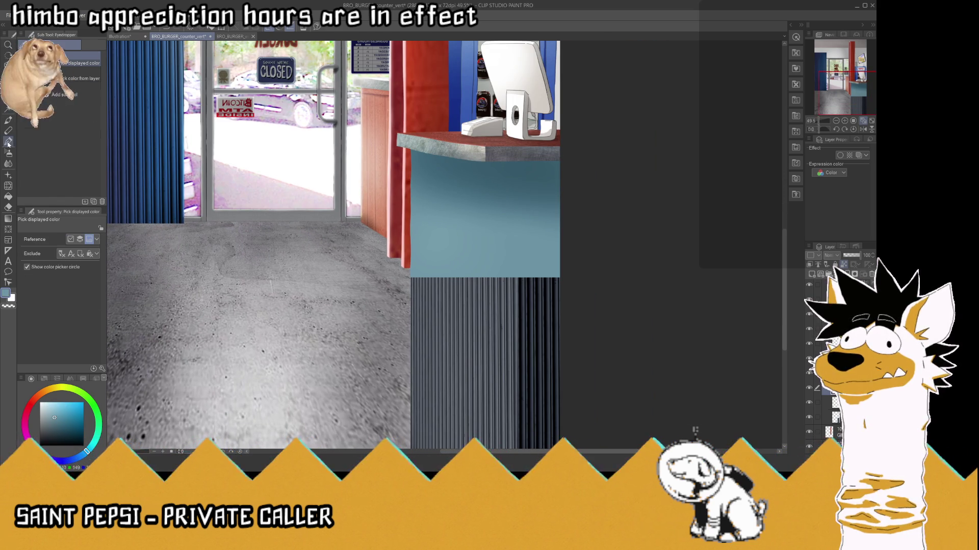
- Paint the light blue over the striped panel with a hard pen at size about 181
key(p)
click(89, 78)
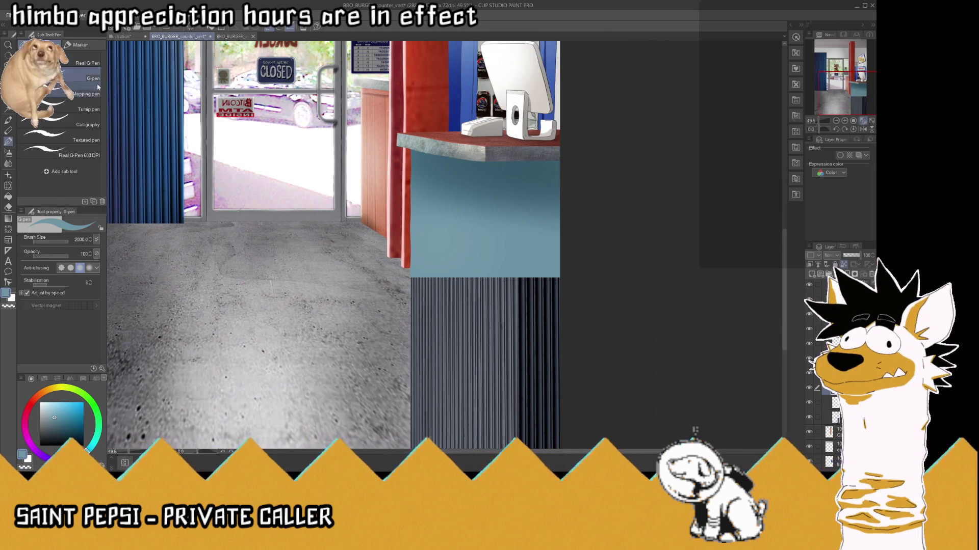
click(61, 242)
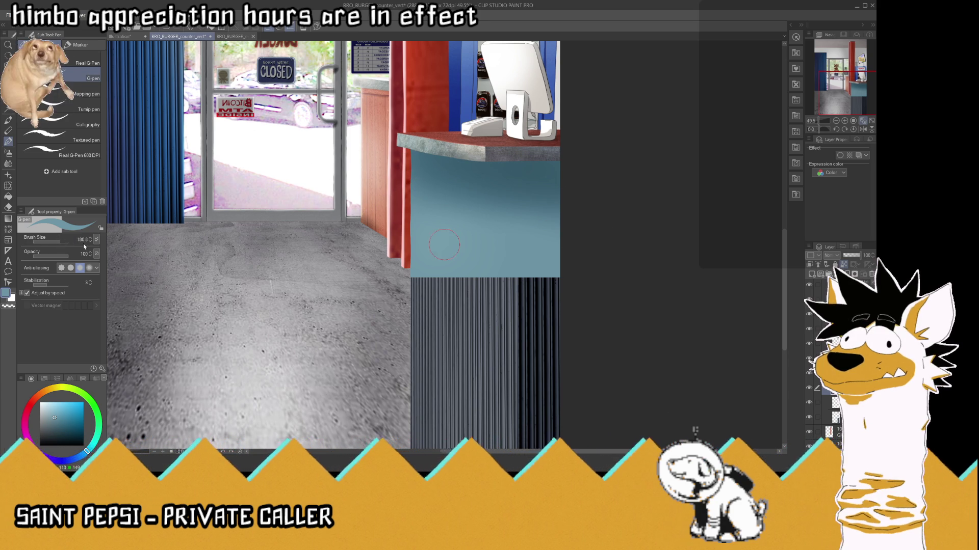
mouse_move(493, 304)
mouse_down()
mouse_move(451, 283)
mouse_move(518, 326)
mouse_move(466, 408)
mouse_move(431, 293)
mouse_up()
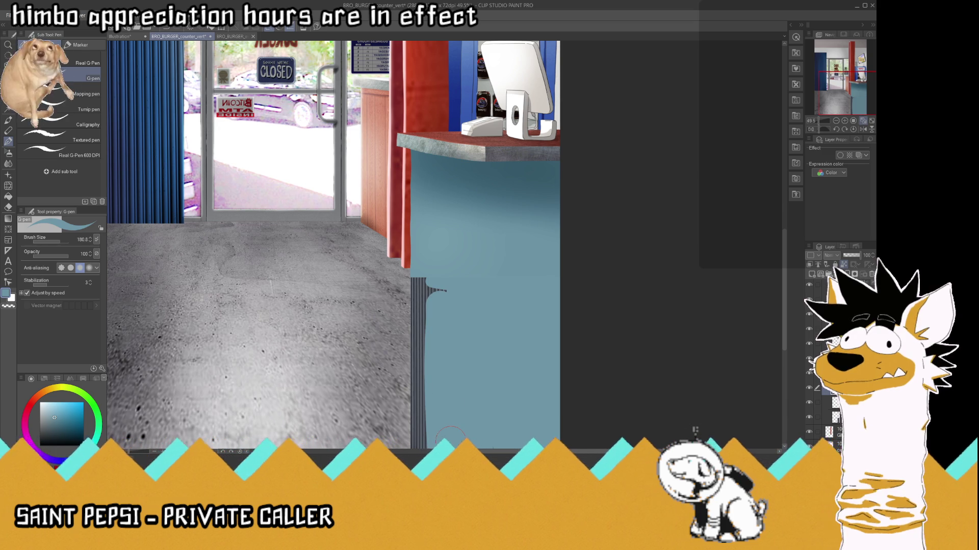
- Zoom the canvas and choose the Rectangle selection tool
scroll(397, 283, down, 3)
scroll(398, 283, up, 4)
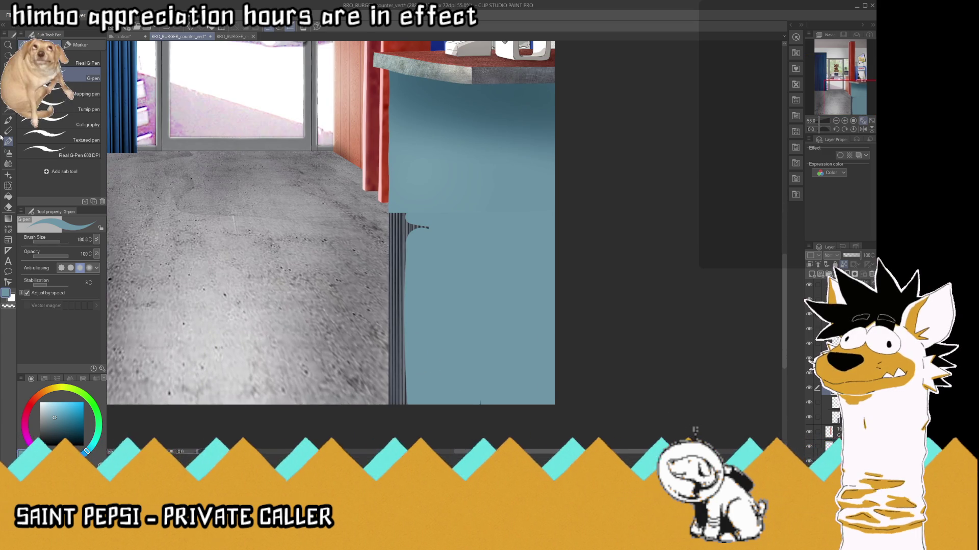
click(7, 98)
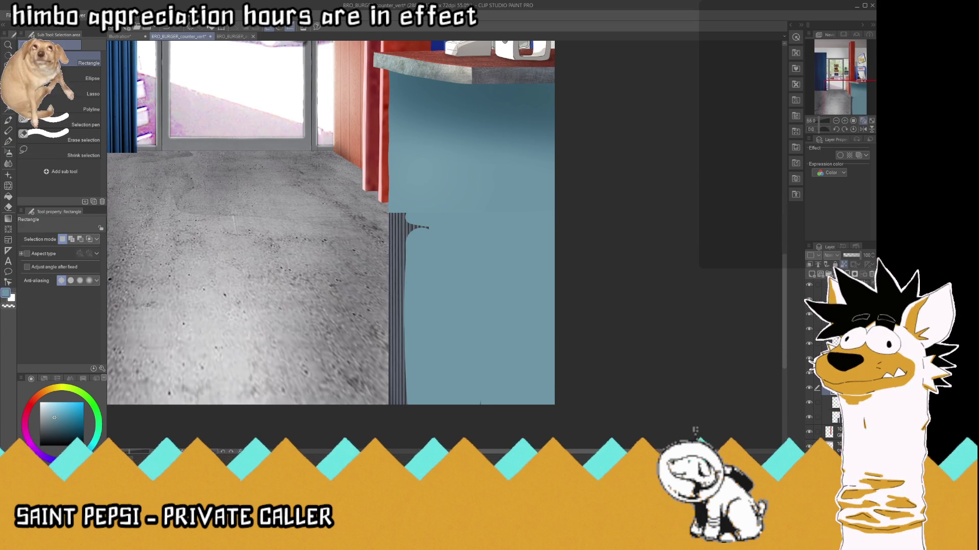
- Switch to Auto select and make a hidden layer visible again
click(9, 109)
click(834, 402)
click(809, 418)
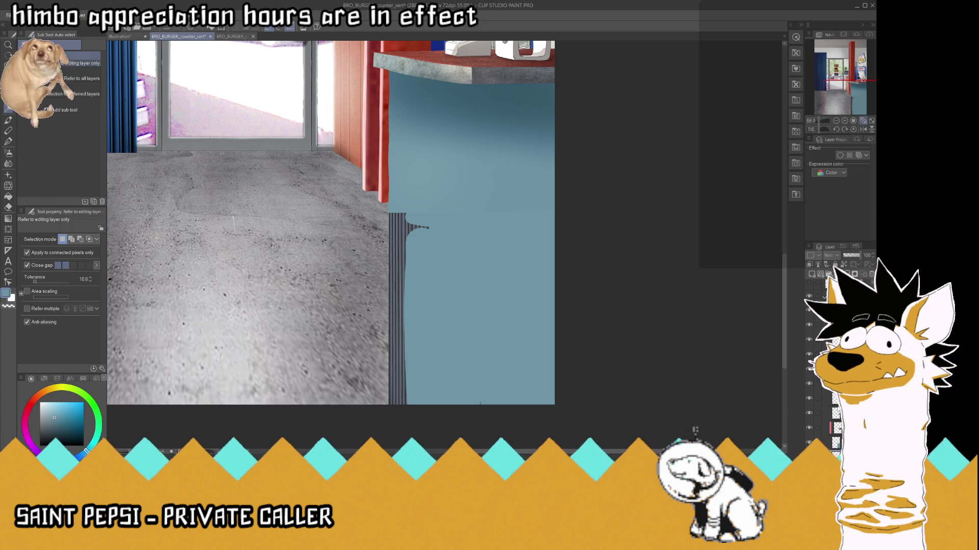
scroll(827, 406, down, 2)
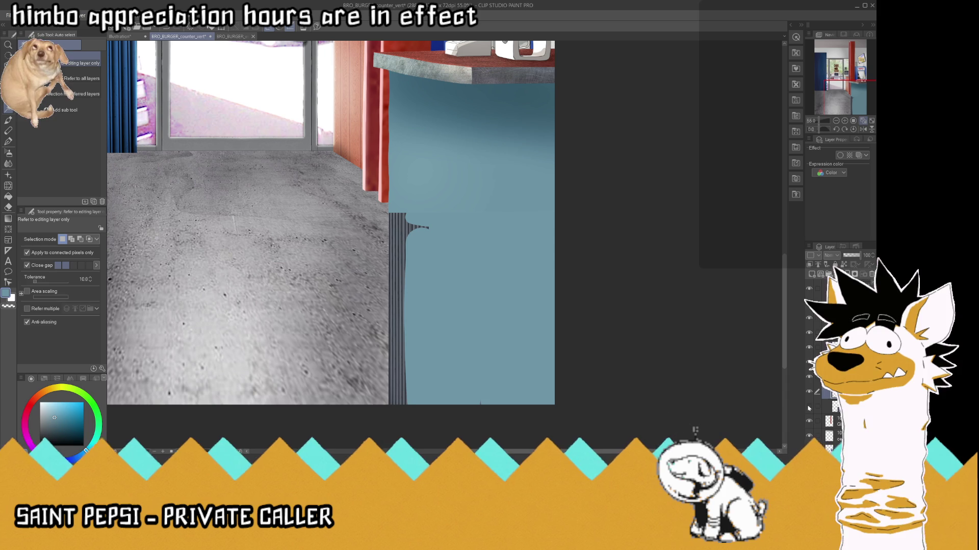
- Toggle layer visibility to identify the blue counter fill and its dark gradient layers
click(809, 378)
click(810, 367)
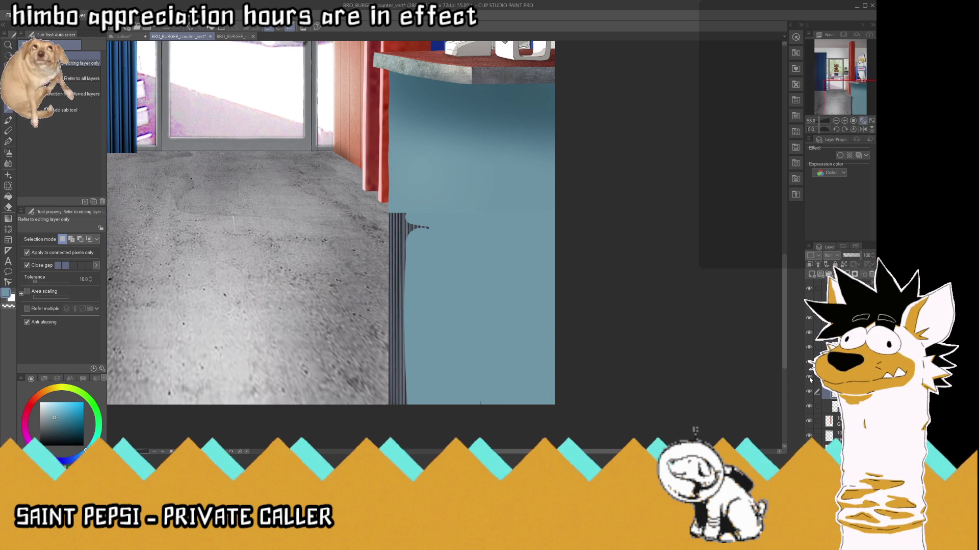
click(809, 367)
click(808, 378)
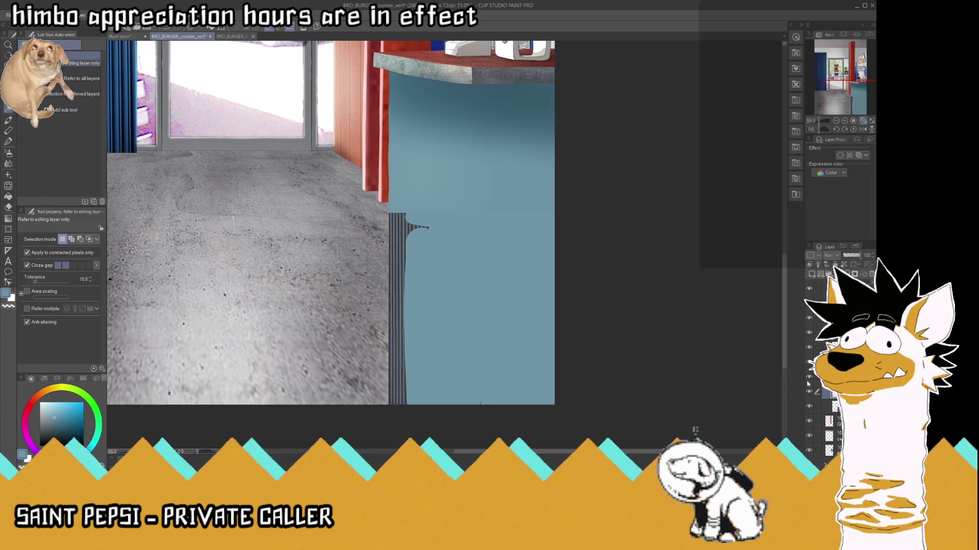
click(809, 378)
click(808, 378)
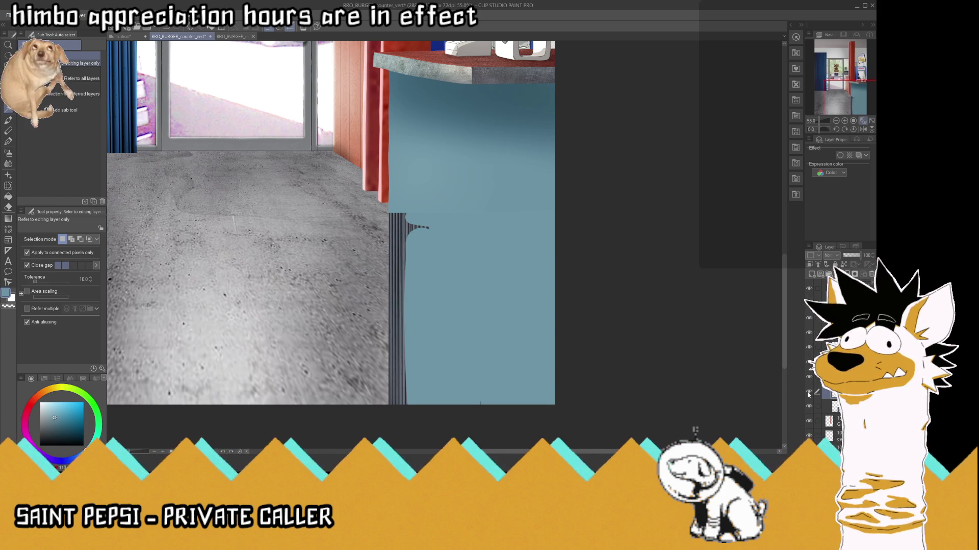
click(810, 364)
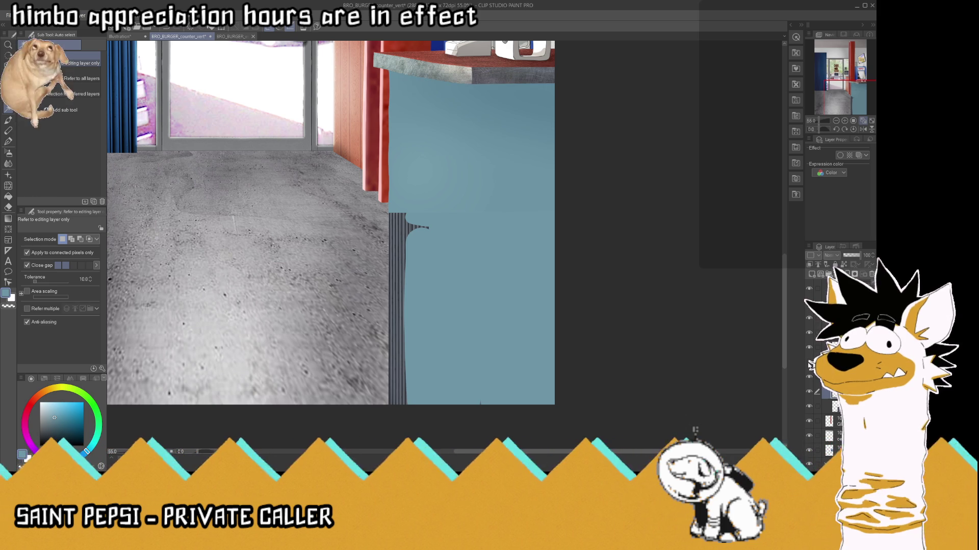
click(810, 364)
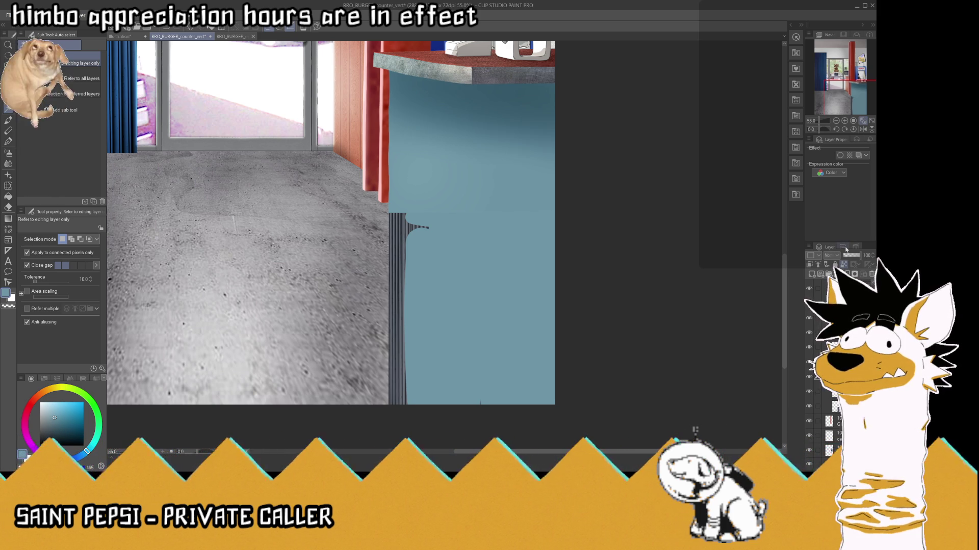
- Check the countertop shading and fill layers, then select the blue counter front area
click(810, 366)
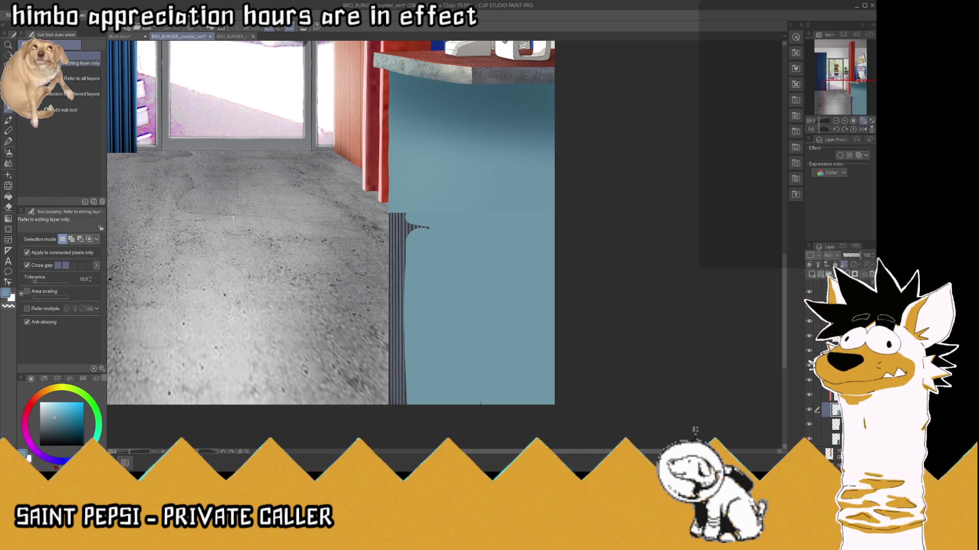
click(810, 366)
click(810, 366)
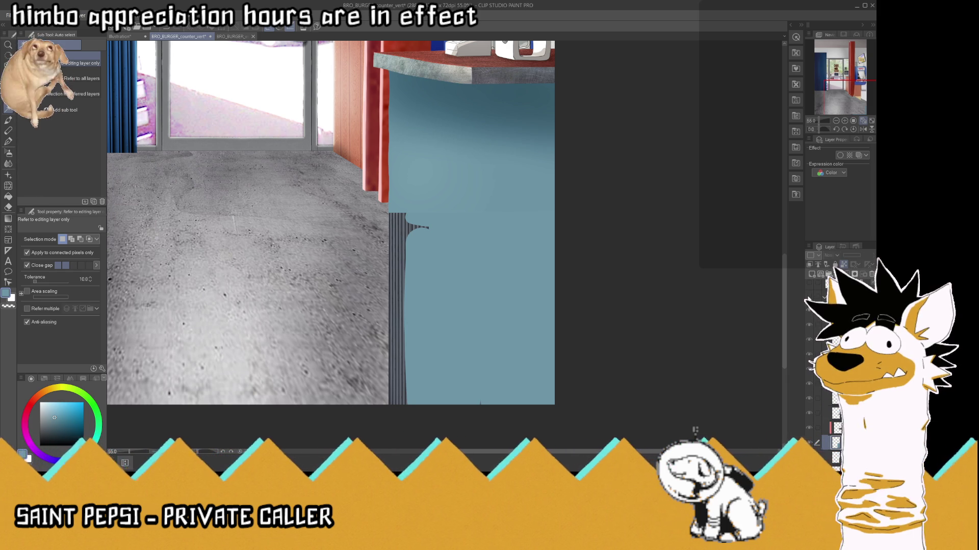
click(810, 366)
click(810, 365)
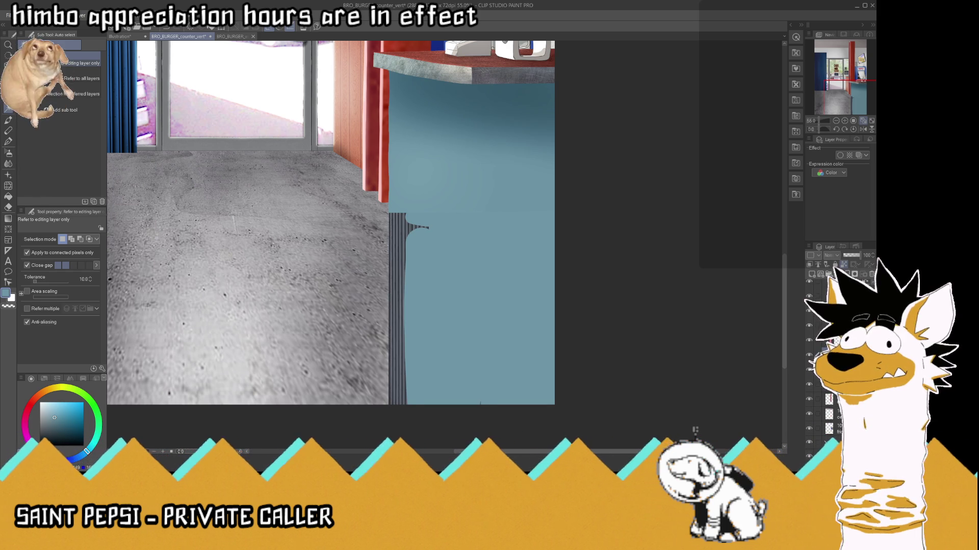
click(810, 387)
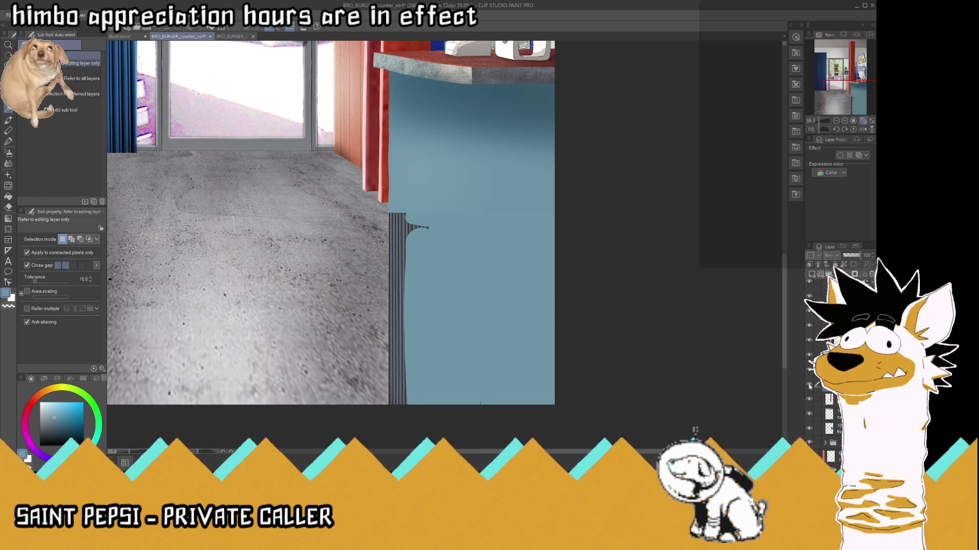
click(541, 303)
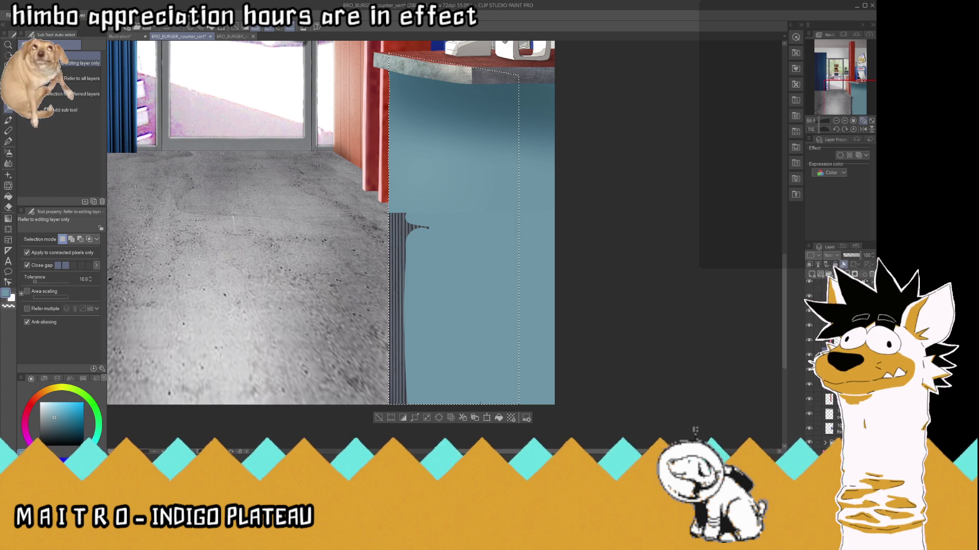
- Paint flat blue over the striped patch and spike with the G-pen
key(p)
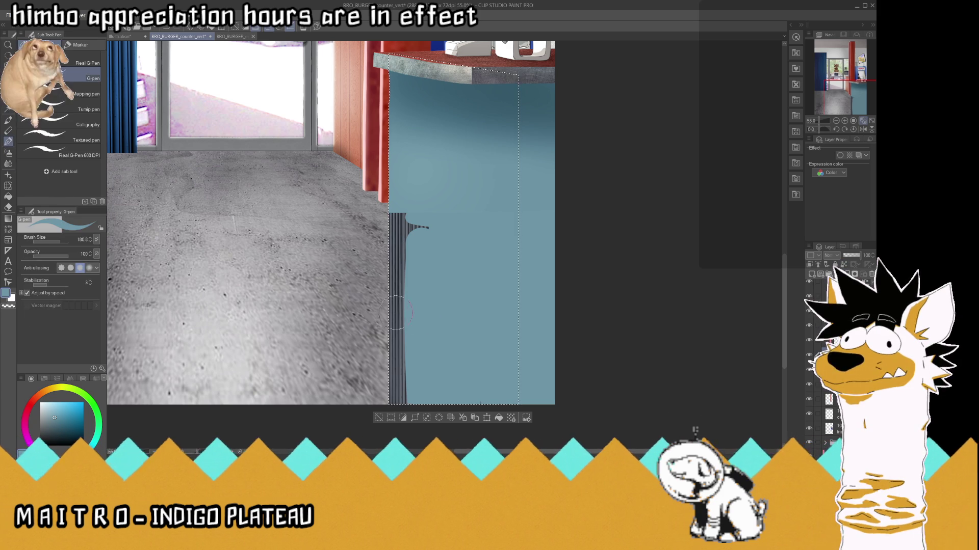
mouse_move(414, 230)
mouse_down()
mouse_move(400, 227)
mouse_move(398, 387)
mouse_up()
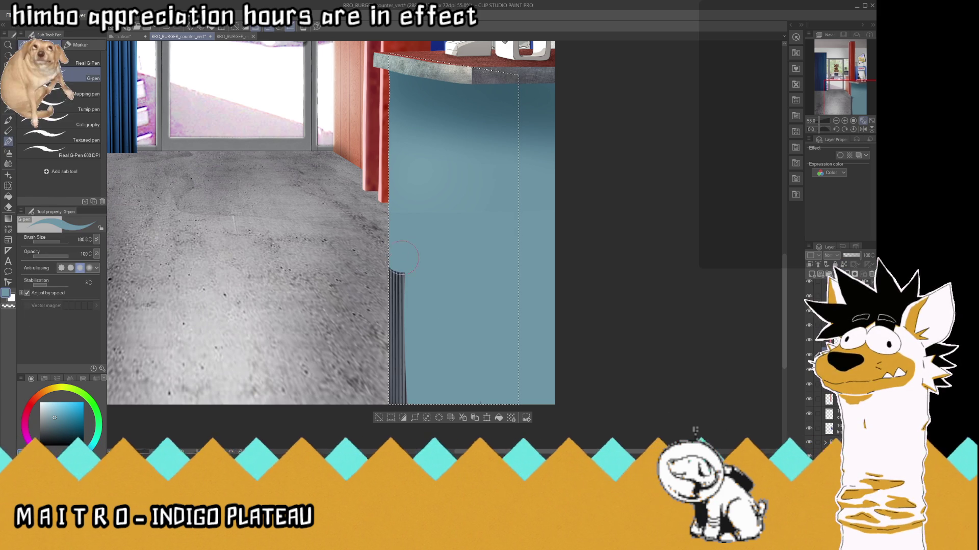
scroll(398, 315, up, 3)
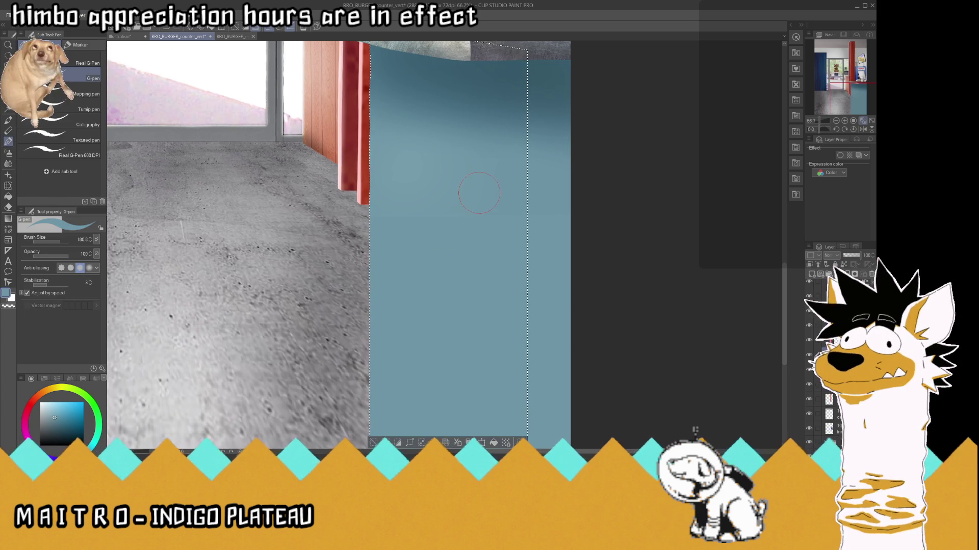
- Sample the counter blue, test a lighter band, undo it, and switch to another layer
key(i)
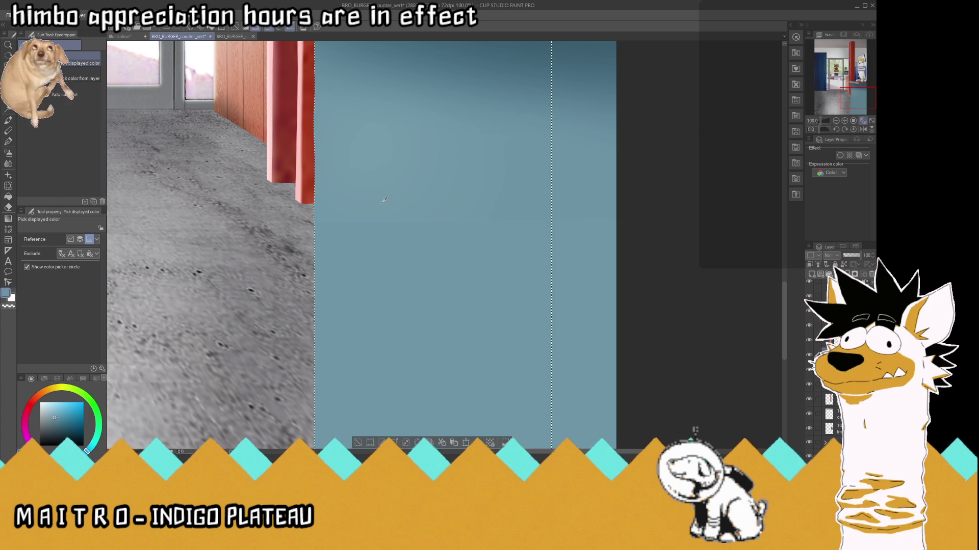
click(368, 215)
key(p)
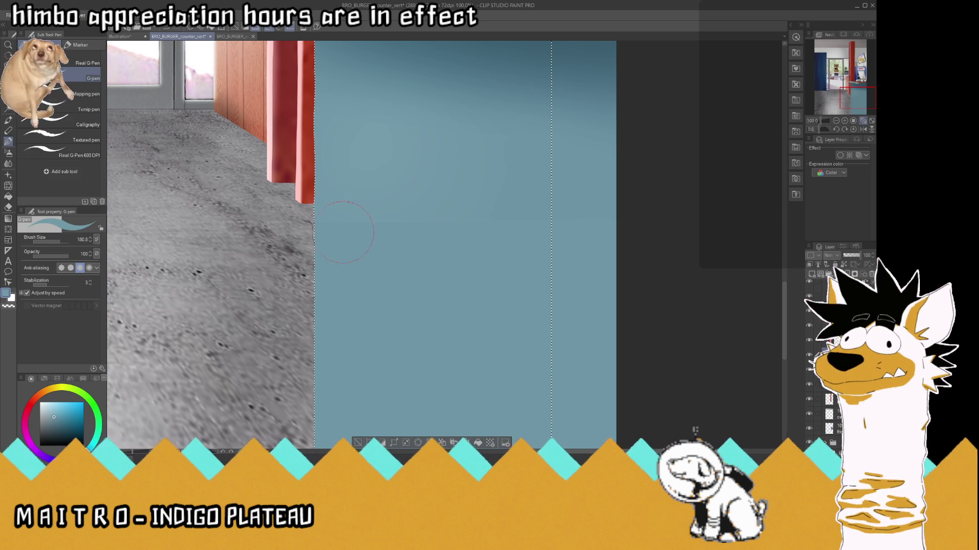
drag(326, 232, 422, 241)
key(ctrl+z)
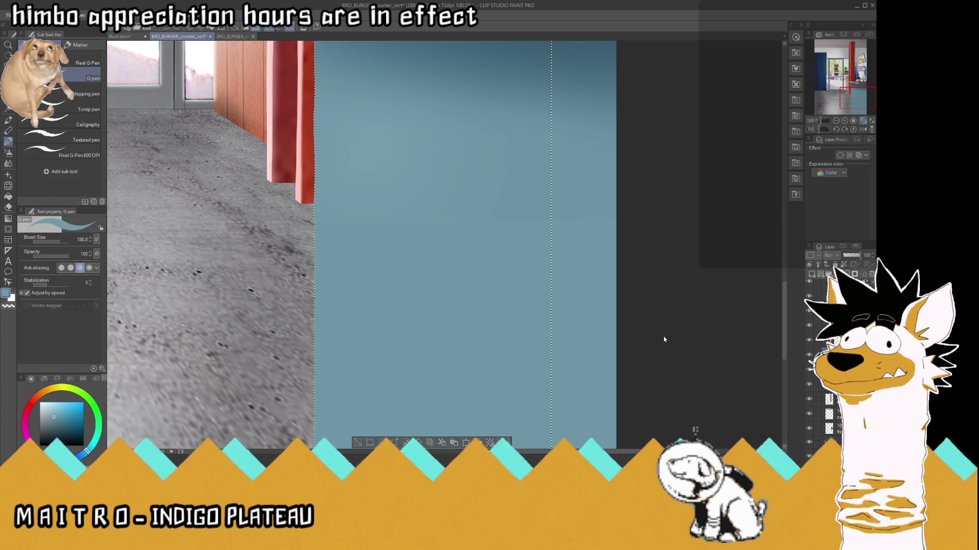
scroll(374, 272, down, 3)
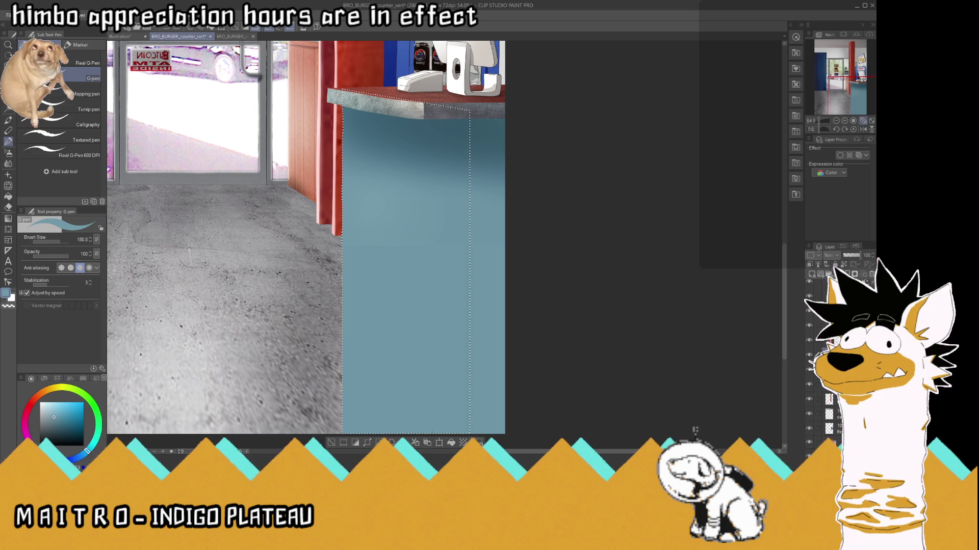
key(ctrl+shift+n)
scroll(811, 328, up, 1)
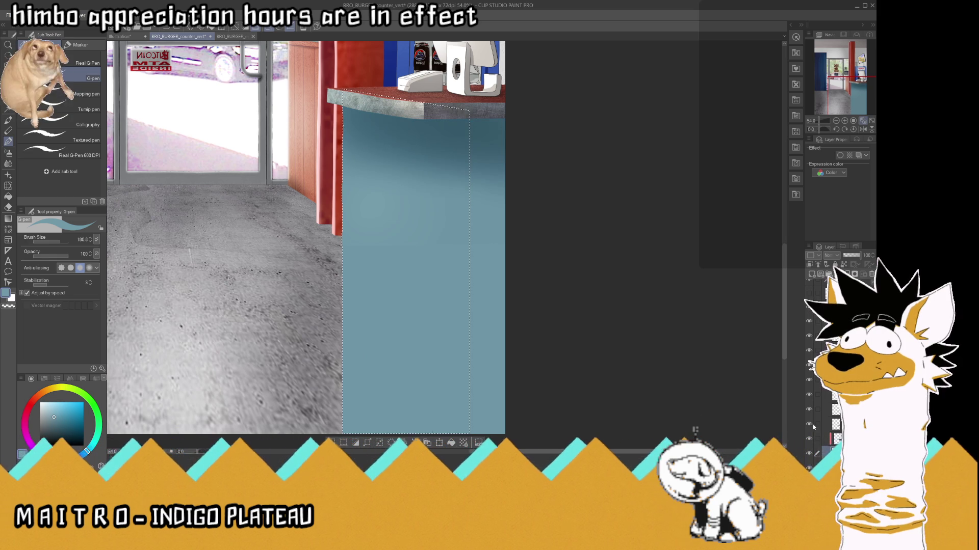
- Select the counter's shading layer at full opacity and sample a light blue from the counter
click(824, 424)
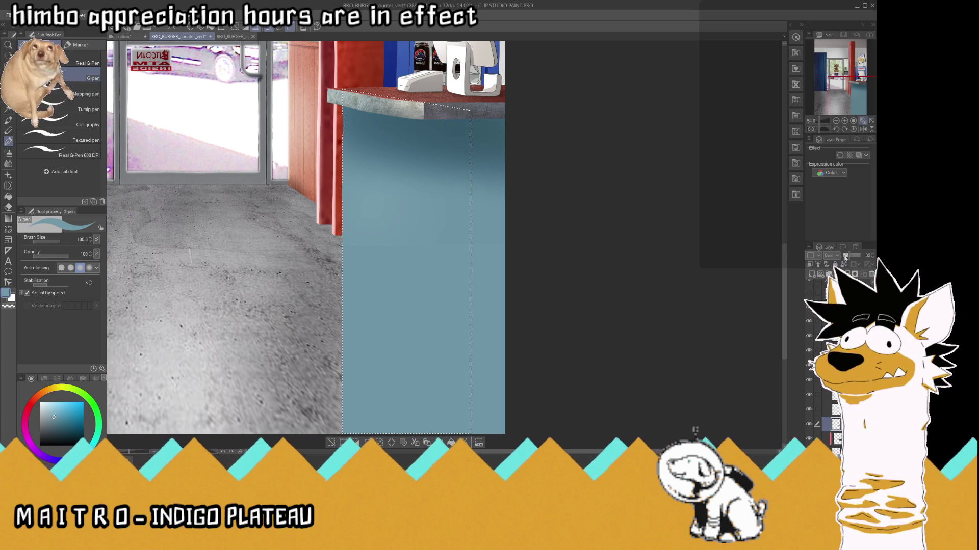
drag(844, 258, 869, 265)
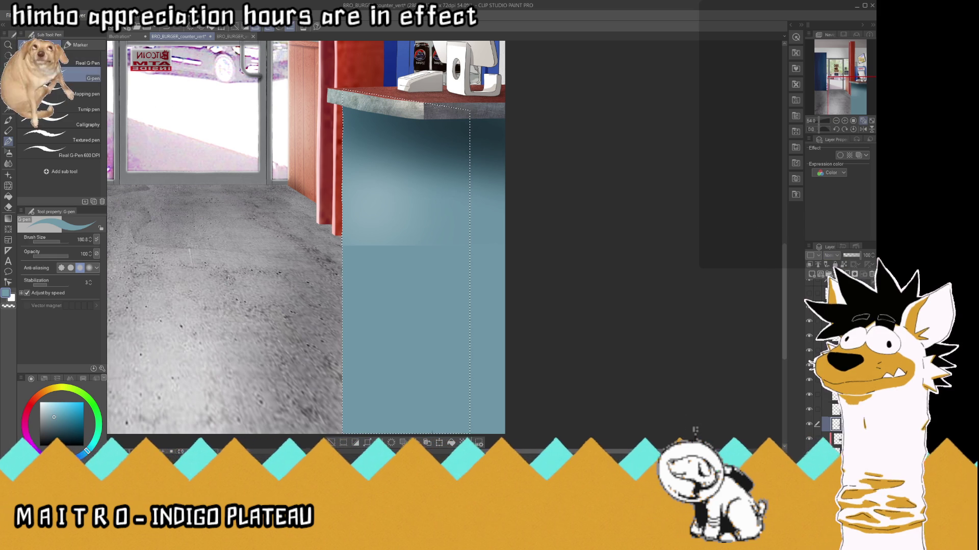
key(i)
scroll(406, 253, up, 3)
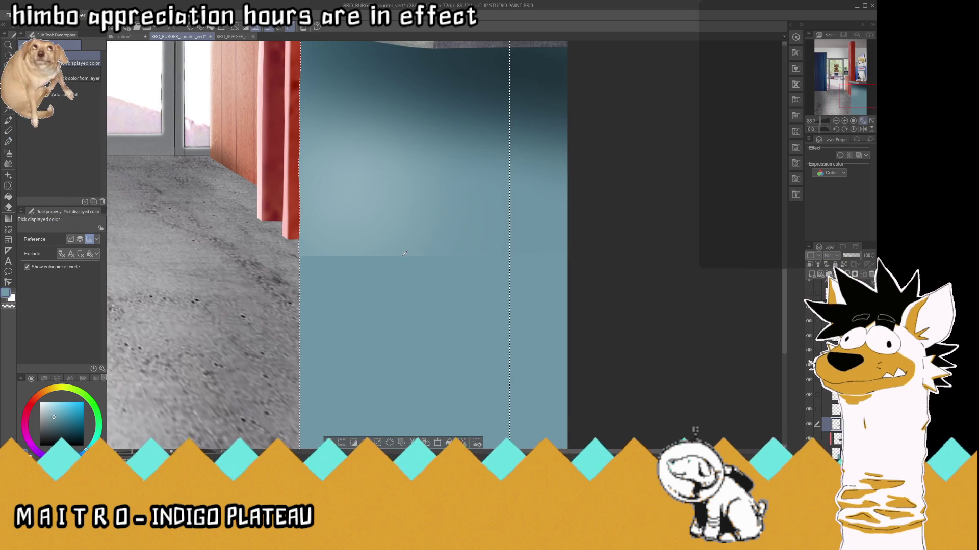
click(403, 251)
key(p)
- Paint light blue bands down the counter front
mouse_move(387, 280)
mouse_down()
mouse_move(308, 278)
mouse_move(505, 275)
mouse_move(367, 290)
mouse_move(508, 300)
mouse_up()
drag(347, 331, 507, 339)
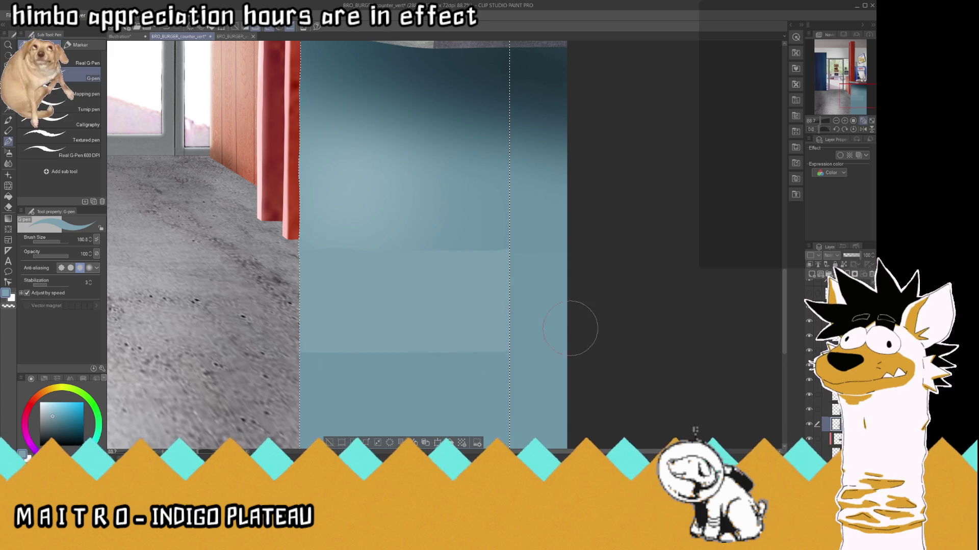
drag(341, 357, 505, 363)
scroll(458, 317, down, 3)
drag(382, 342, 484, 351)
drag(382, 362, 468, 360)
scroll(468, 361, up, 2)
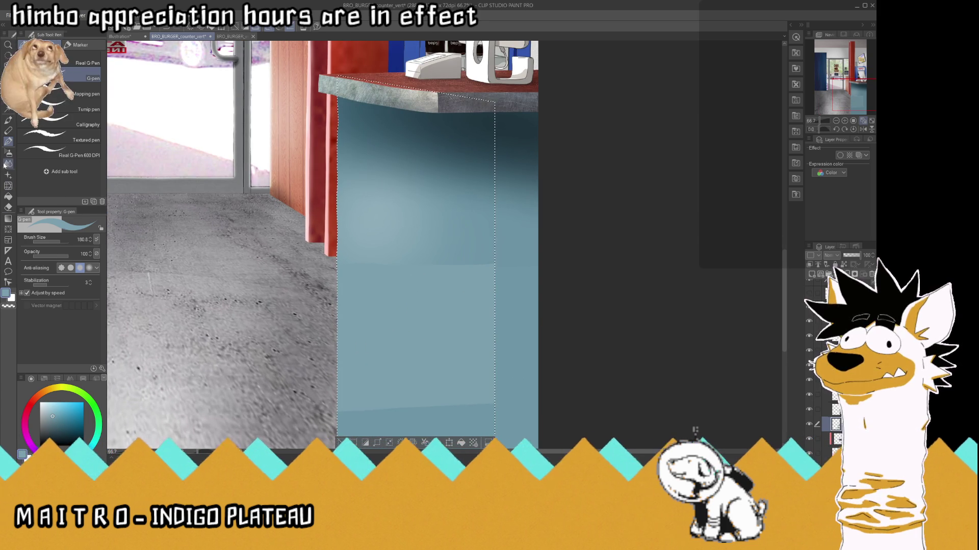
- Deselect, cover the light rectangle's top-right corner in darker blue, and blend its hard edges
key(j)
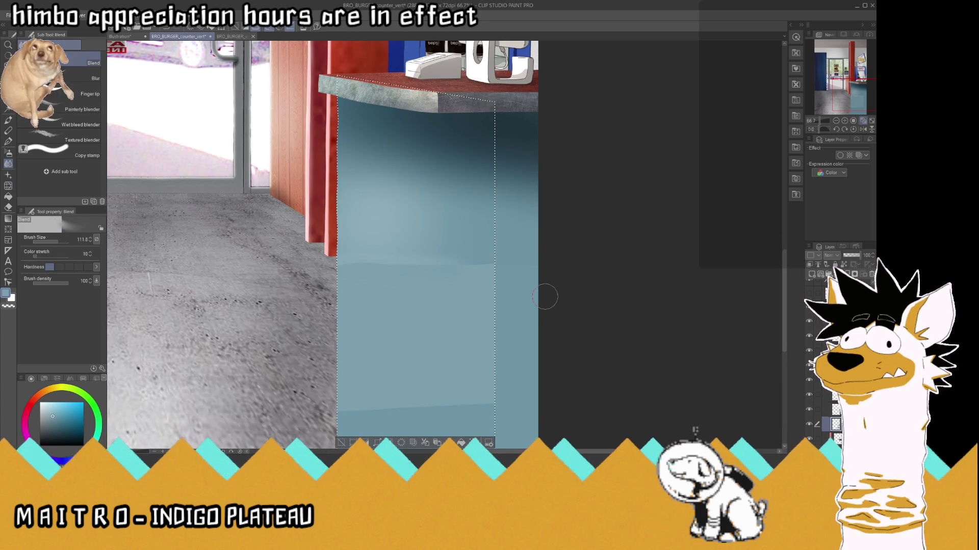
key(m)
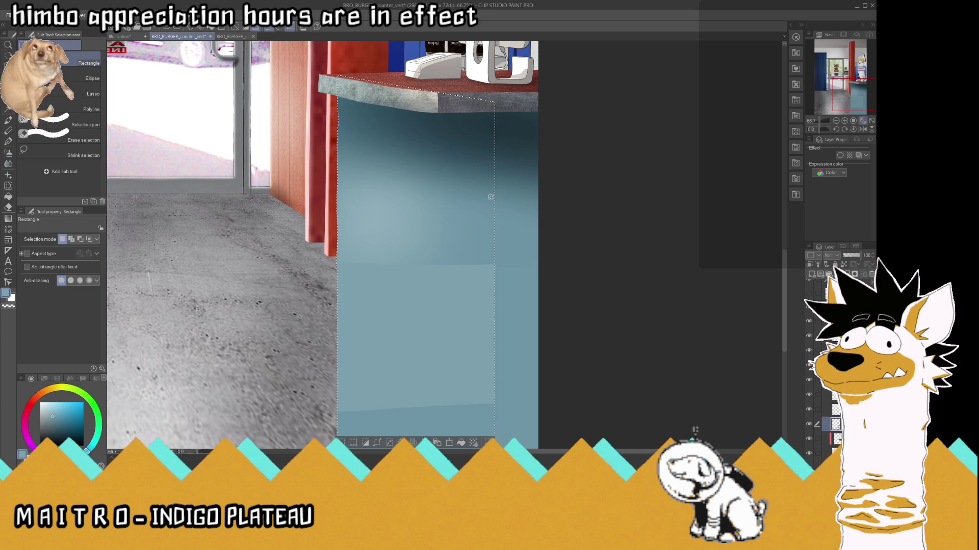
key(ctrl+d)
key(i)
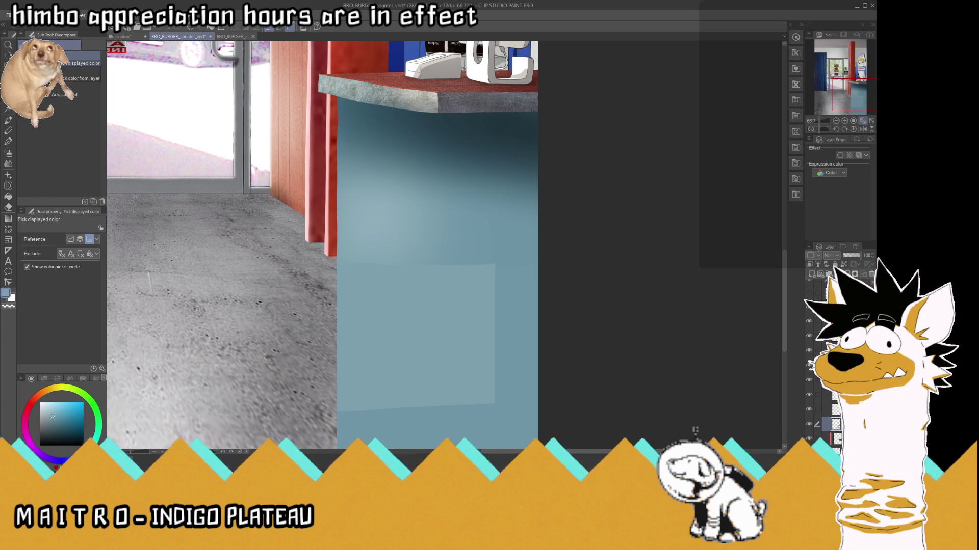
click(507, 261)
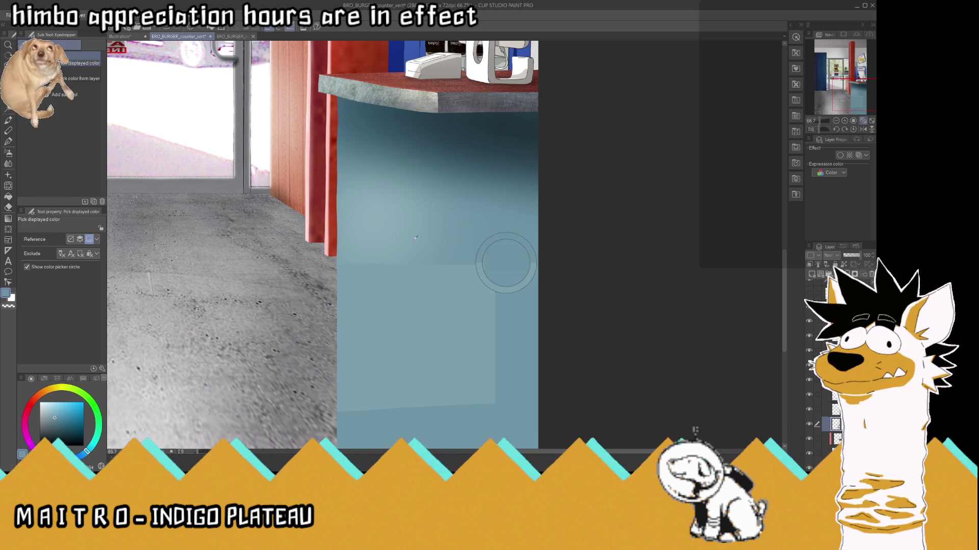
click(7, 145)
mouse_move(487, 274)
mouse_down()
mouse_move(524, 269)
mouse_move(509, 389)
mouse_up()
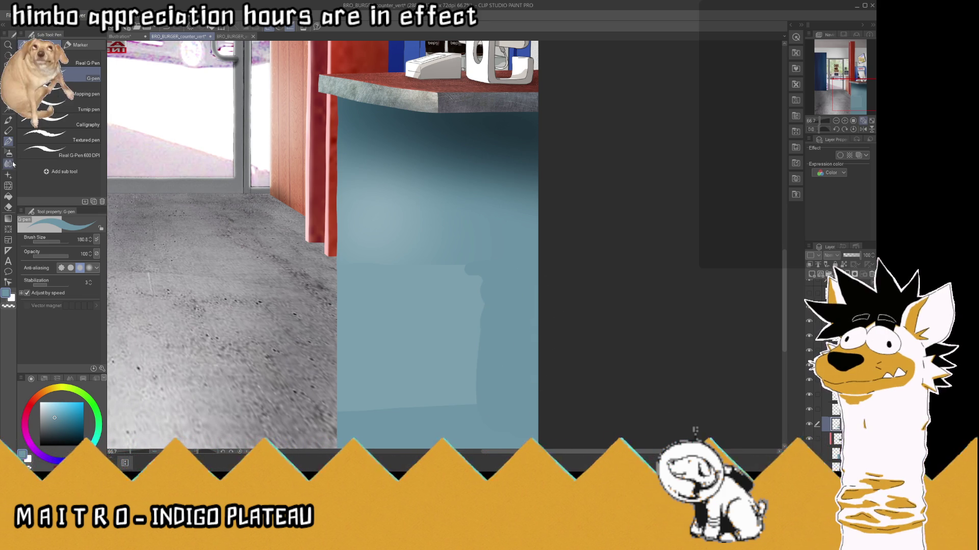
key(j)
drag(483, 330, 402, 267)
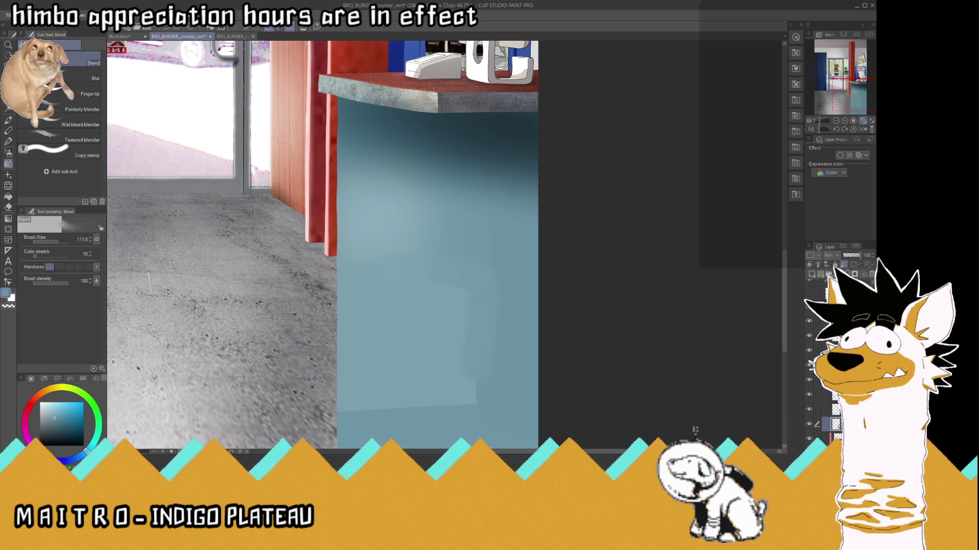
- Set the shading layer to Overlay at about 32% opacity and start changing the texture layer's blend mode
click(850, 256)
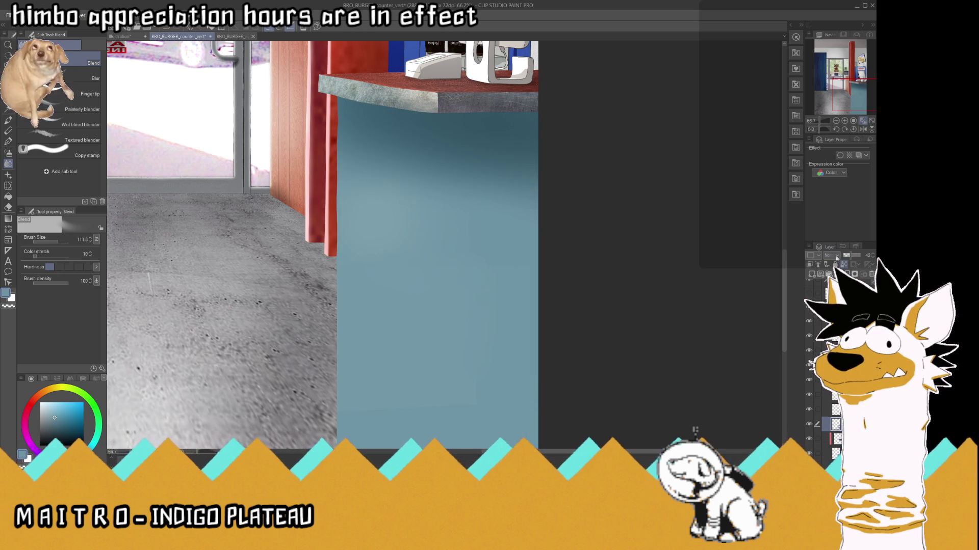
click(830, 256)
click(836, 387)
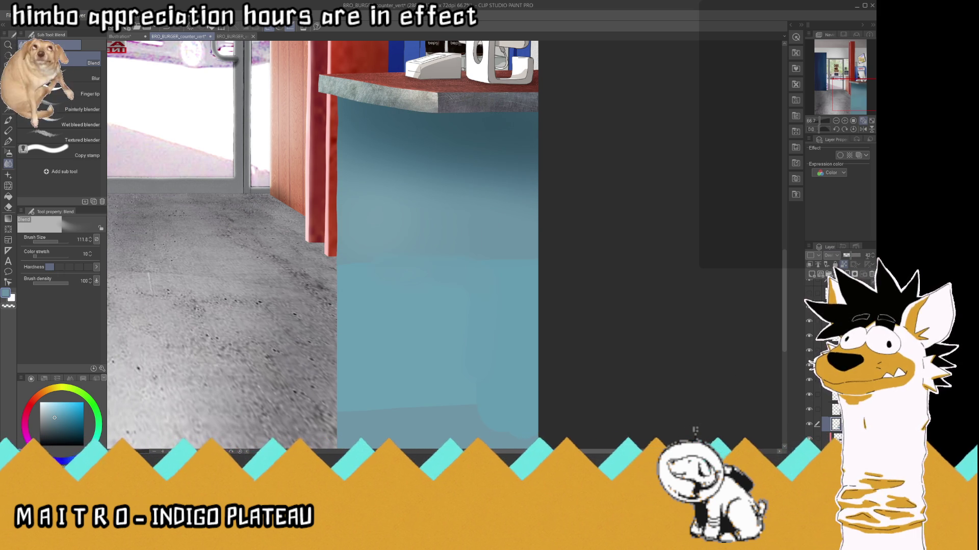
click(868, 258)
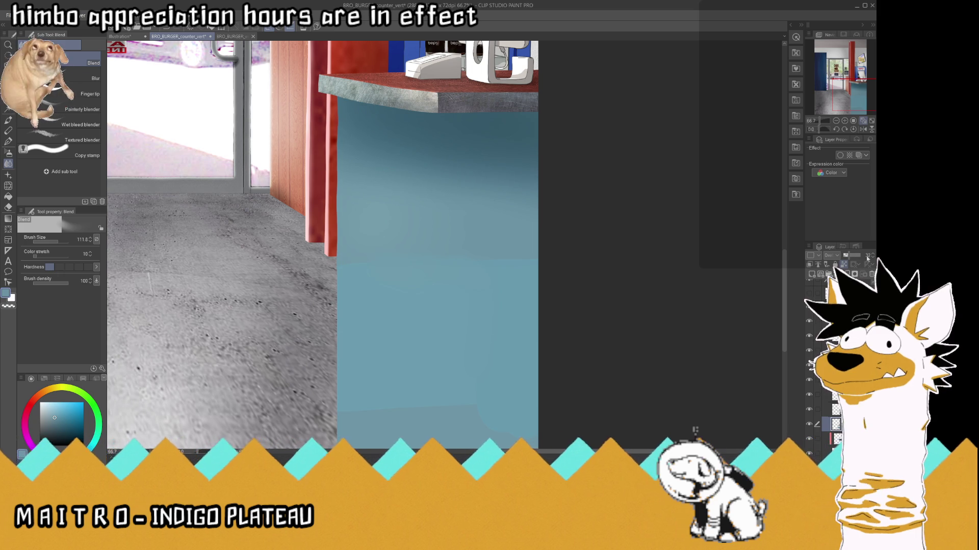
scroll(837, 439, up, 1)
click(836, 390)
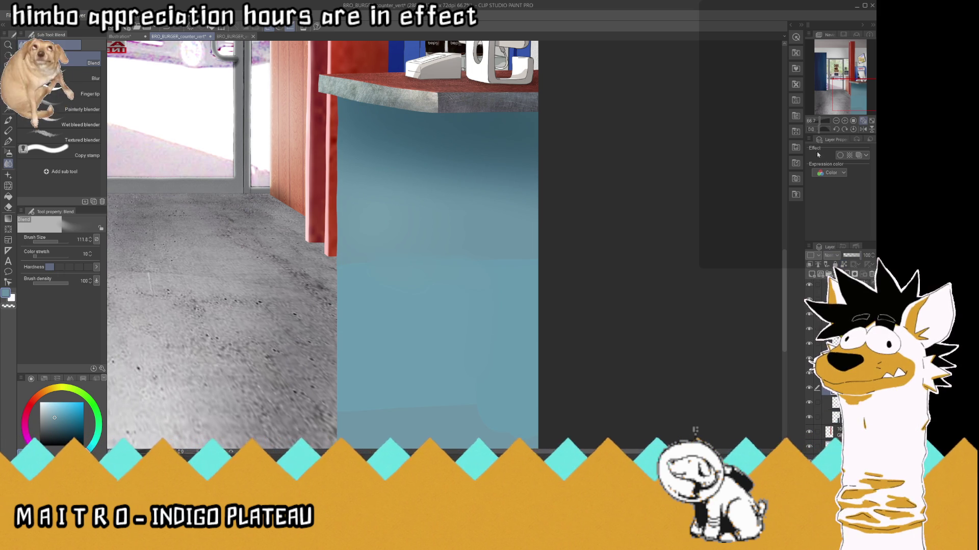
click(828, 255)
- Set the counter texture layer to Overlay blending
click(836, 393)
scroll(614, 299, down, 3)
scroll(623, 312, down, 1)
scroll(546, 355, up, 4)
scroll(504, 375, down, 2)
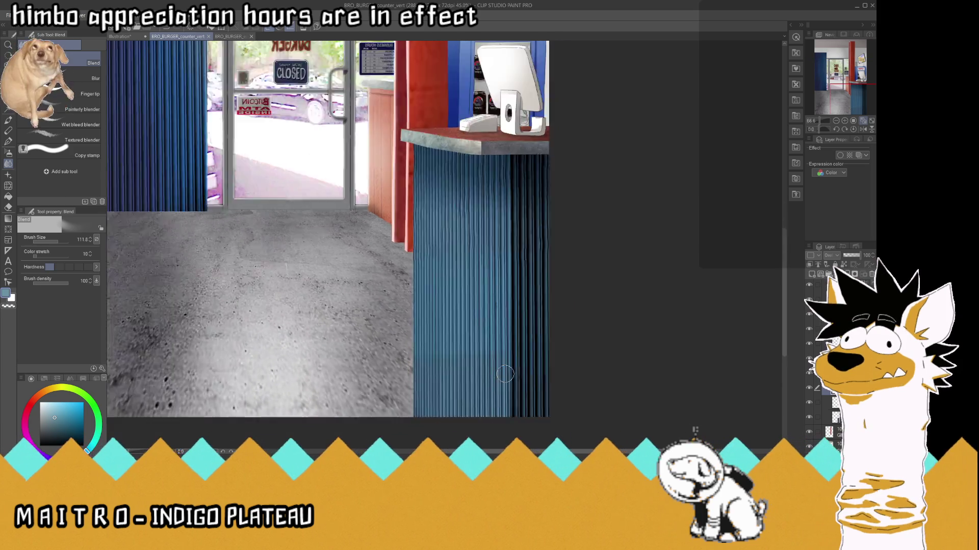
scroll(492, 363, down, 1)
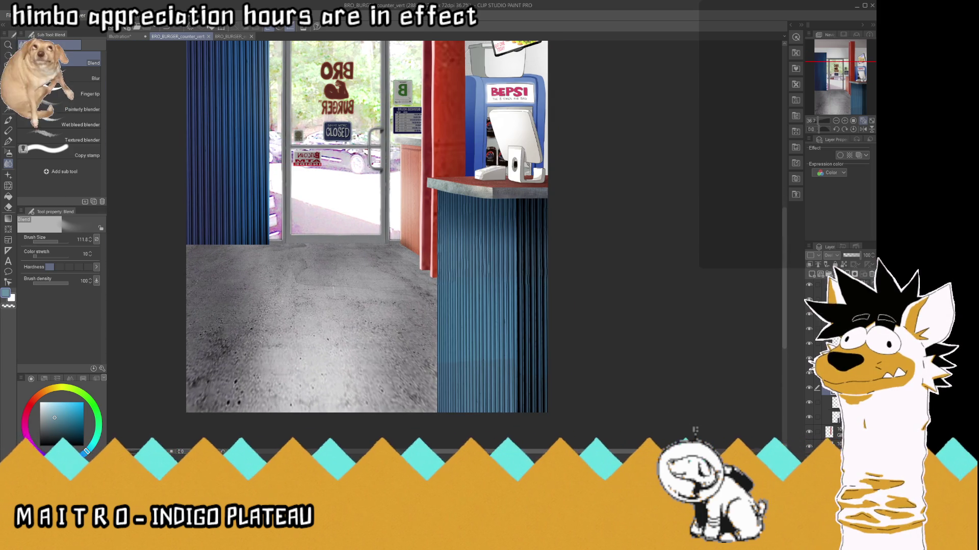
- Select another layer, switch to the Eraser, and show then hide the two characters
click(836, 296)
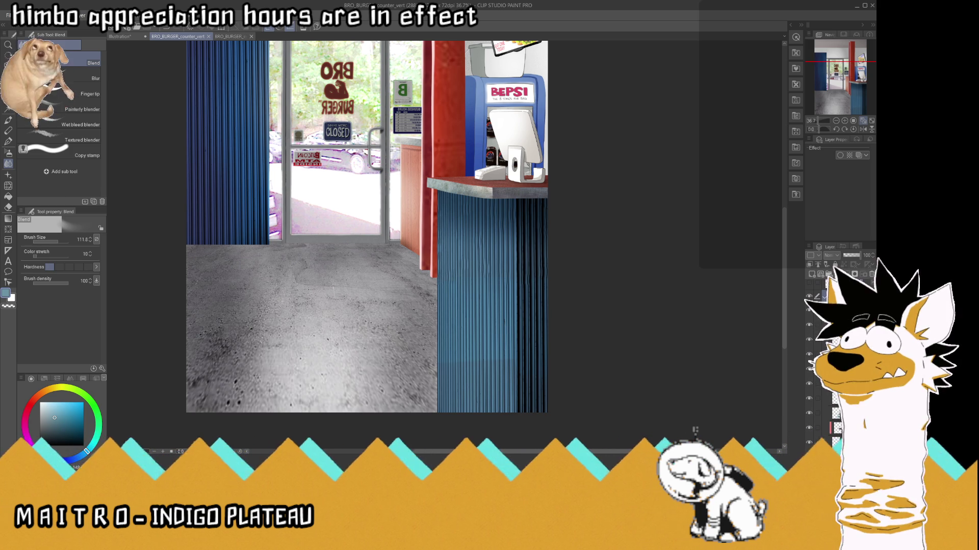
click(831, 412)
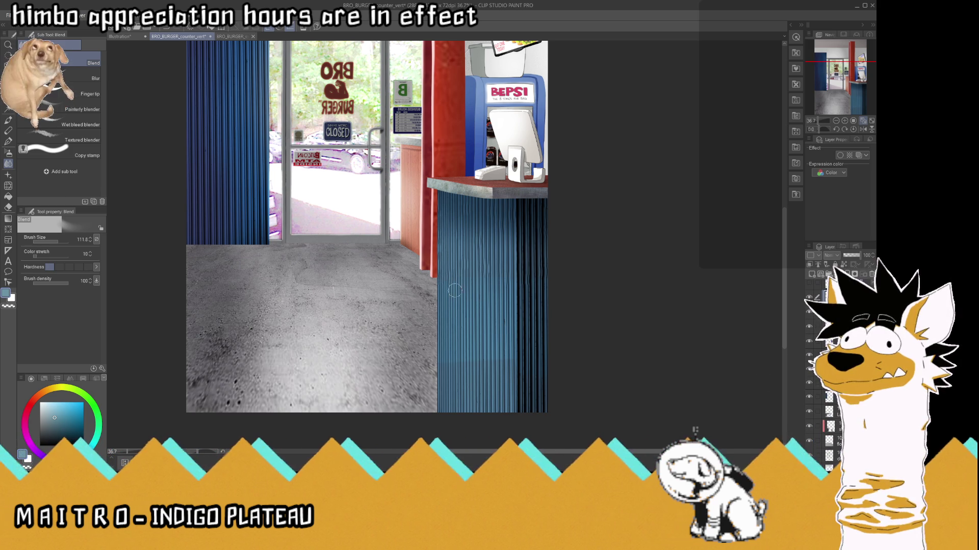
key(e)
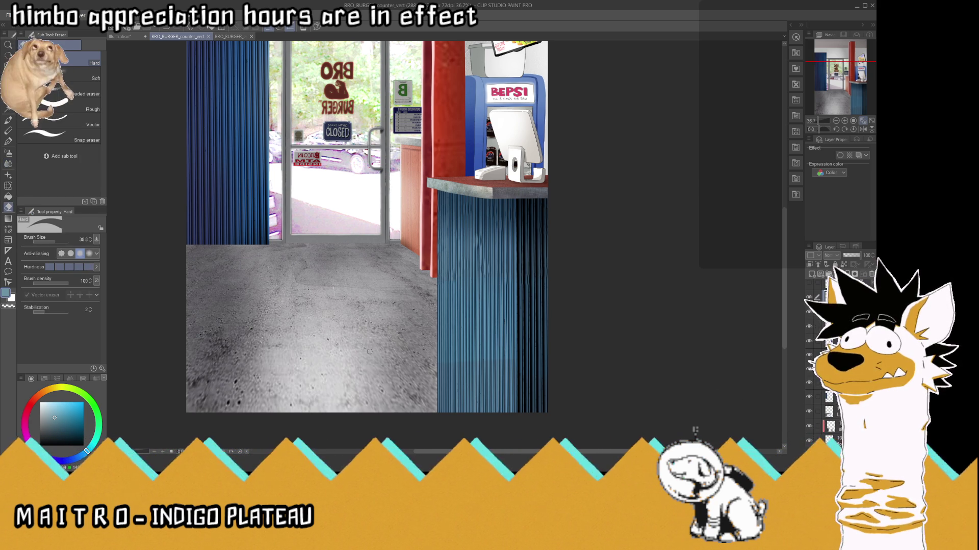
scroll(368, 351, up, 1)
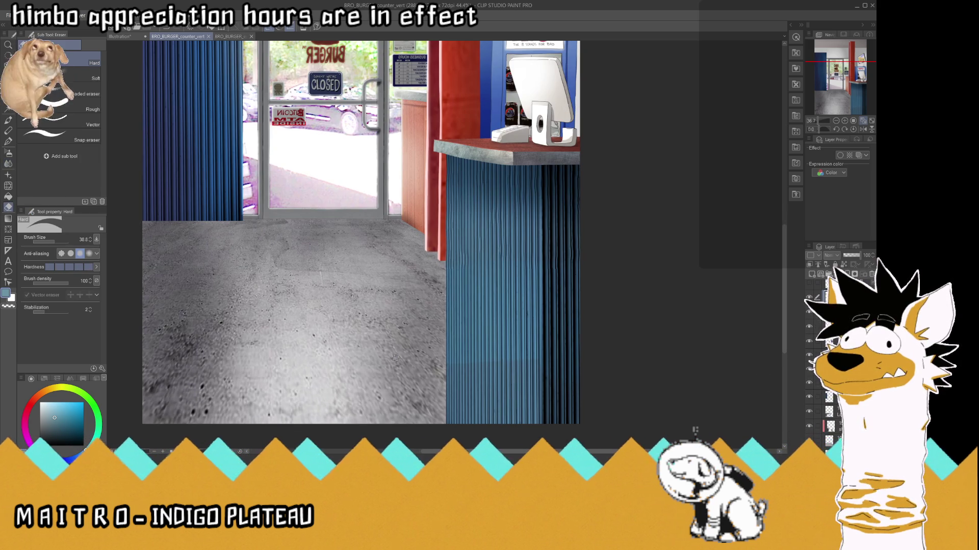
click(809, 286)
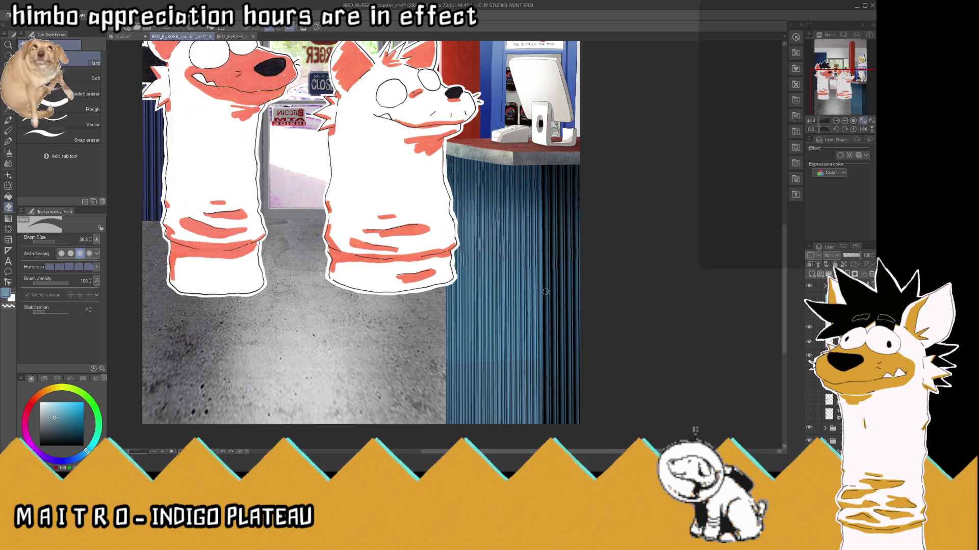
click(809, 286)
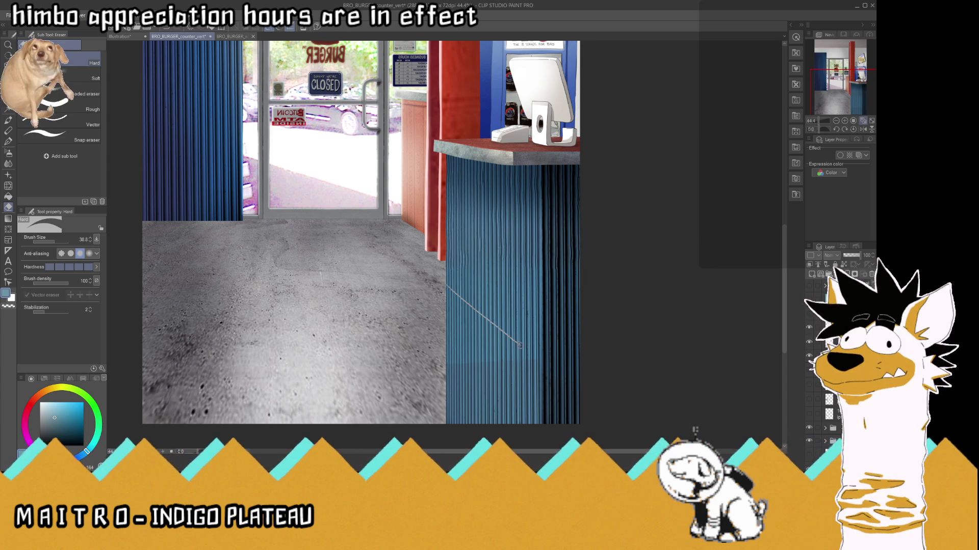
- Draw a straight grey line across the counter base and extend it to the right edge
shift+click(579, 395)
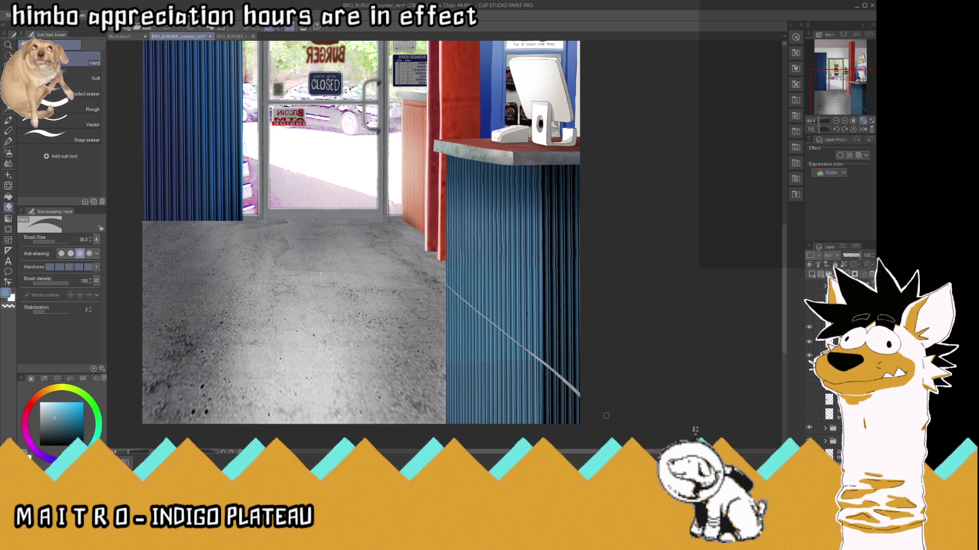
scroll(582, 397, up, 3)
scroll(591, 384, down, 3)
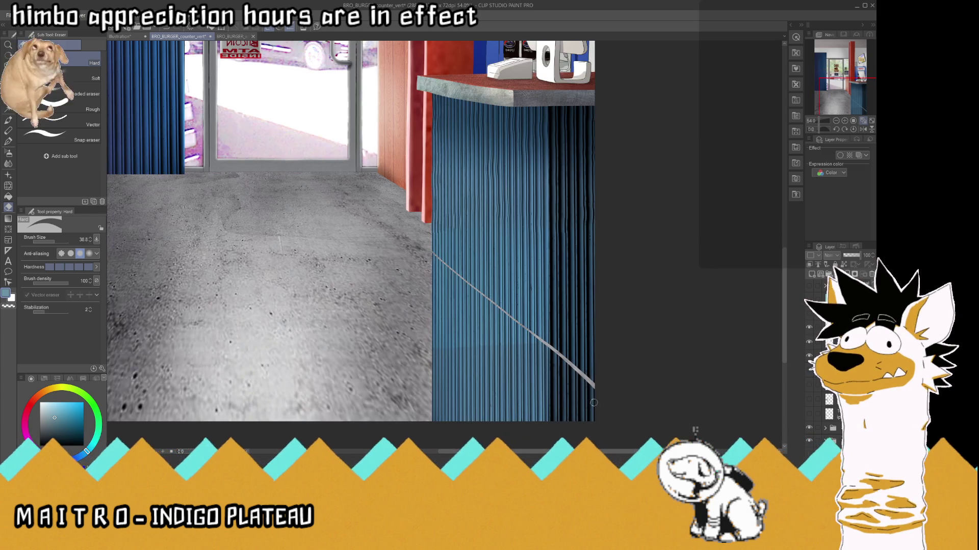
scroll(596, 379, up, 1)
scroll(596, 379, up, 2)
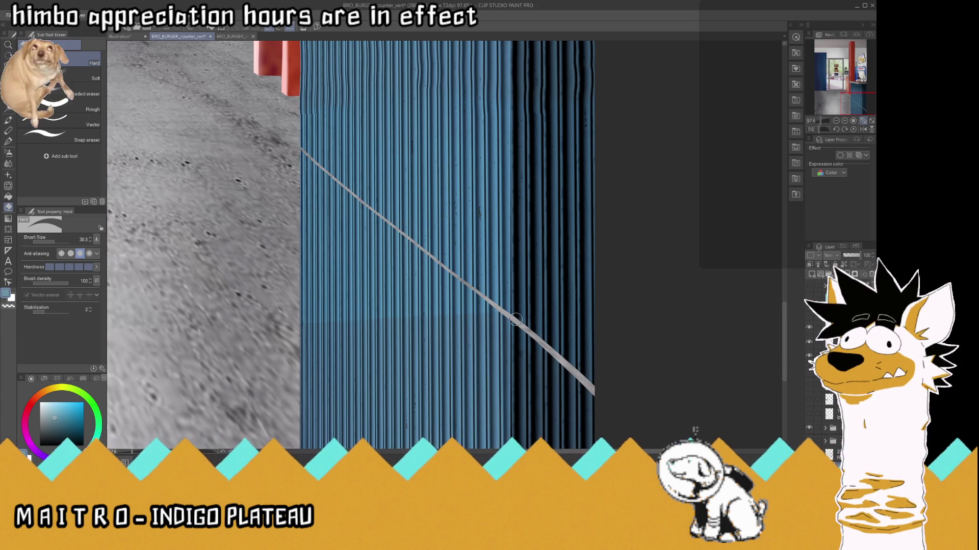
mouse_move(511, 318)
mouse_down()
mouse_move(592, 321)
mouse_move(507, 324)
mouse_move(591, 338)
mouse_move(586, 375)
mouse_move(593, 350)
mouse_up()
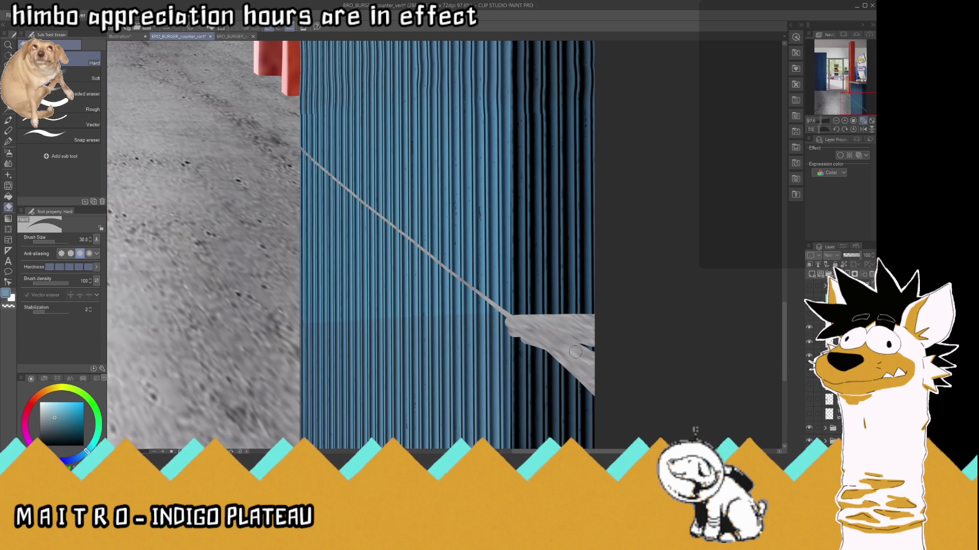
- Erase the blue along the diagonal and widen the grey band along the counter base
click(302, 156)
drag(302, 155, 430, 259)
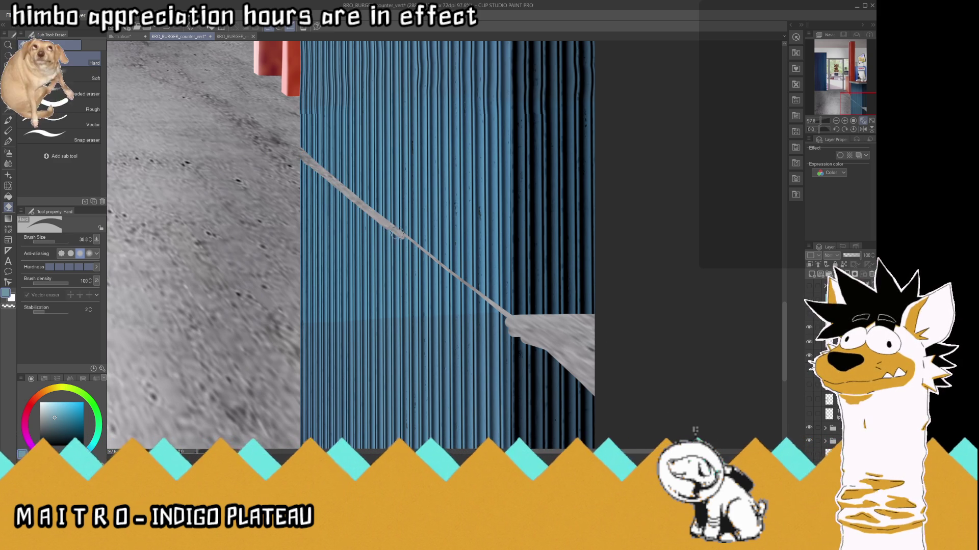
mouse_move(448, 272)
mouse_down()
mouse_move(513, 325)
mouse_move(360, 207)
mouse_move(457, 294)
mouse_move(530, 331)
mouse_up()
scroll(575, 314, down, 2)
scroll(575, 314, down, 2)
scroll(561, 327, up, 4)
drag(460, 248, 626, 249)
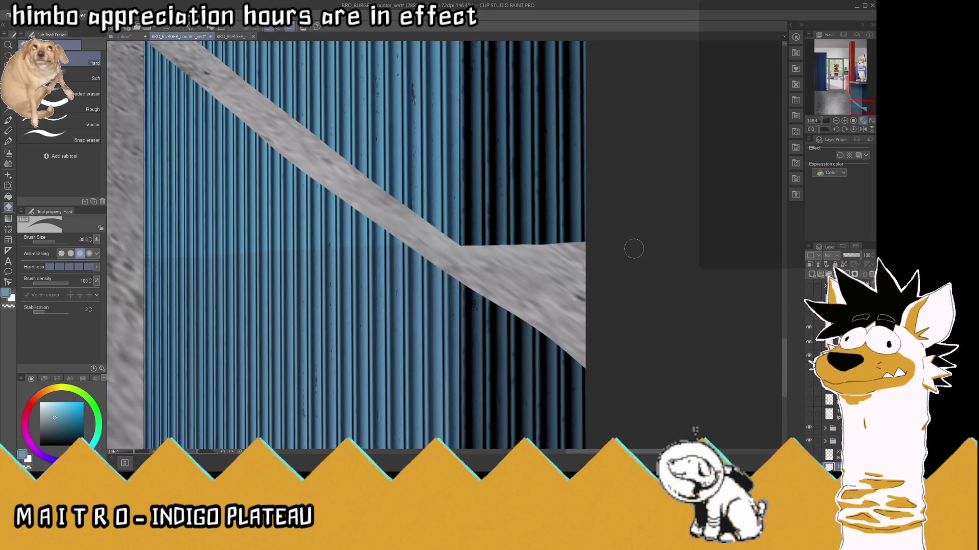
scroll(626, 249, down, 4)
scroll(625, 249, down, 3)
click(9, 102)
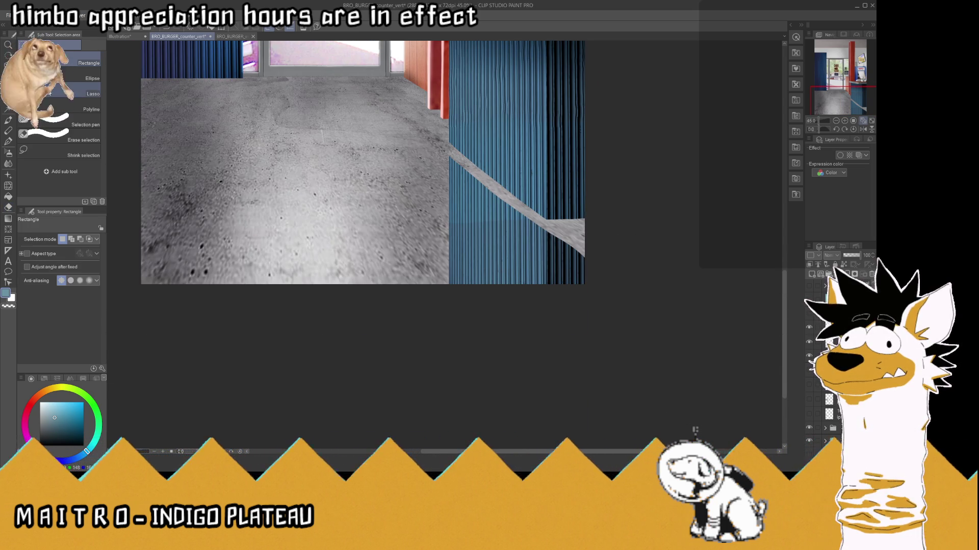
- Lasso the strip below the counter's new edge, delete it, fit to window, and save
click(89, 94)
scroll(421, 113, up, 2)
mouse_move(421, 113)
mouse_down()
mouse_move(696, 337)
mouse_move(316, 336)
mouse_up()
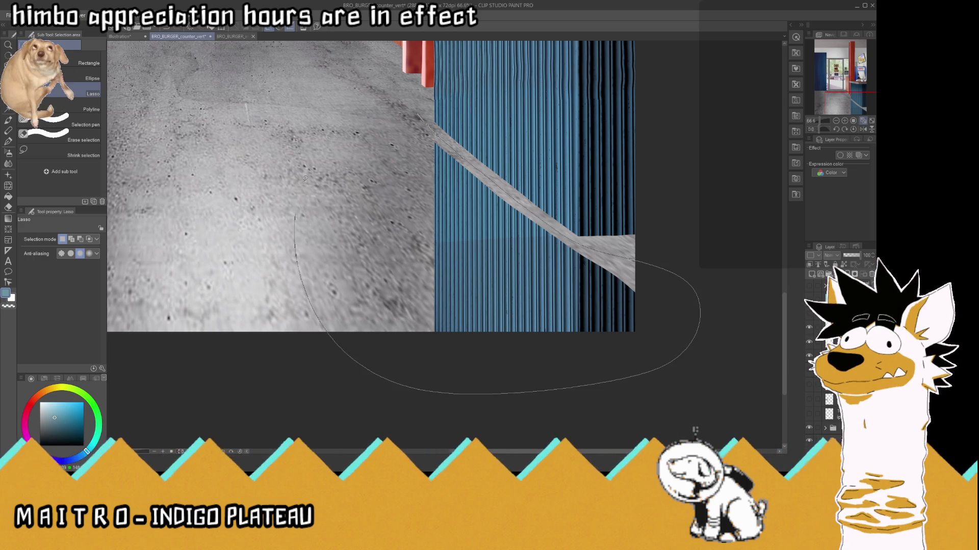
key(Delete)
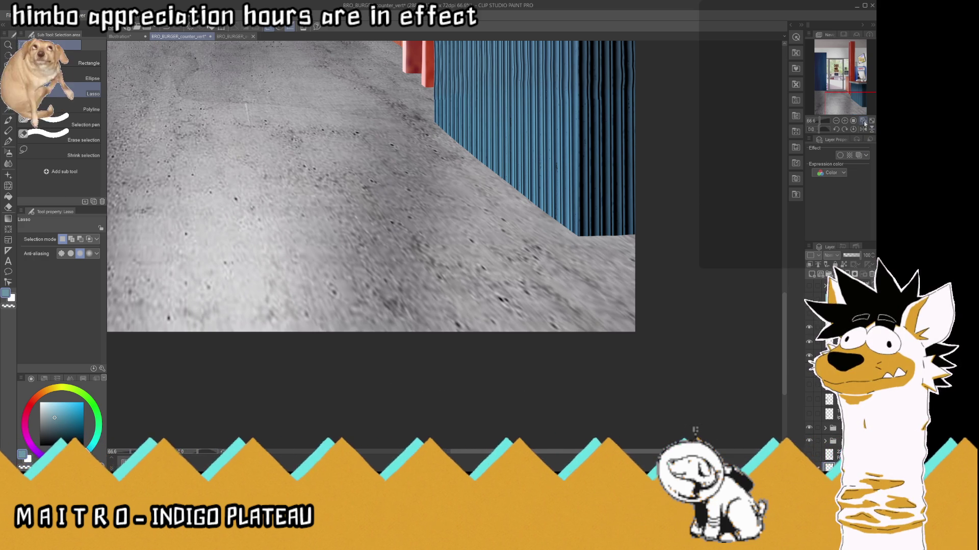
click(862, 121)
key(ctrl+s)
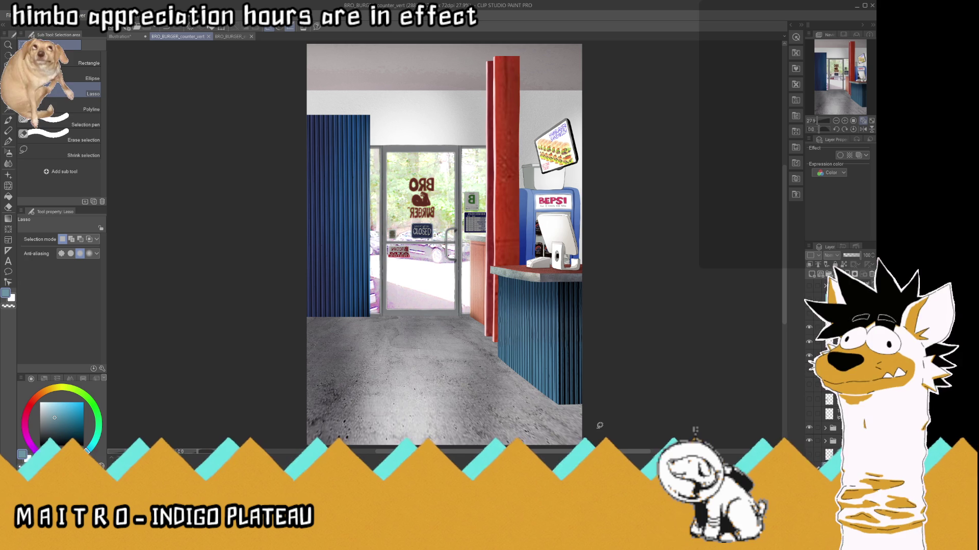
- Show and hide the puppet characters layer to check the counter edge
click(809, 287)
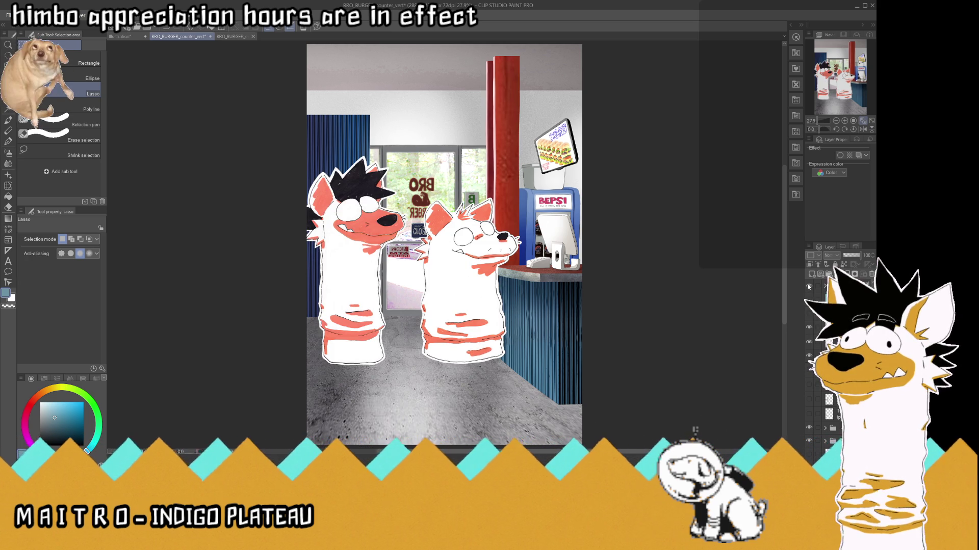
click(808, 287)
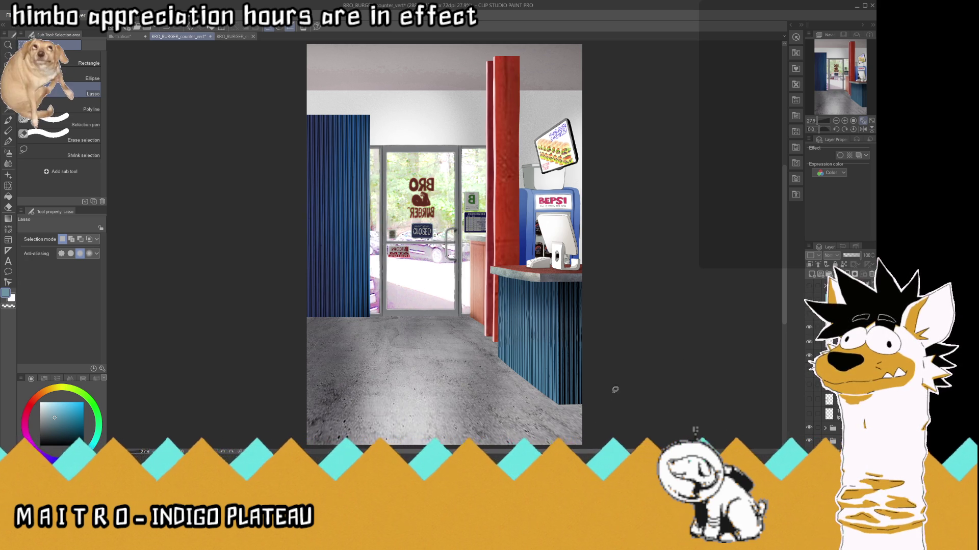
scroll(609, 404, up, 5)
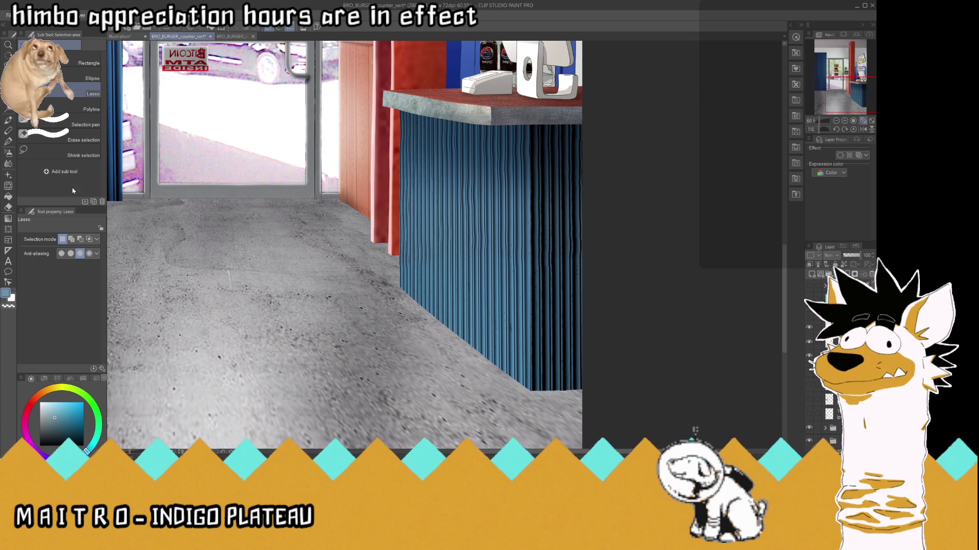
click(8, 207)
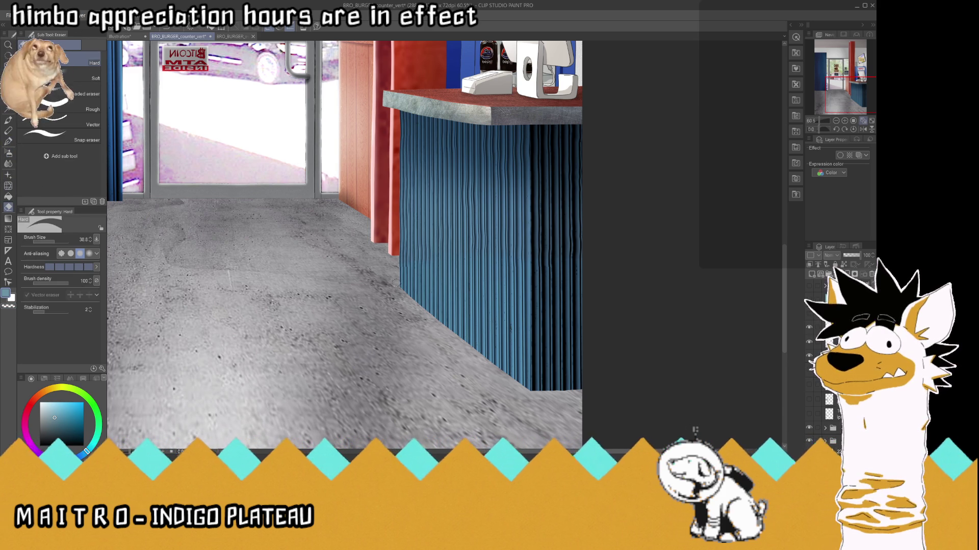
- Erase the stray strip along the counter's bottom edge with the Hard eraser, then fit to window
drag(413, 296, 545, 398)
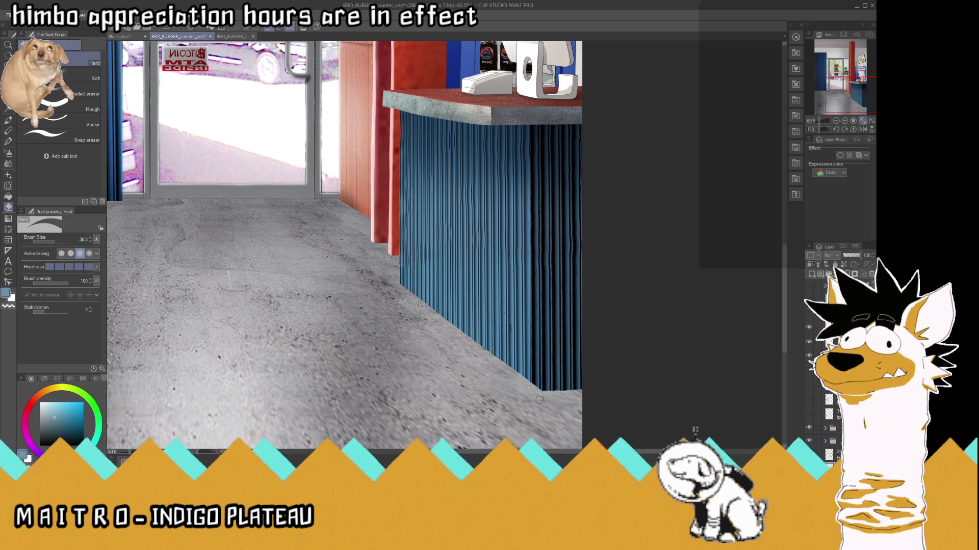
scroll(611, 385, up, 3)
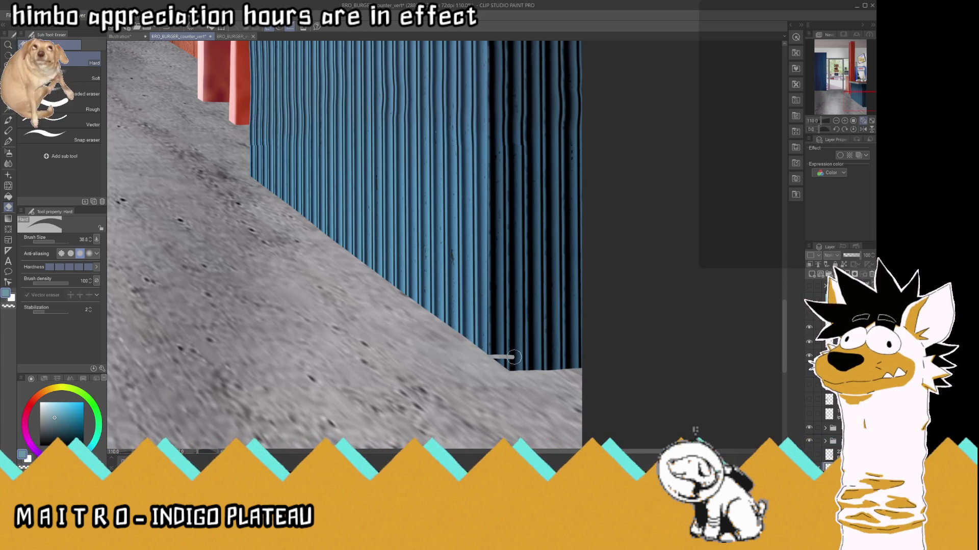
drag(510, 356, 590, 356)
drag(485, 361, 534, 367)
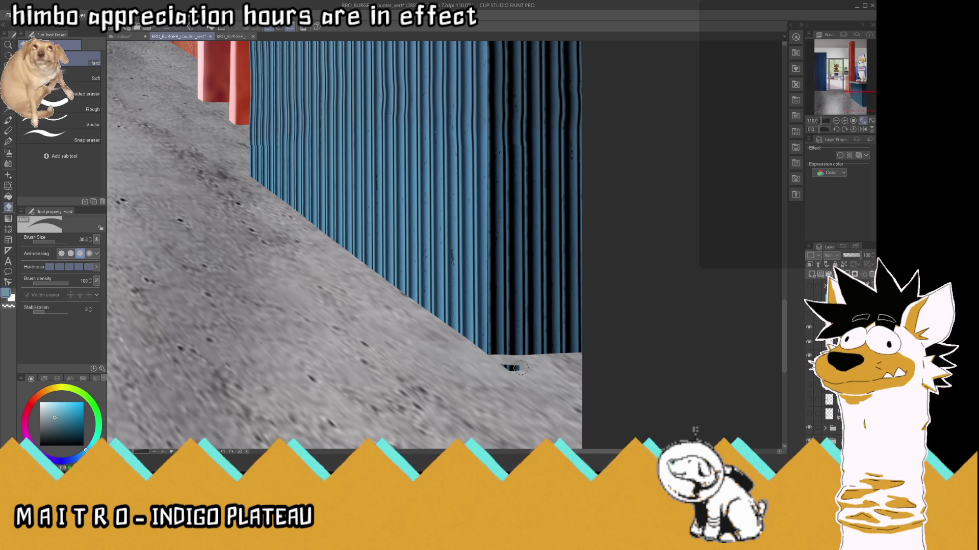
click(863, 121)
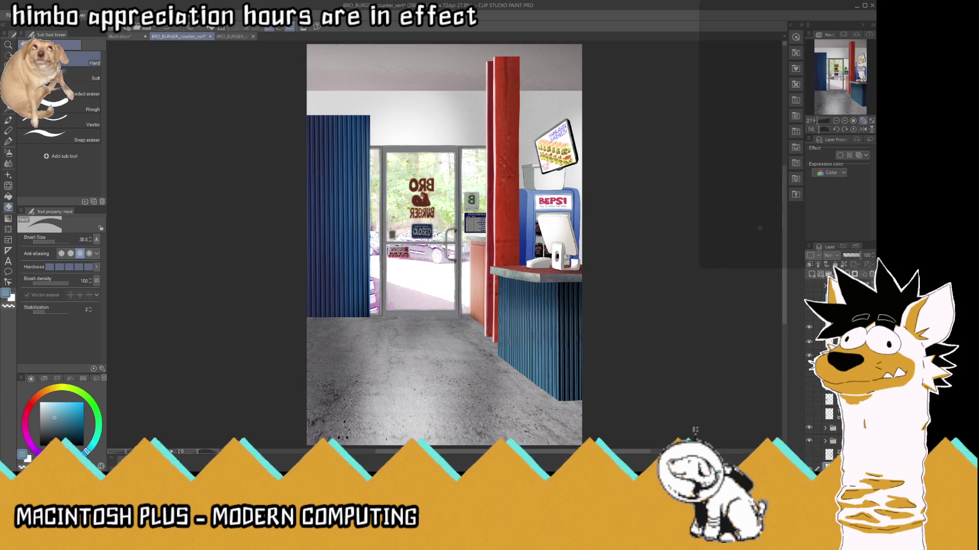
- Save the collage, then locate the wall layer and briefly hide it to check
key(ctrl+s)
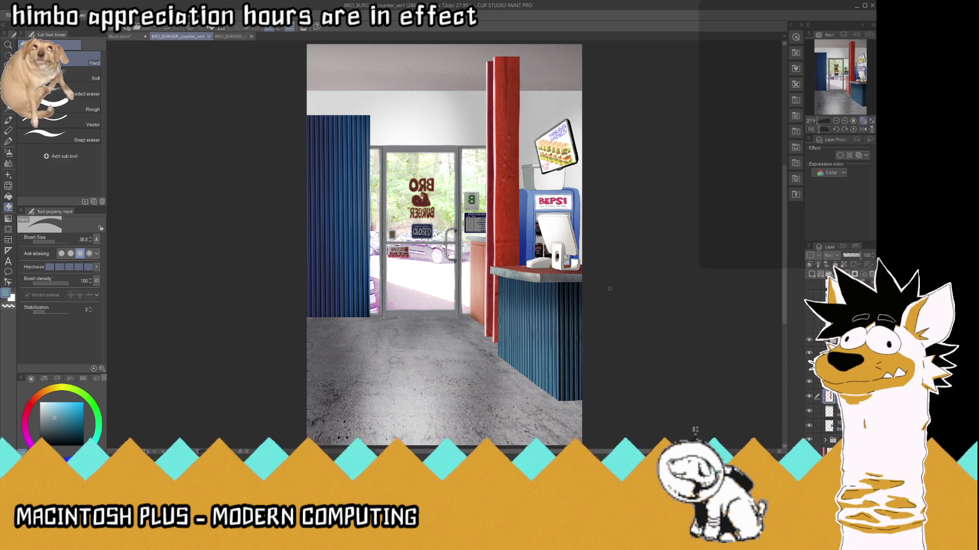
scroll(610, 288, down, 2)
scroll(609, 289, up, 1)
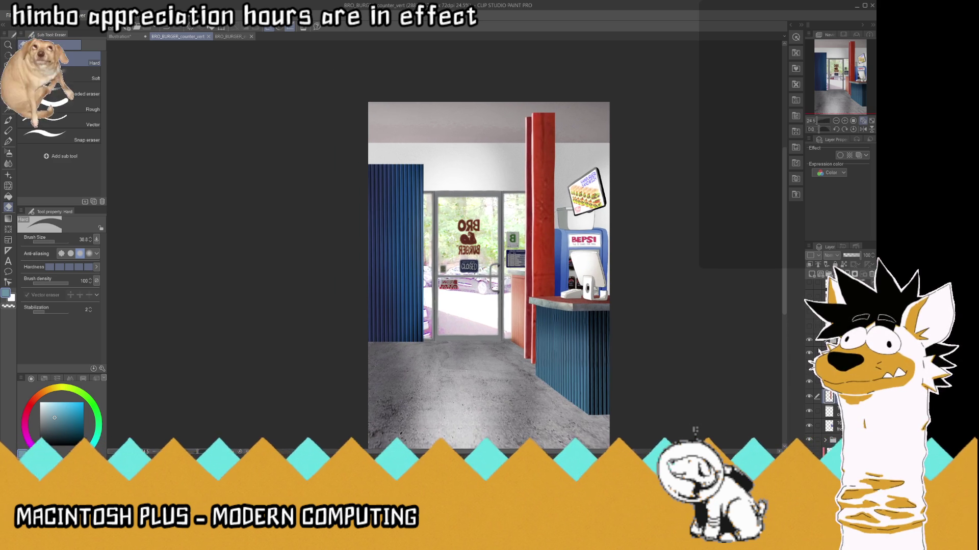
scroll(835, 382, down, 1)
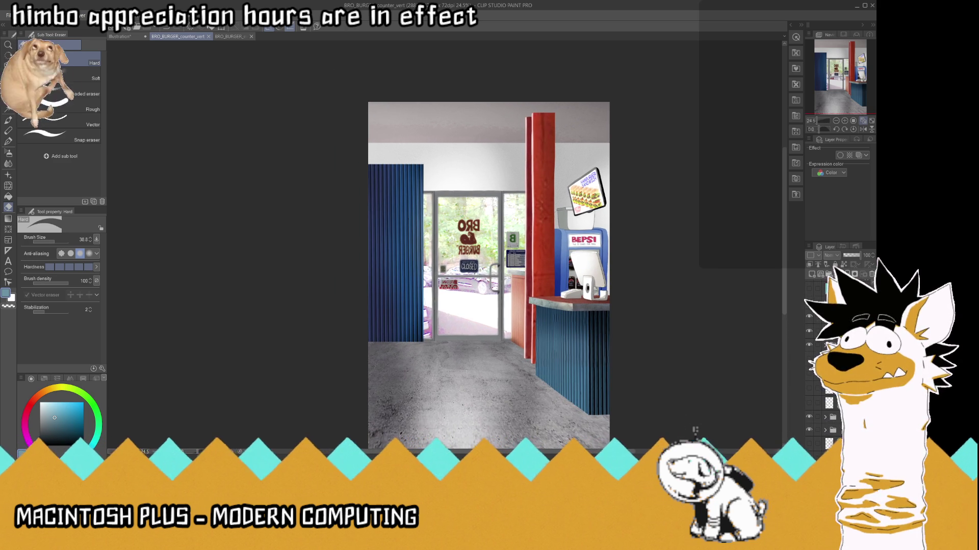
scroll(836, 382, down, 2)
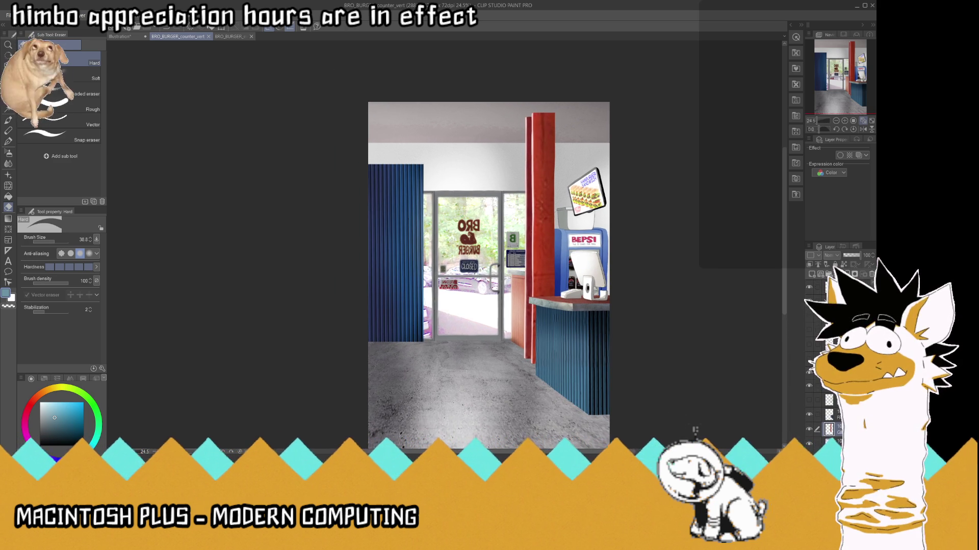
scroll(836, 382, down, 3)
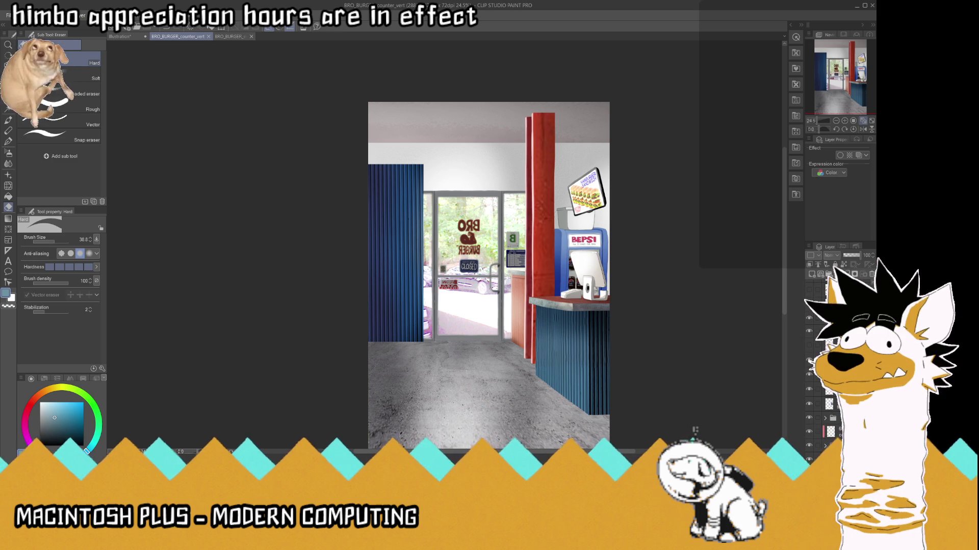
scroll(836, 382, down, 3)
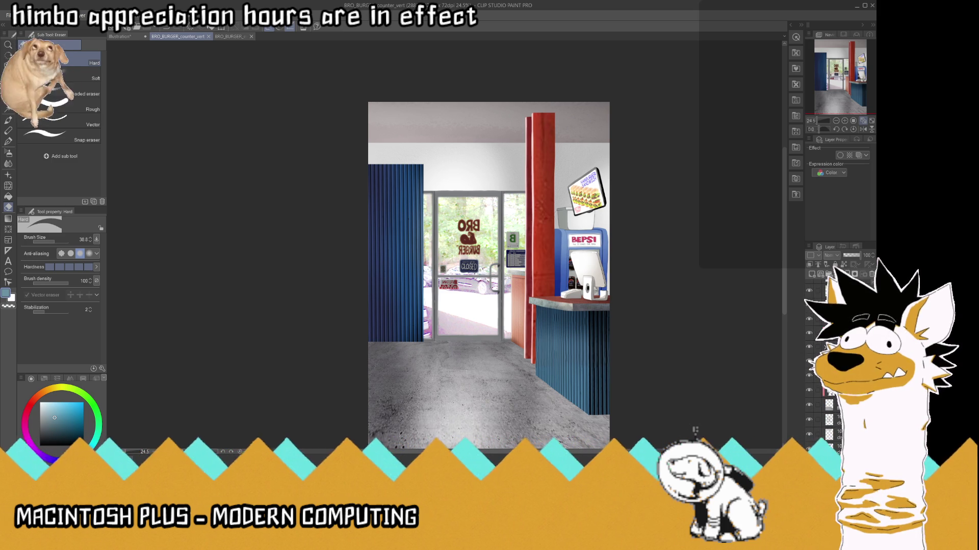
scroll(811, 393, up, 3)
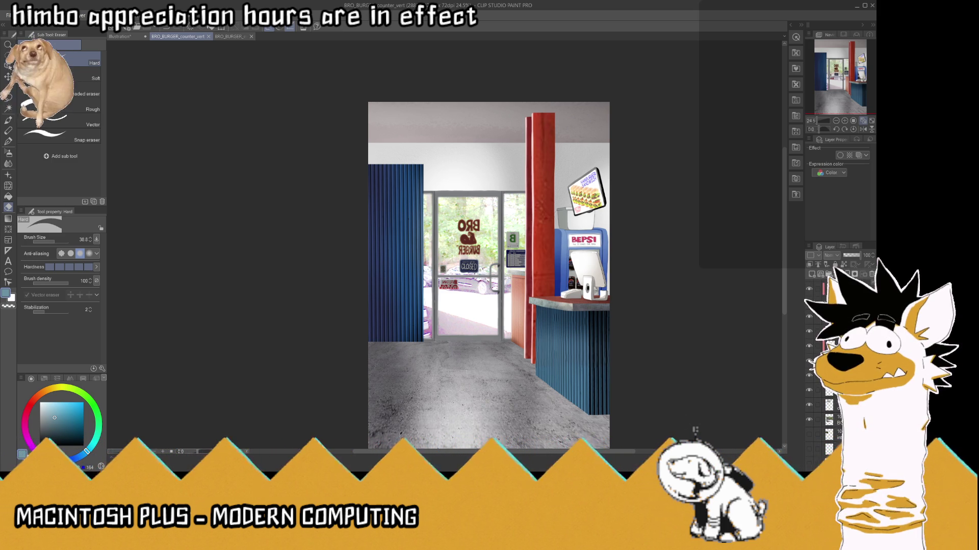
click(811, 392)
click(810, 391)
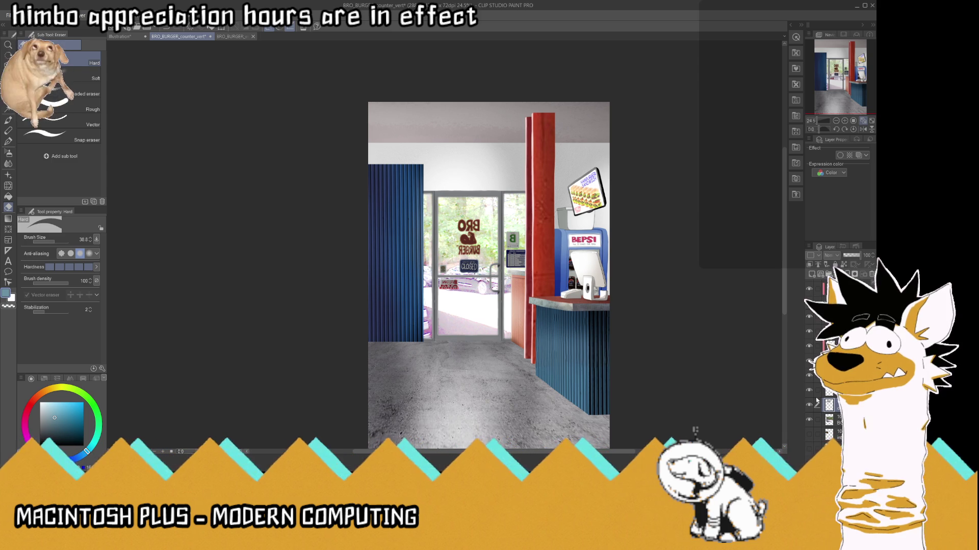
- Toggle the white wall layer's visibility to compare it with the layers beneath
scroll(811, 392, down, 1)
scroll(416, 125, up, 2)
scroll(416, 126, up, 1)
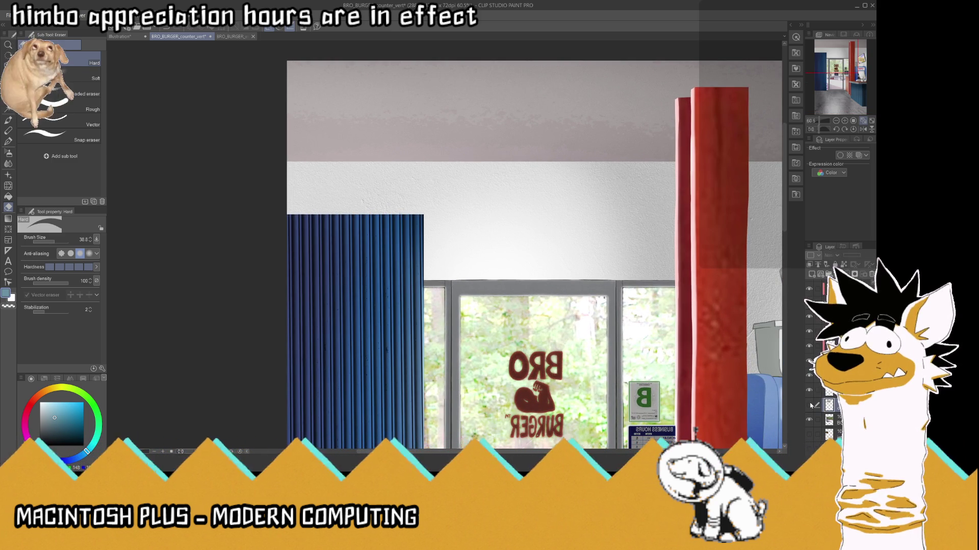
click(809, 391)
click(810, 391)
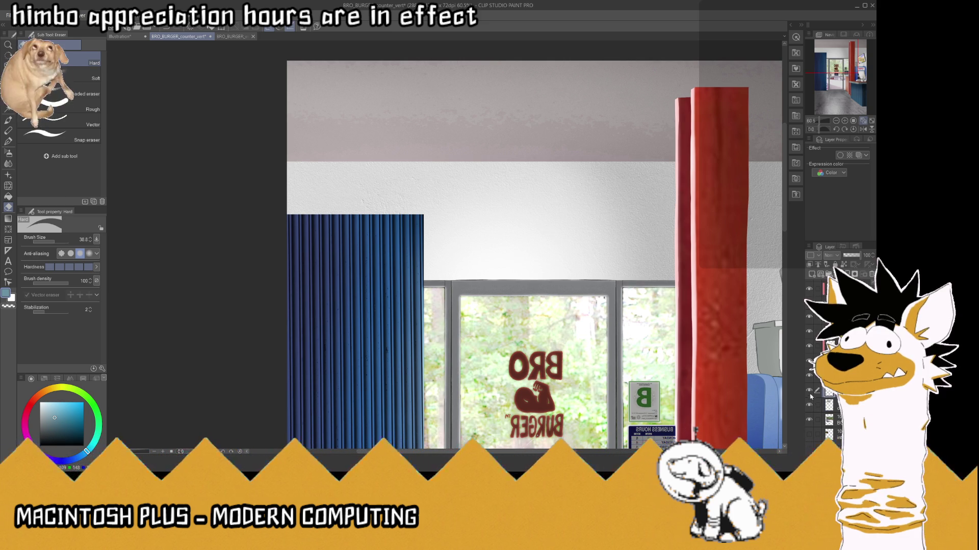
click(810, 391)
click(809, 406)
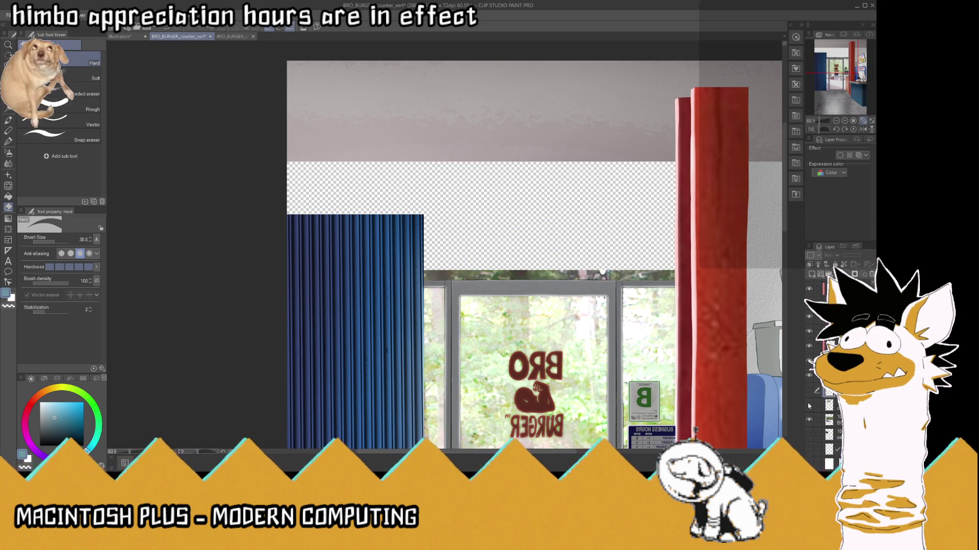
click(809, 403)
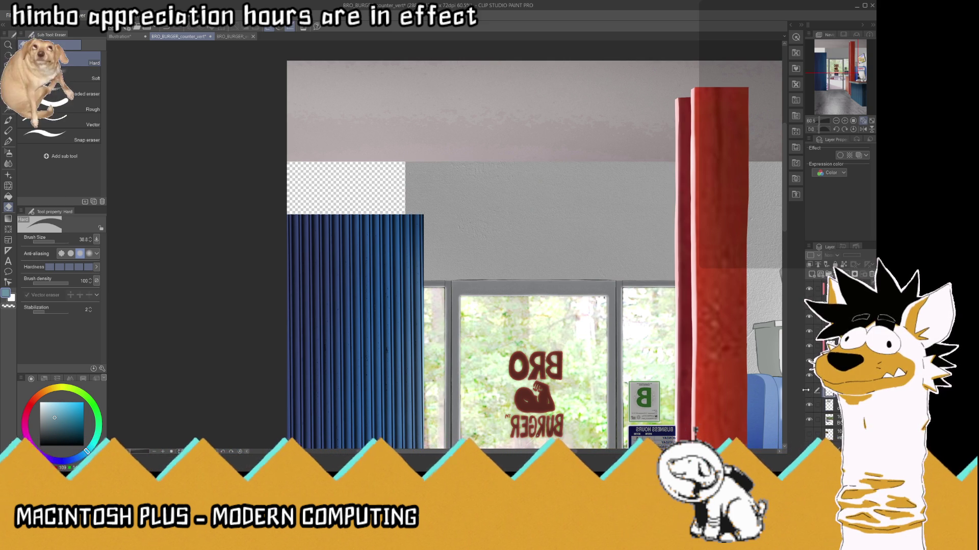
click(809, 391)
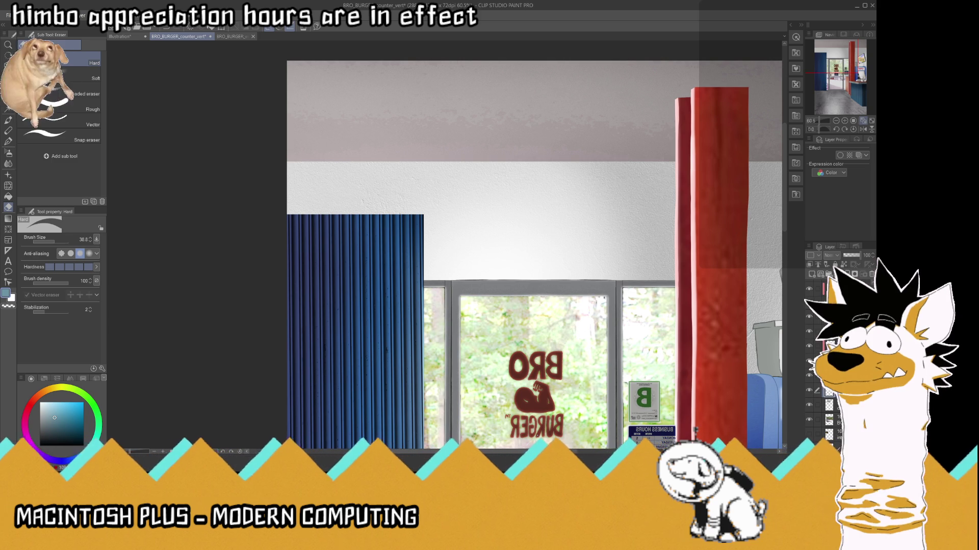
- Darken the white wall band slightly with a tonal correction and set the colour to black
click(831, 419)
click(831, 405)
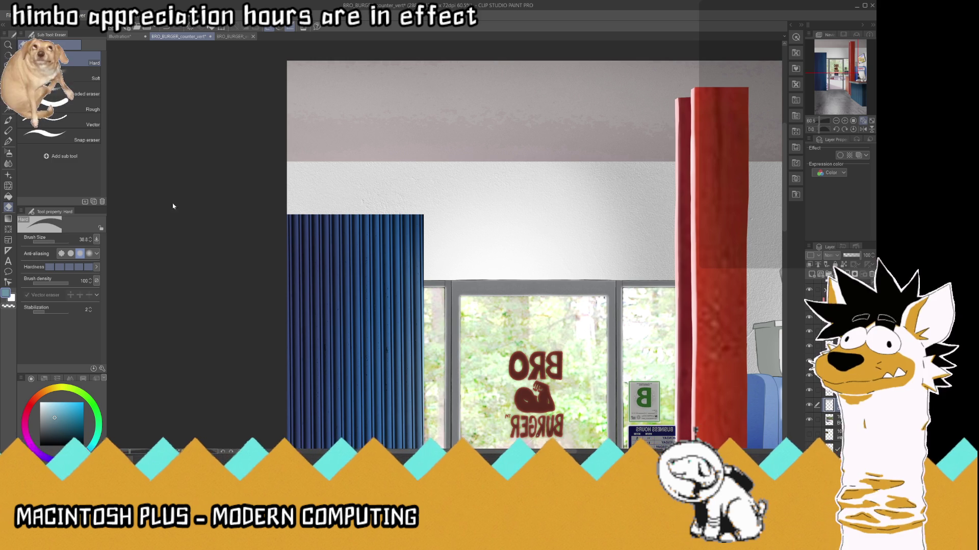
click(573, 291)
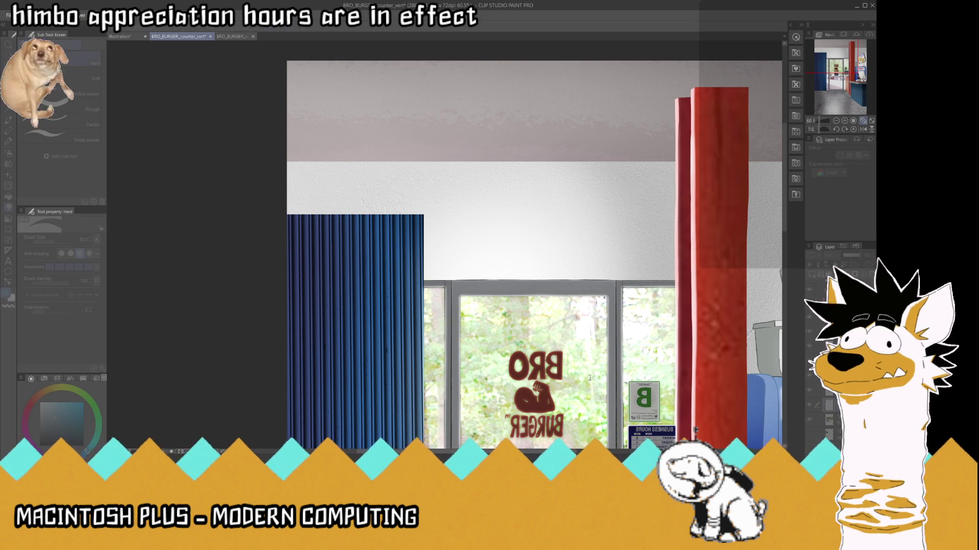
key(ctrl+z)
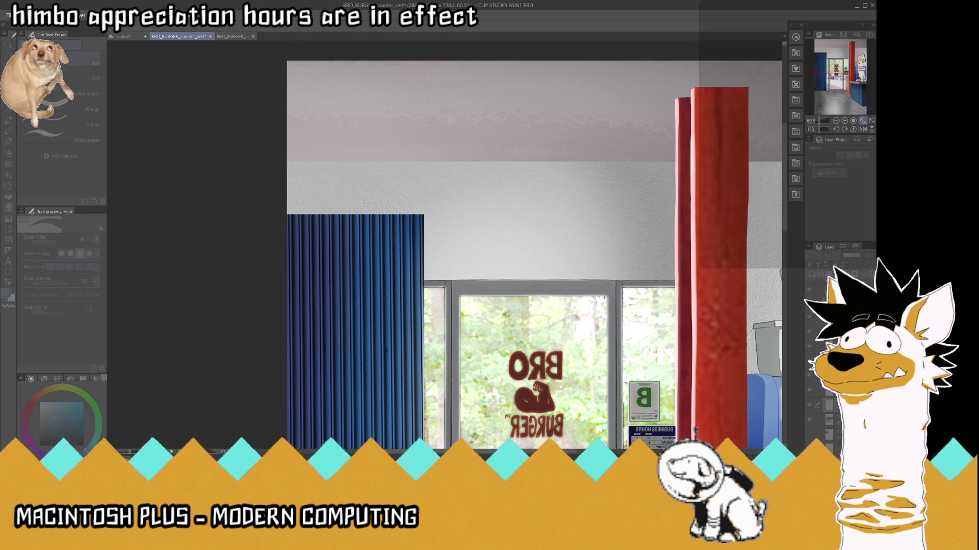
key(ctrl+z)
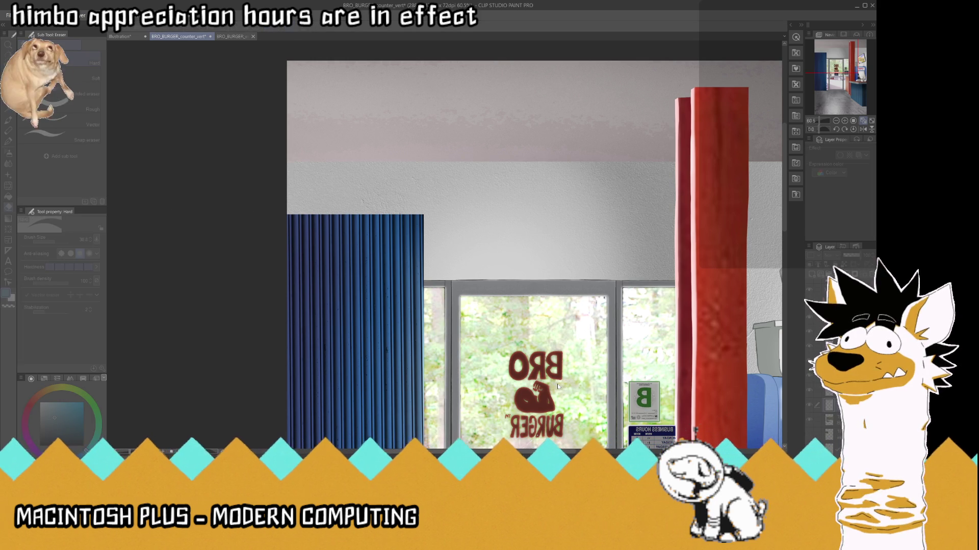
key(ctrl+z)
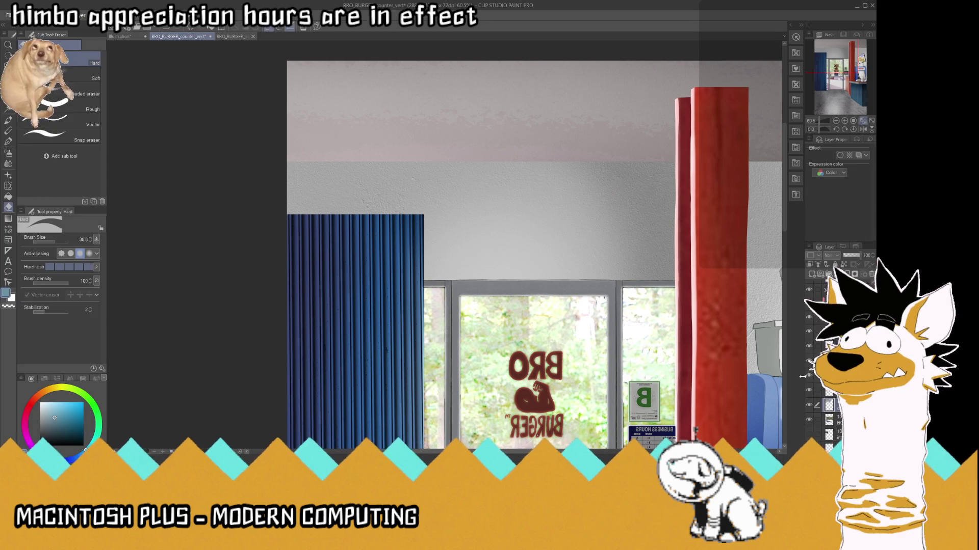
key(Tab)
click(44, 442)
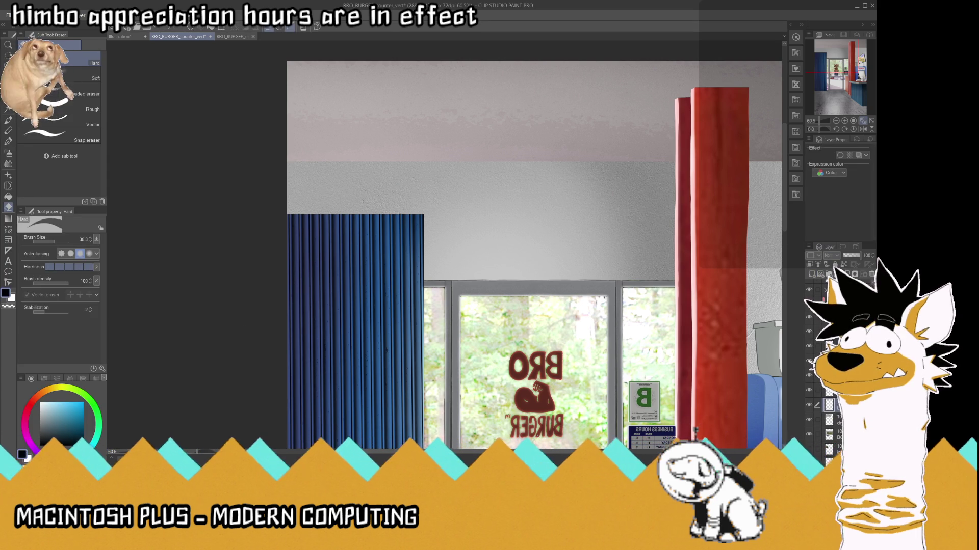
- Switch to the Airbrush (Soft) and enlarge its brush size from 38.8 to 354.3
key(b)
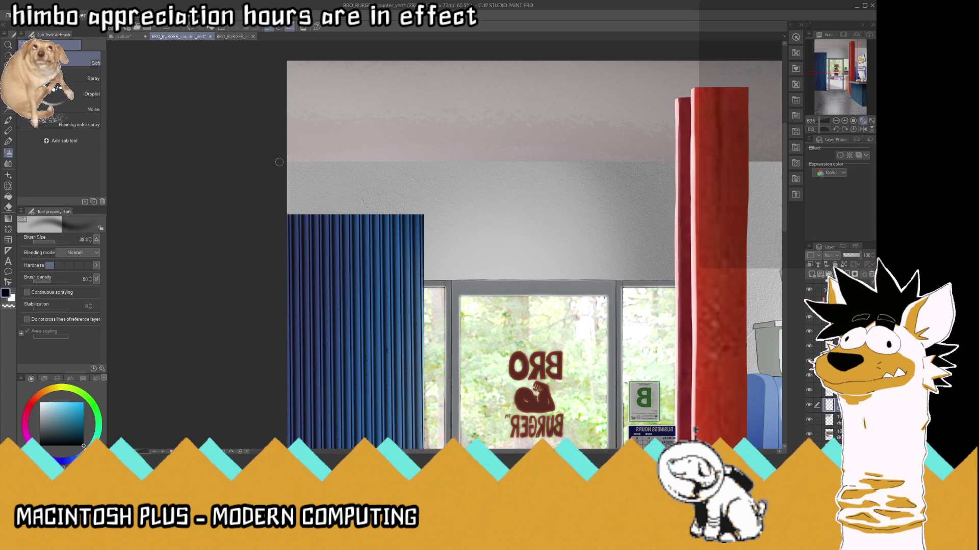
drag(54, 242, 62, 242)
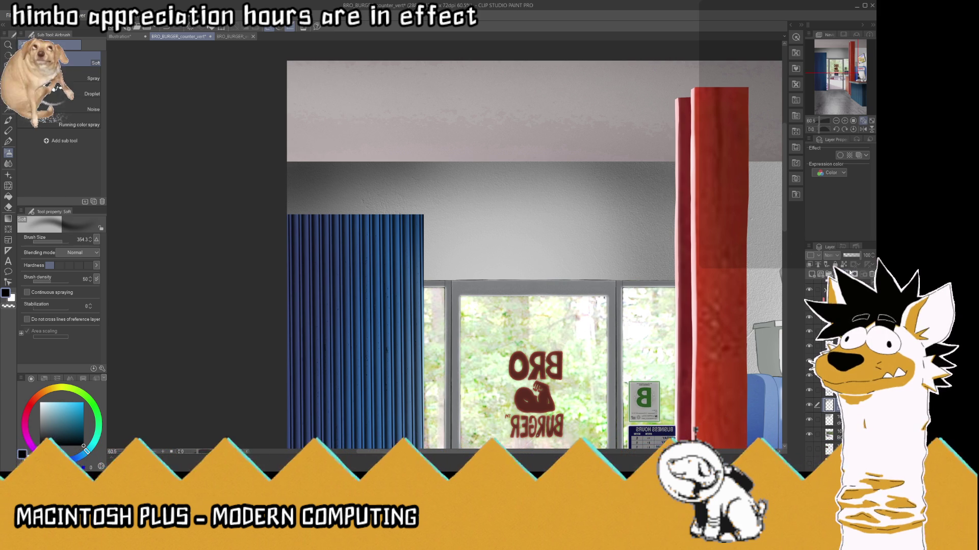
scroll(522, 191, down, 2)
scroll(522, 192, down, 2)
scroll(518, 188, up, 2)
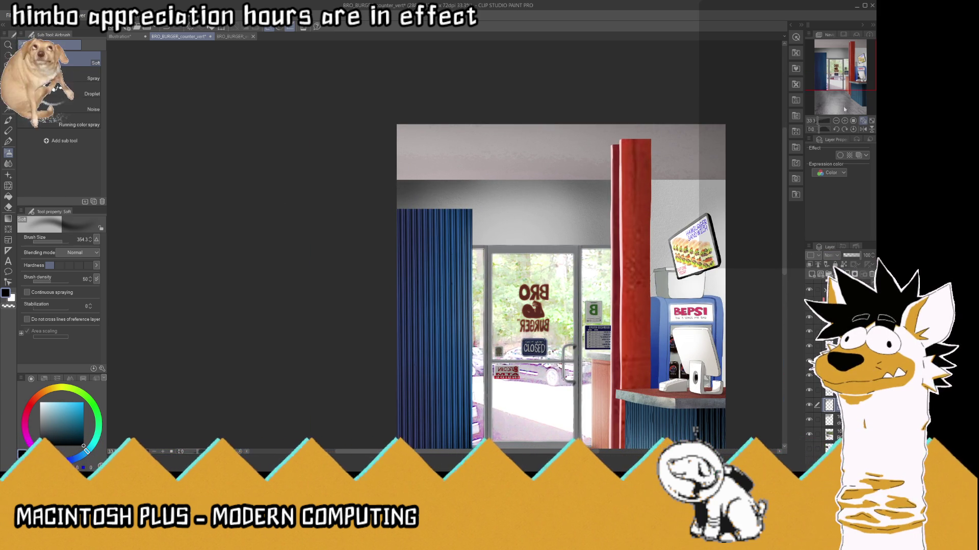
- Compare the wall shading layer hidden and shown, then pick the raster layer to paint on
click(810, 406)
click(810, 406)
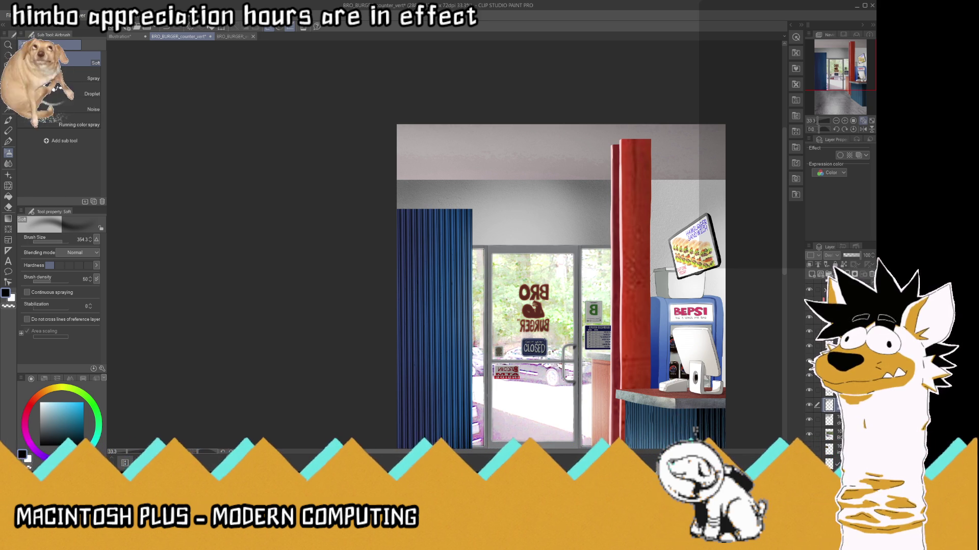
click(821, 347)
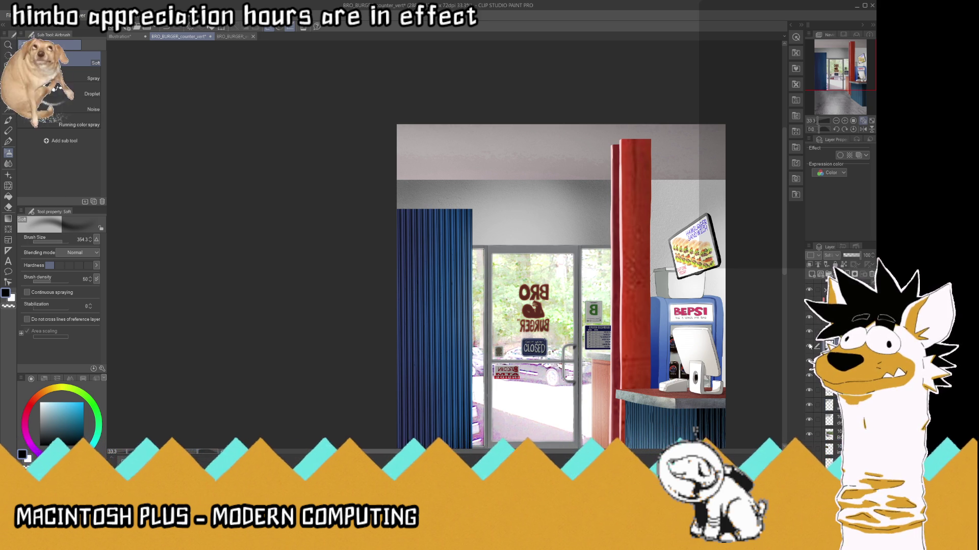
click(821, 332)
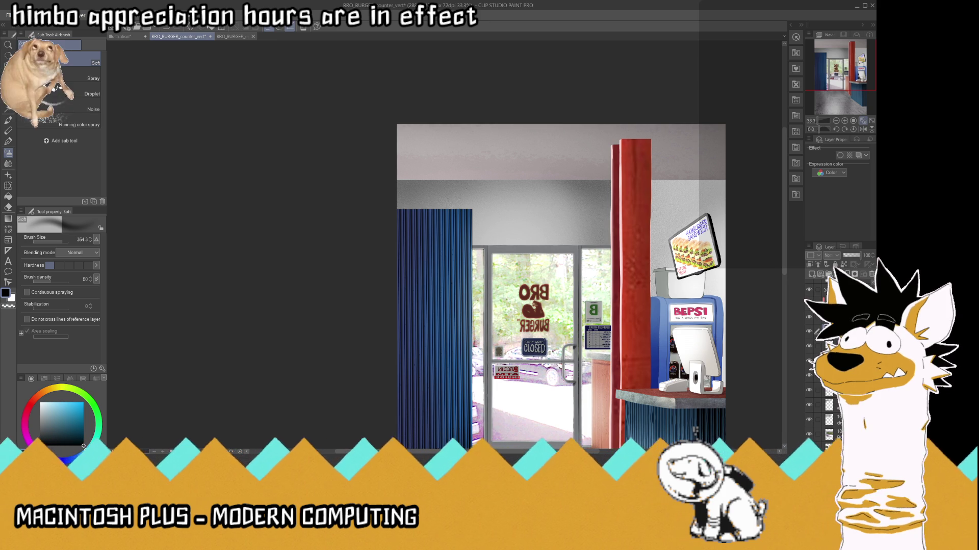
click(815, 292)
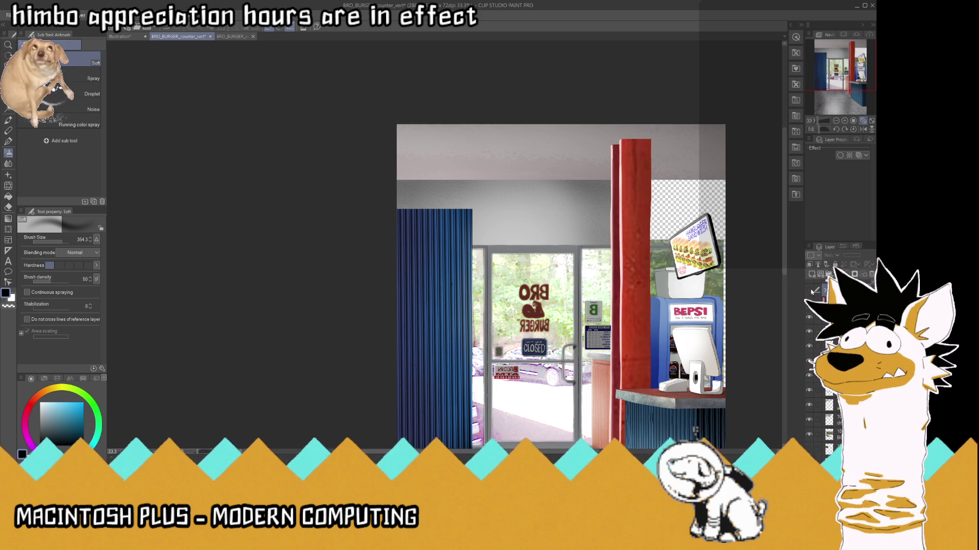
click(816, 345)
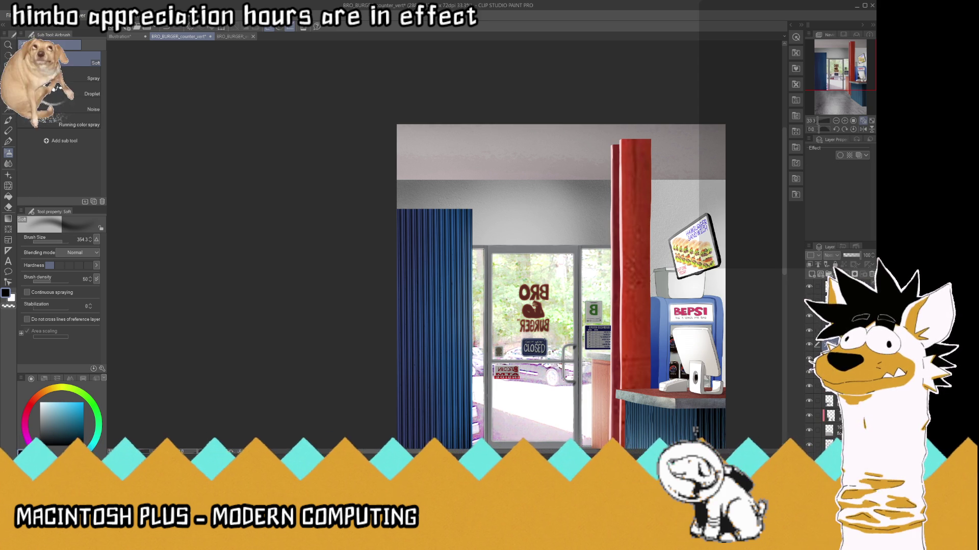
click(816, 360)
- Save the collage, zooming in and out to check the grey ceiling shading
scroll(727, 214, up, 1)
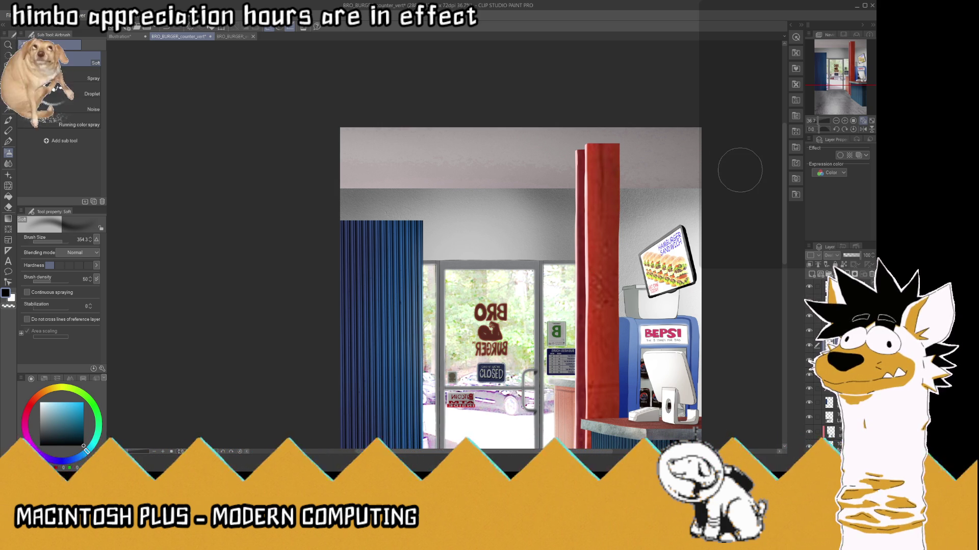
key(ctrl+s)
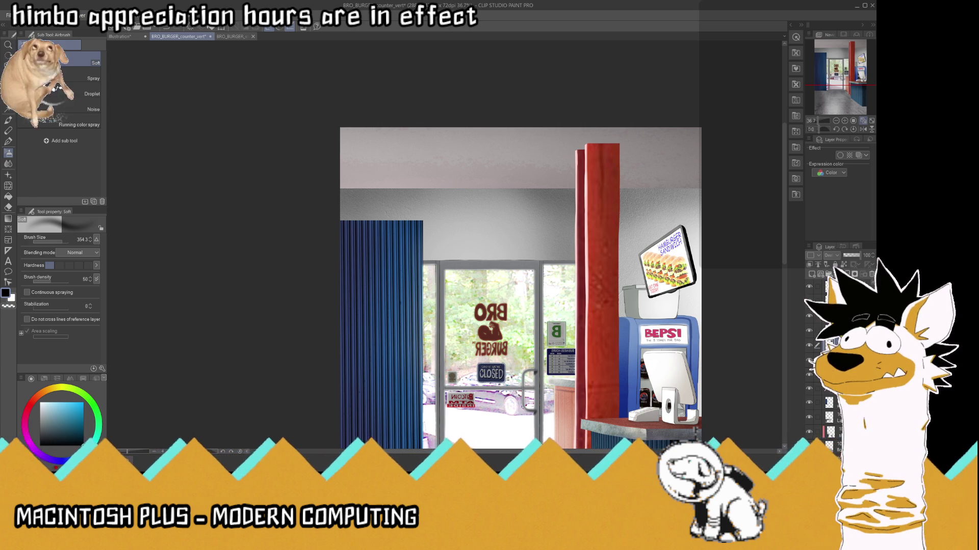
key(ctrl+s)
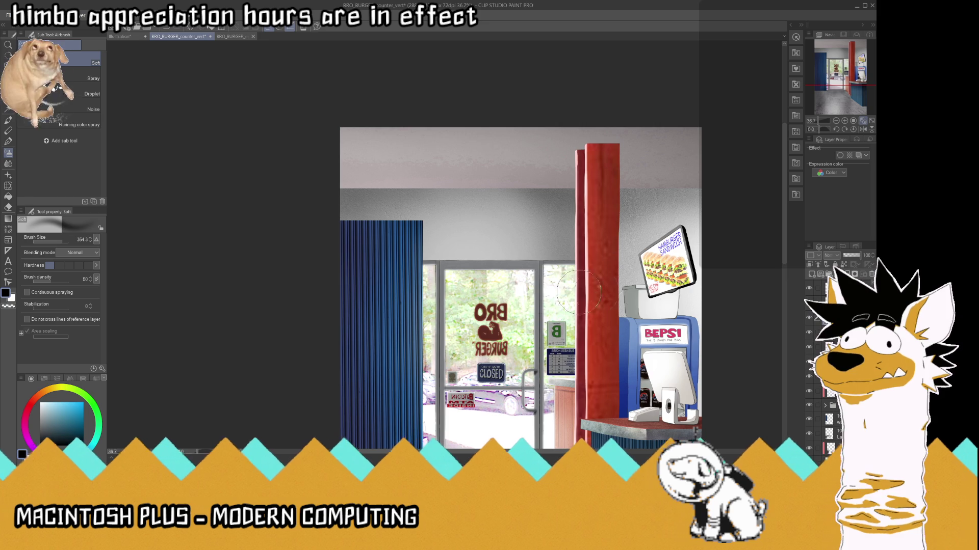
scroll(667, 194, down, 1)
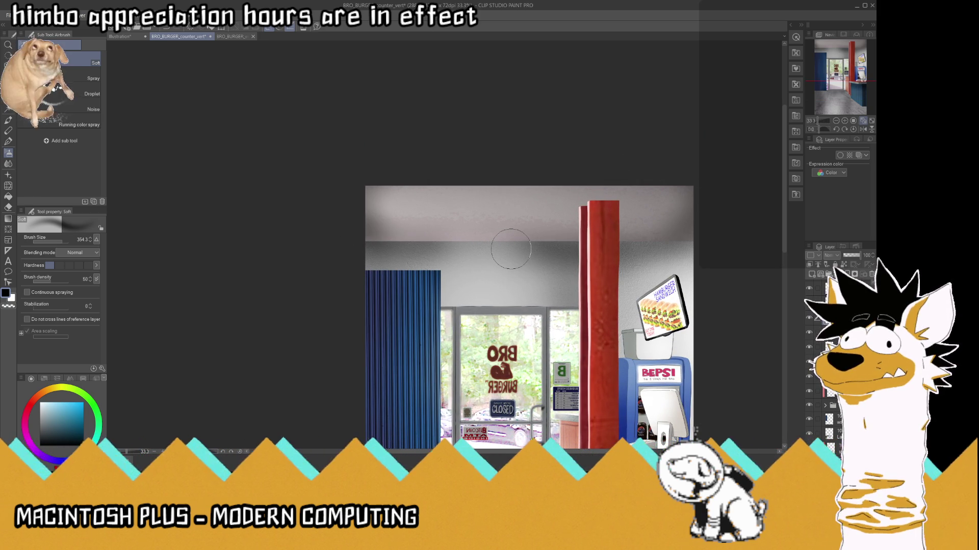
scroll(696, 175, up, 4)
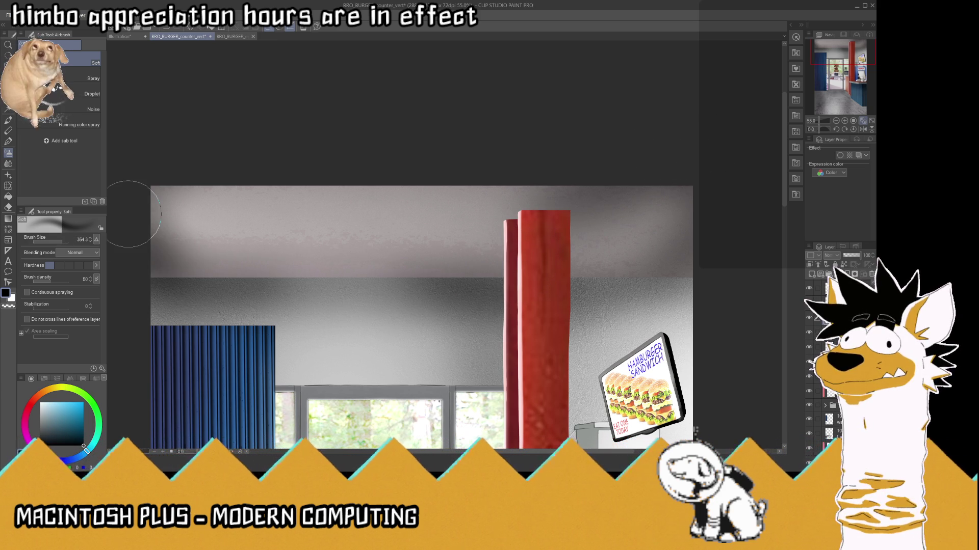
- Auto-select the wall band under the ceiling, delete its grey shading, and check the whole image
click(7, 108)
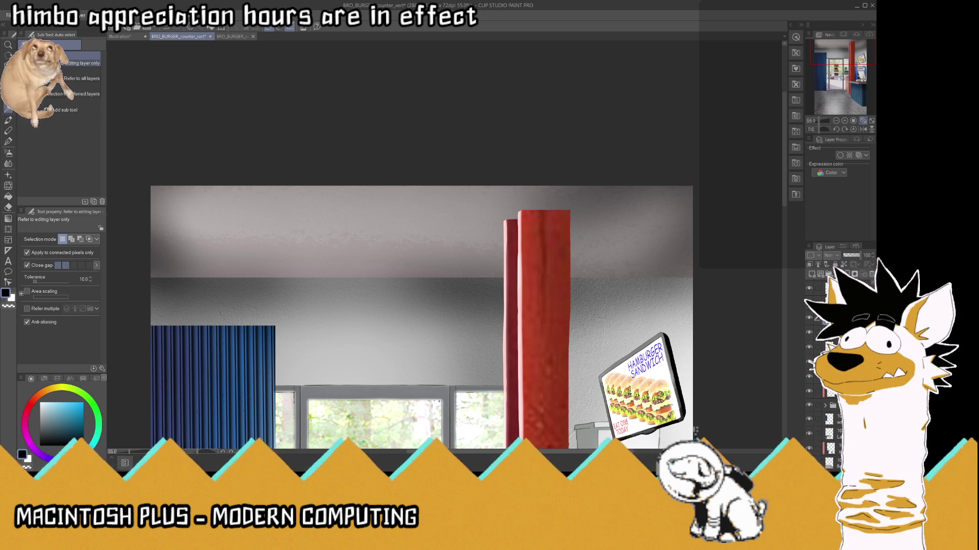
click(494, 314)
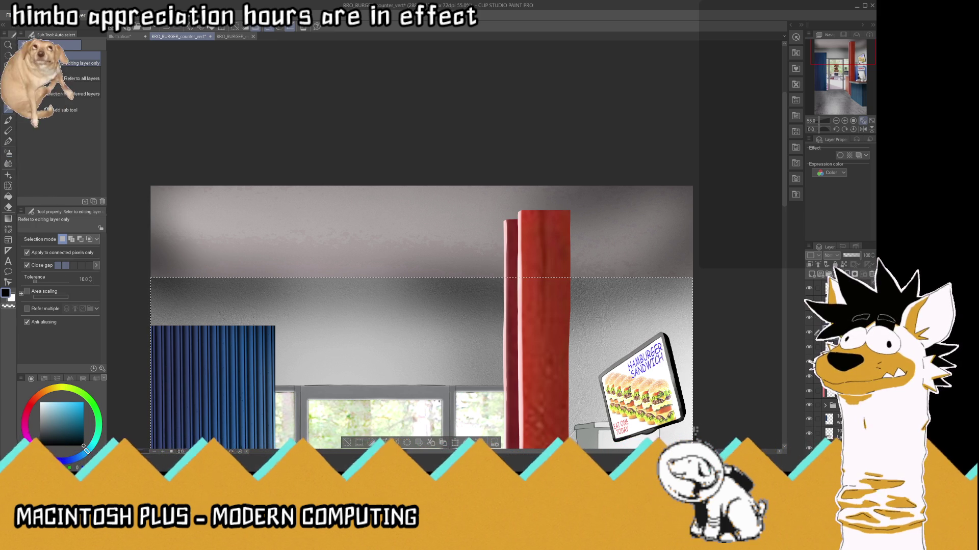
key(Delete)
key(ctrl+d)
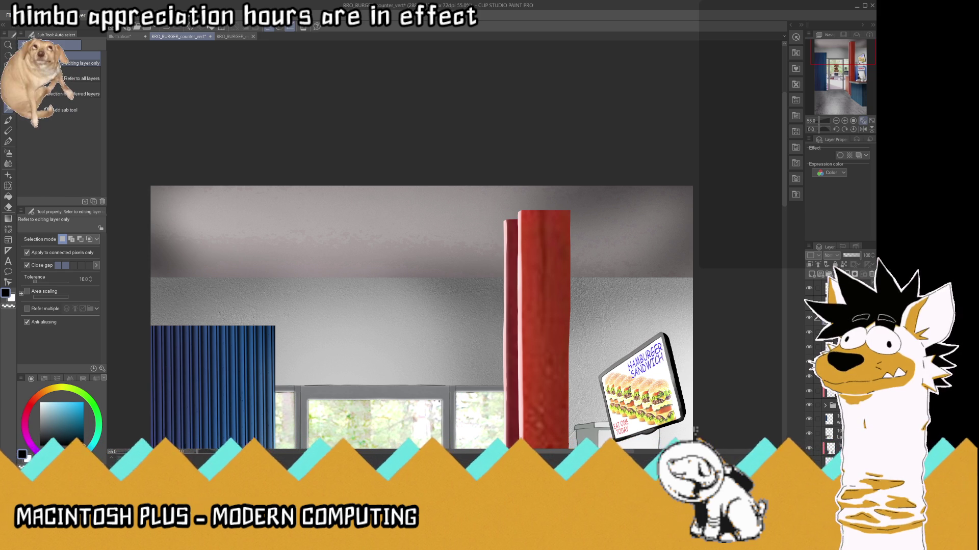
click(863, 122)
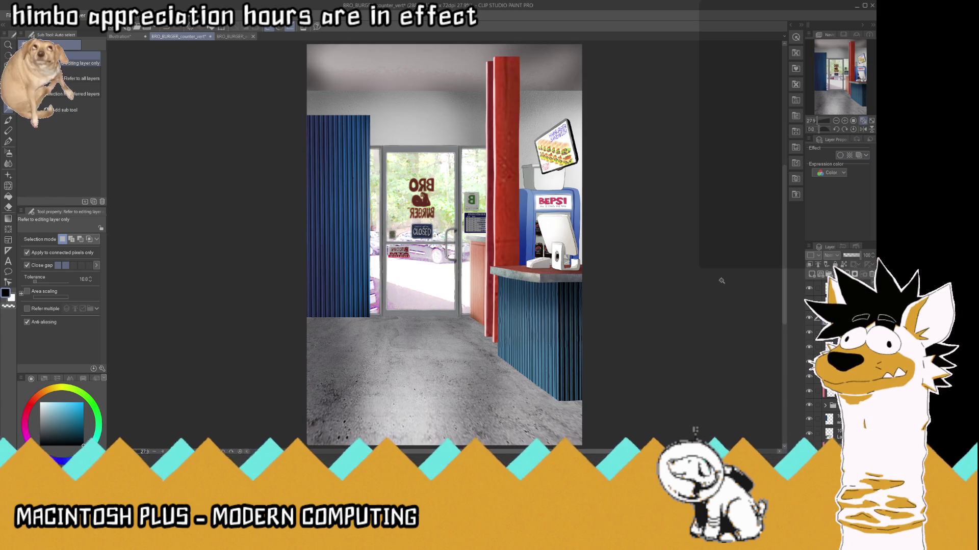
click(863, 122)
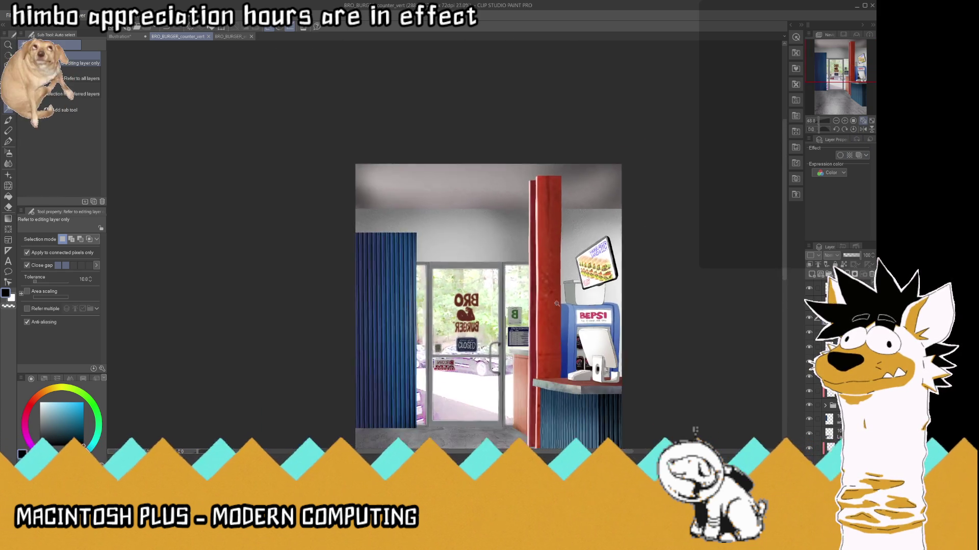
- Sample the light wall grey and darker ceiling greys with the Eyedropper
click(8, 86)
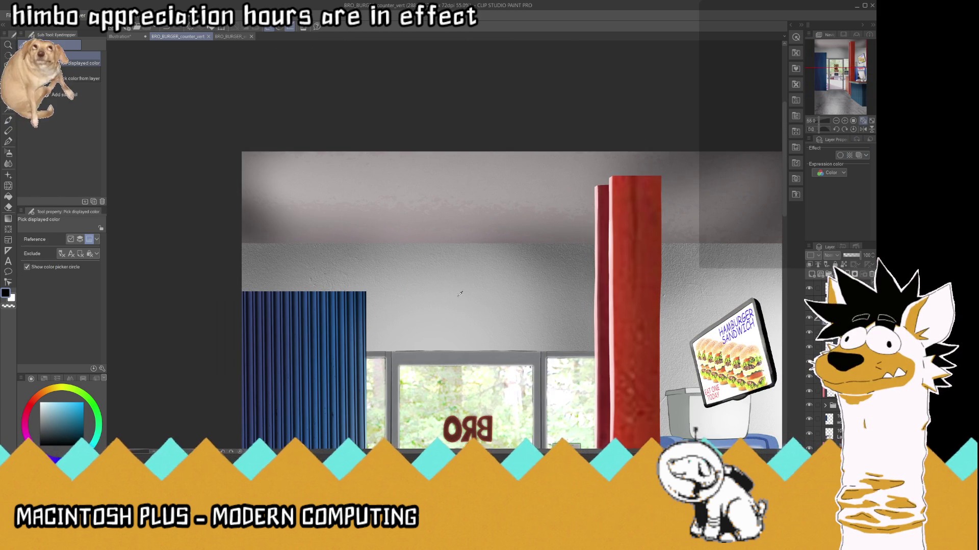
click(457, 306)
click(455, 322)
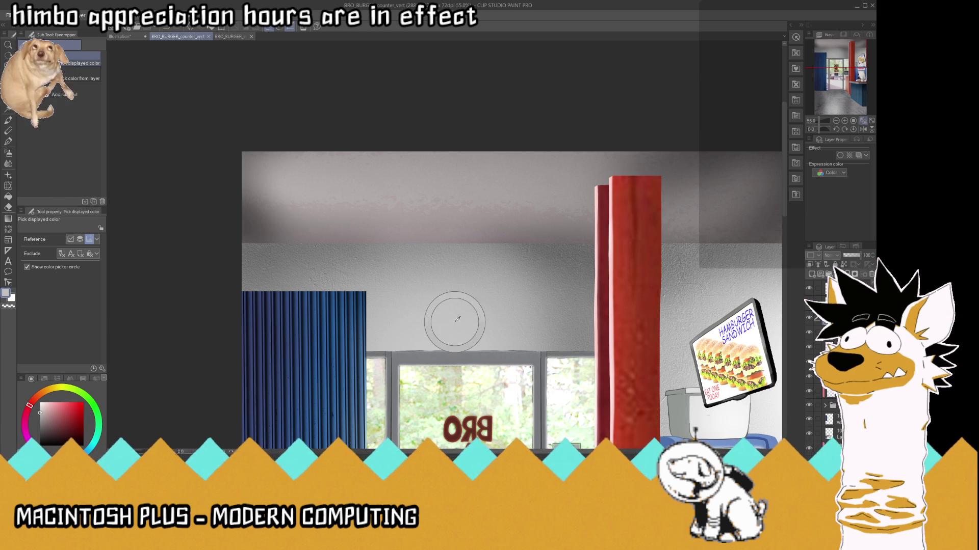
click(443, 188)
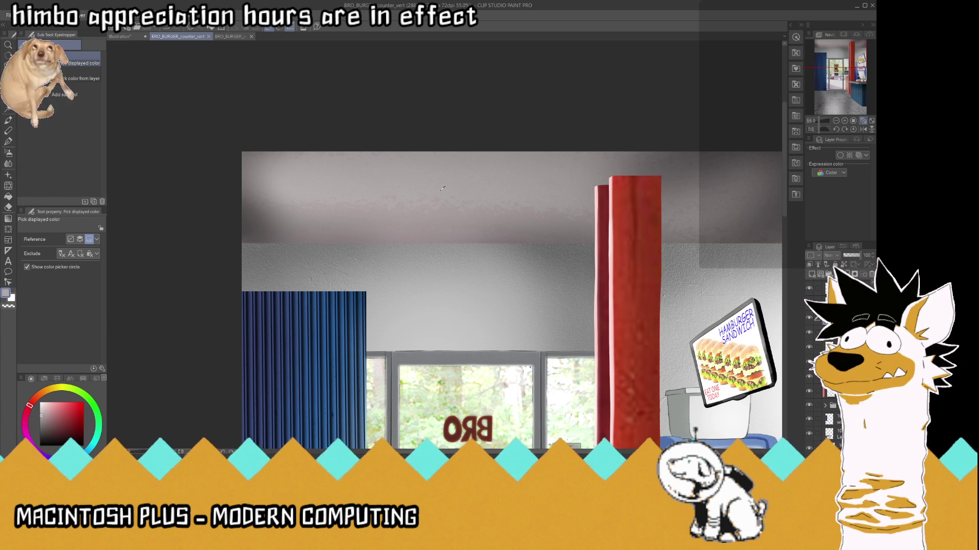
click(445, 214)
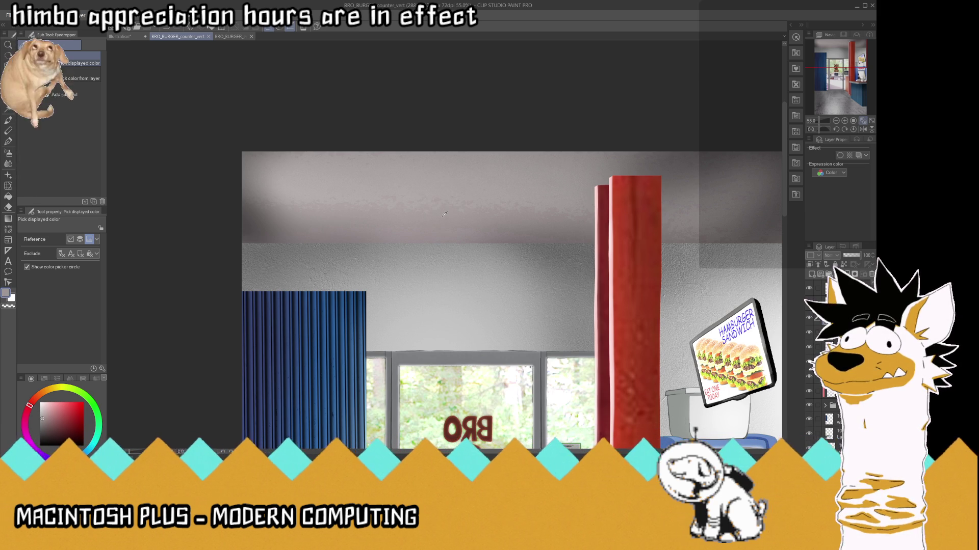
scroll(444, 214, up, 3)
scroll(444, 214, up, 2)
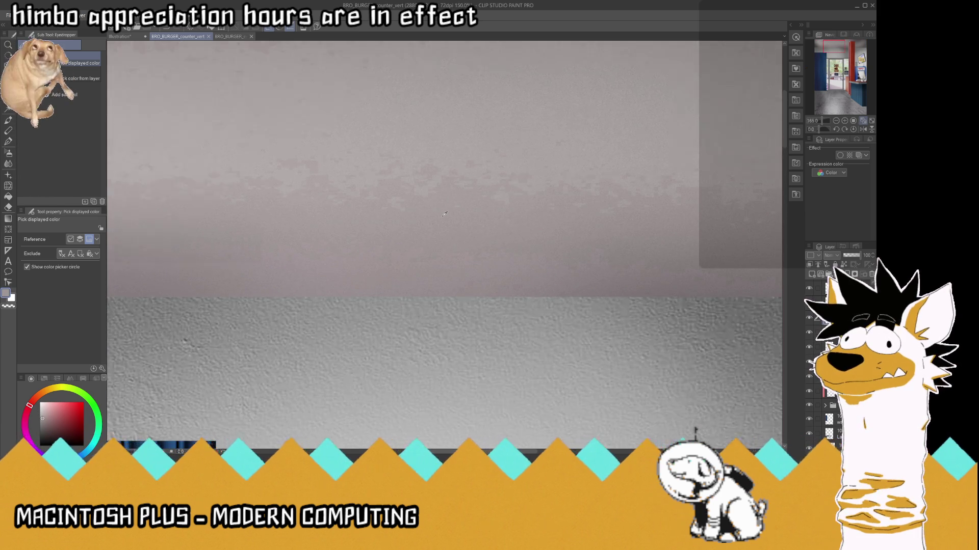
scroll(444, 214, down, 4)
scroll(445, 214, down, 1)
scroll(445, 213, down, 2)
scroll(627, 285, up, 2)
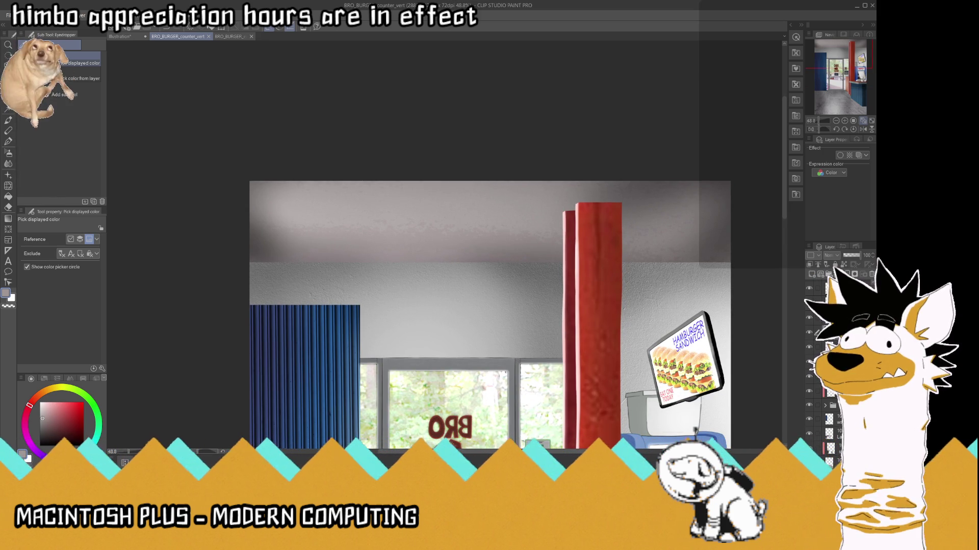
- Remove the sketch strokes beside the burger sign
key(Delete)
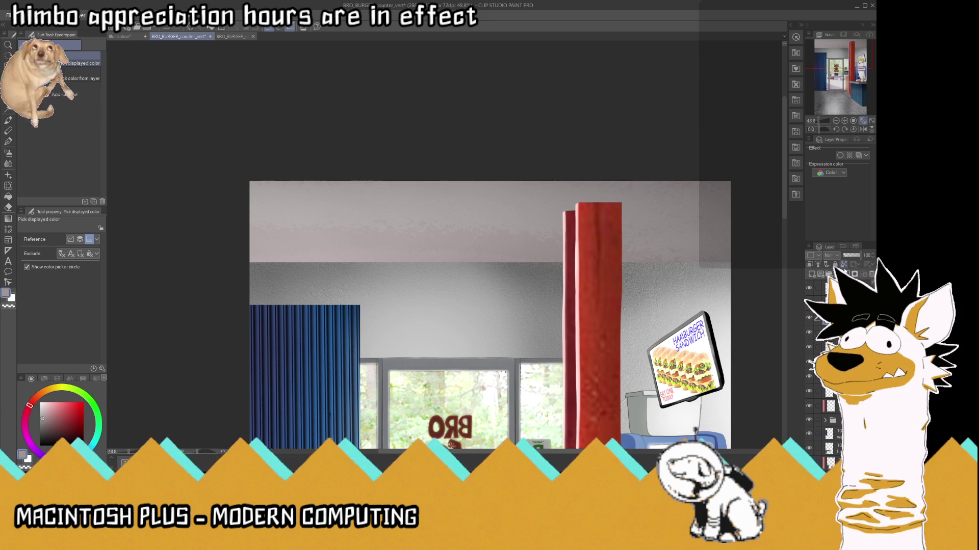
key(ctrl+z)
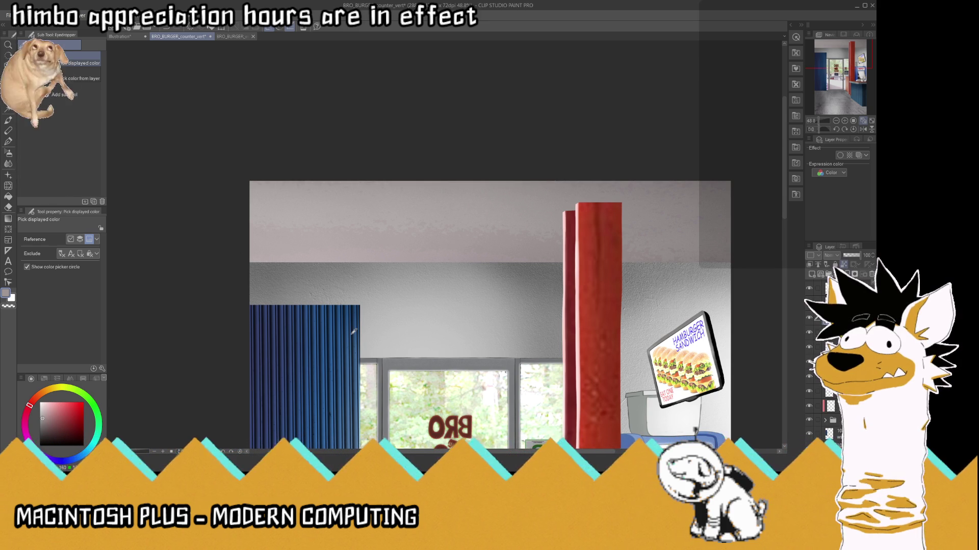
key(ctrl+y)
- Pick the curtain's blue and dab it onto the ceiling's left part with the pen
click(353, 332)
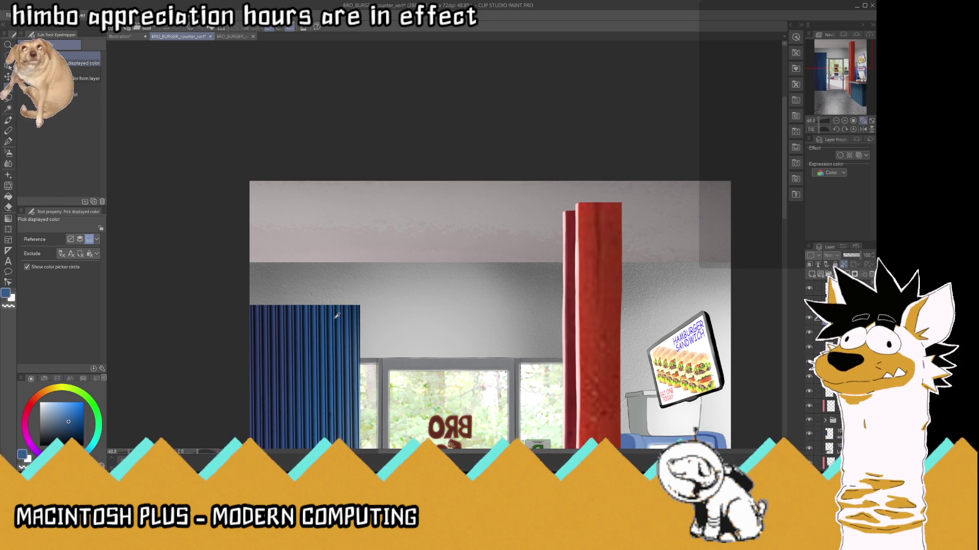
click(11, 146)
click(309, 204)
- Paint blue across the whole ceiling band and set that layer to Overlay at 40% opacity
drag(309, 205, 663, 214)
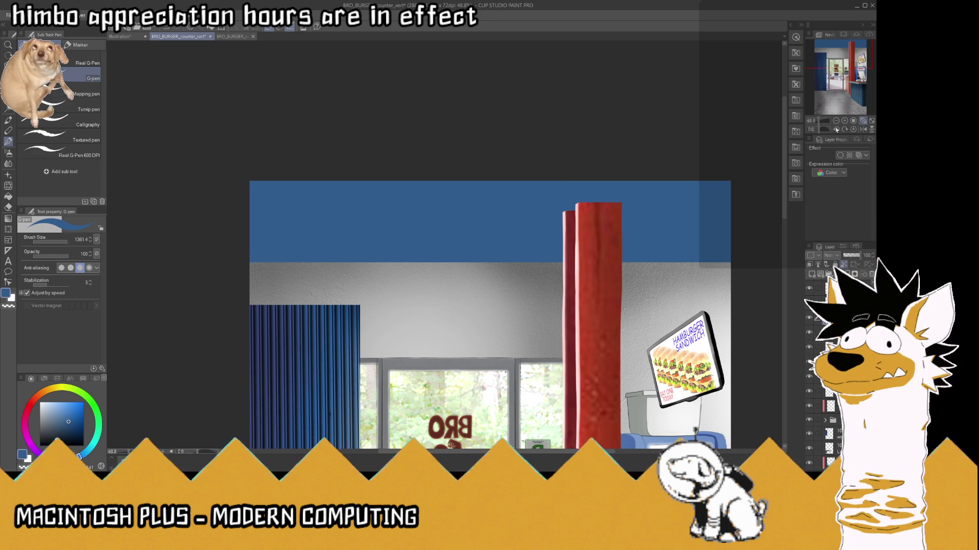
click(831, 255)
click(836, 286)
drag(859, 255, 846, 255)
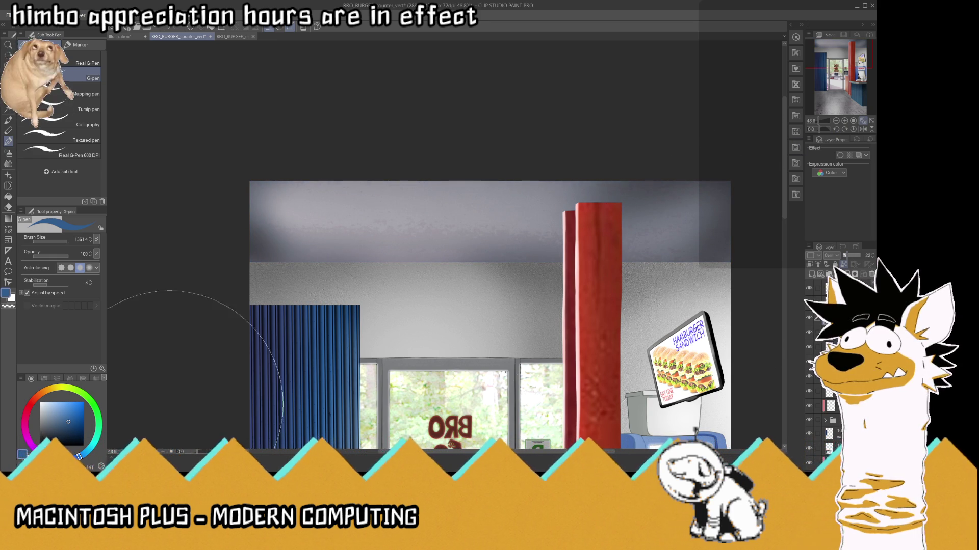
- Try a lighter cyan-blue on the ceiling, then discard the blue tint from the scene
click(71, 402)
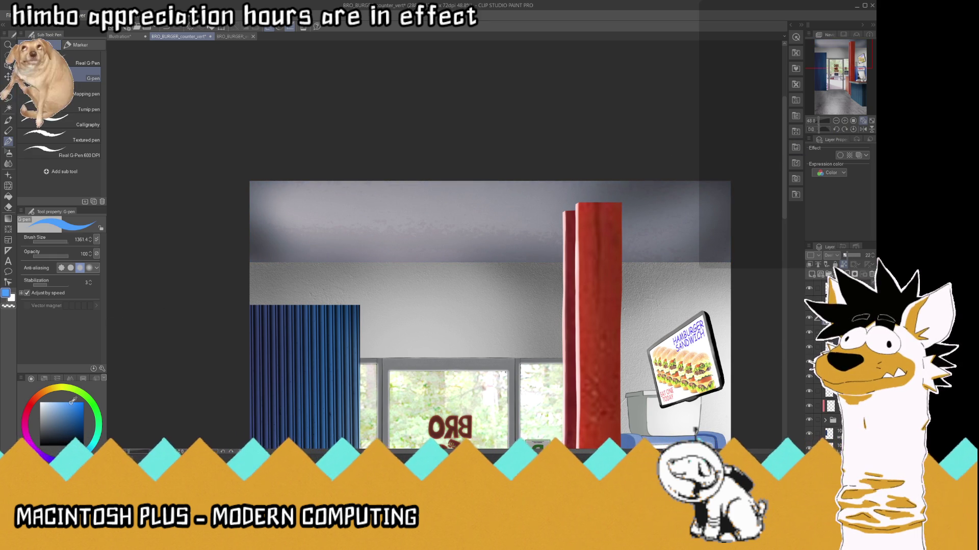
click(85, 451)
drag(234, 225, 672, 224)
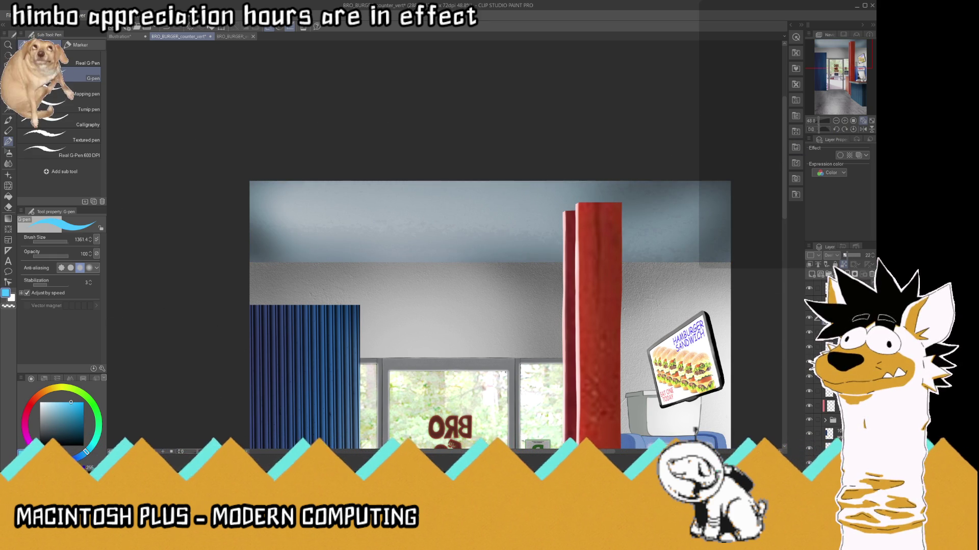
key(ctrl+z)
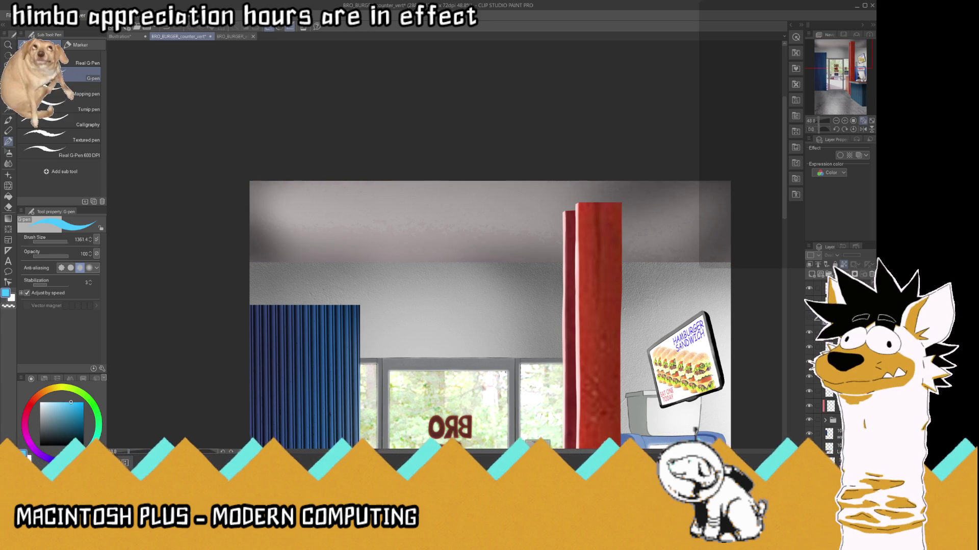
key(ctrl+y)
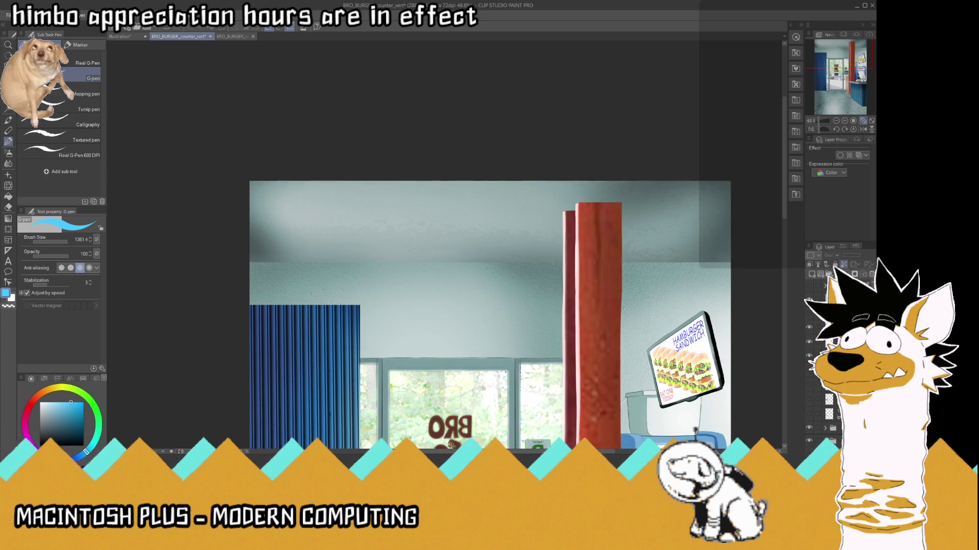
key(ctrl+0)
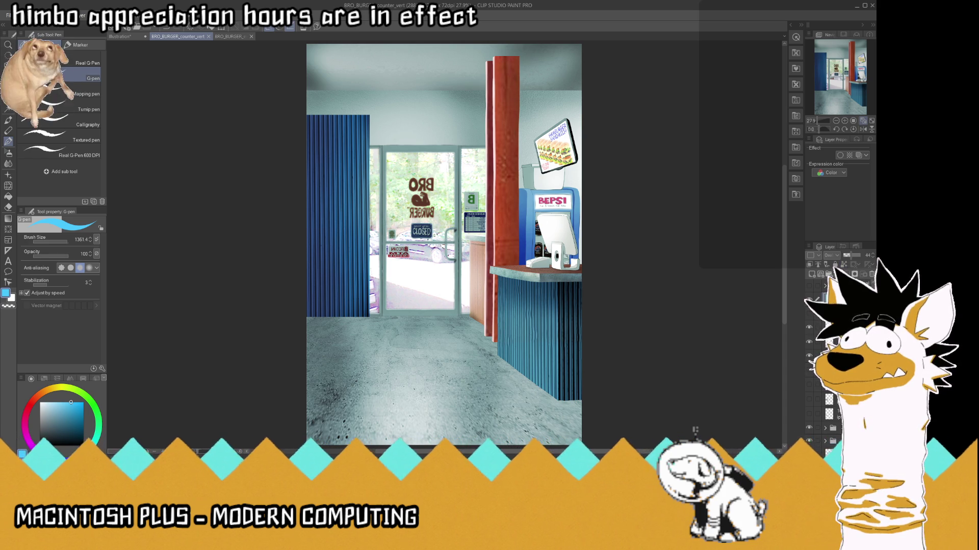
key(Delete)
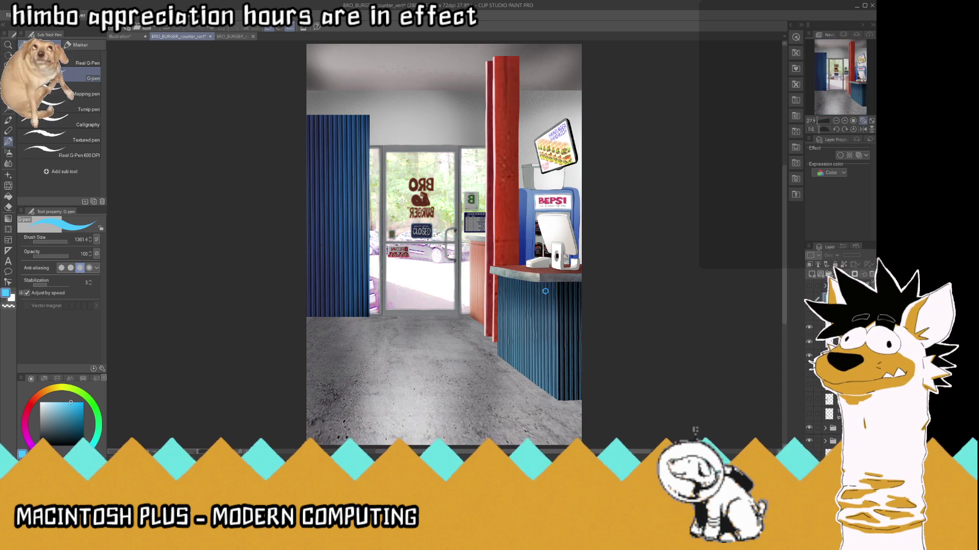
scroll(539, 291, down, 3)
scroll(481, 172, up, 5)
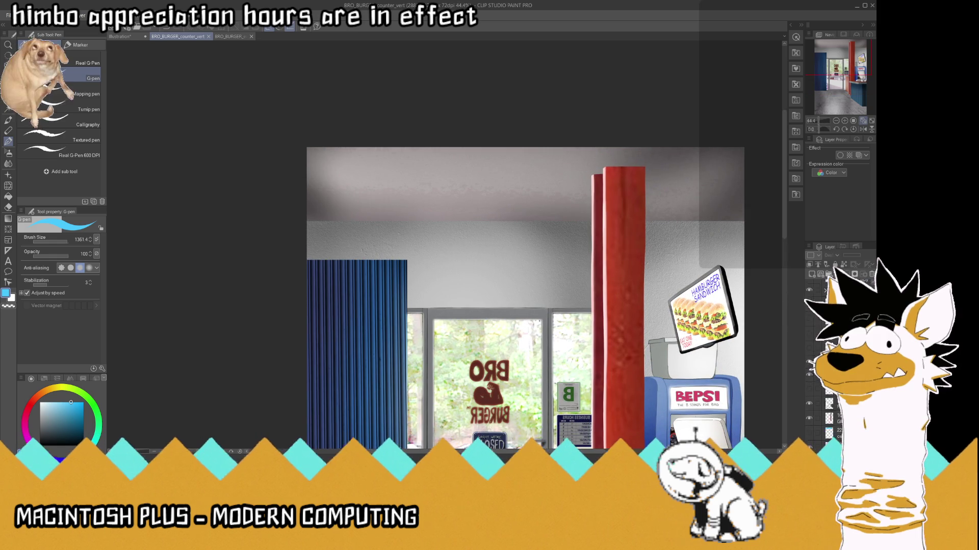
- Select the layer to paint on, make white the drawing colour, and set brush size 164.2
click(825, 404)
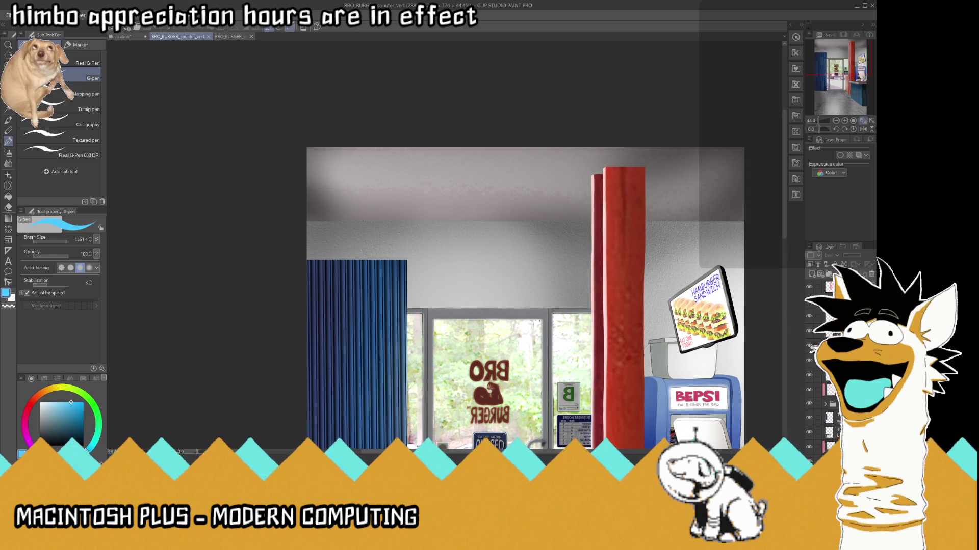
click(836, 332)
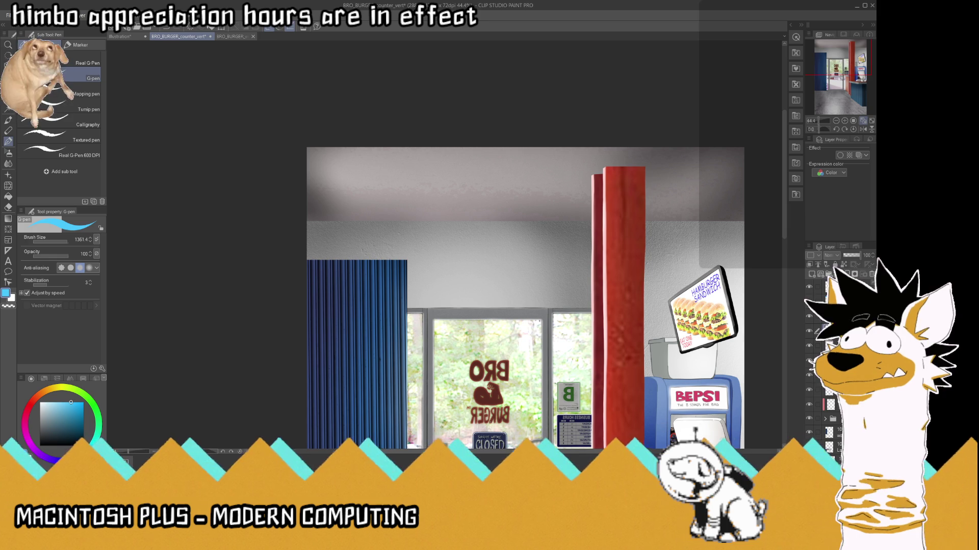
key(x)
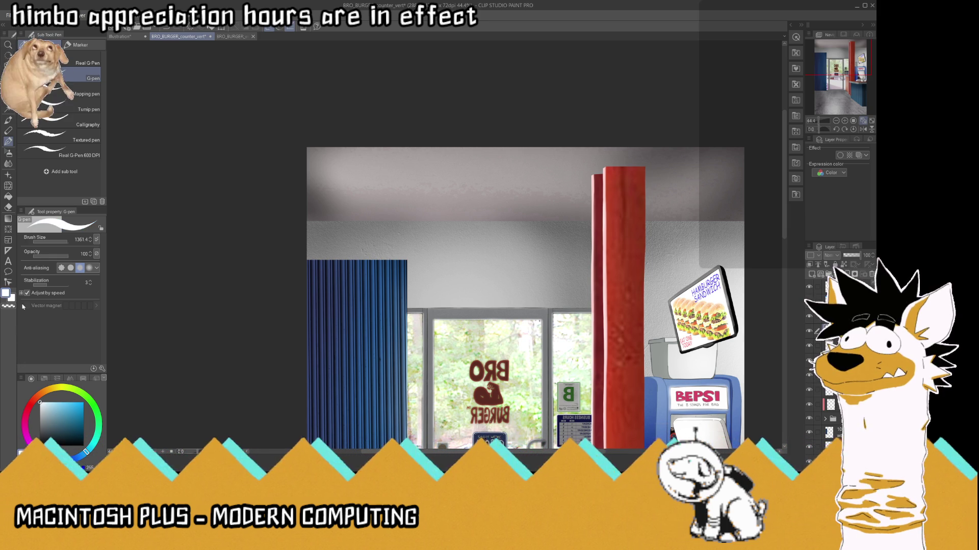
click(63, 243)
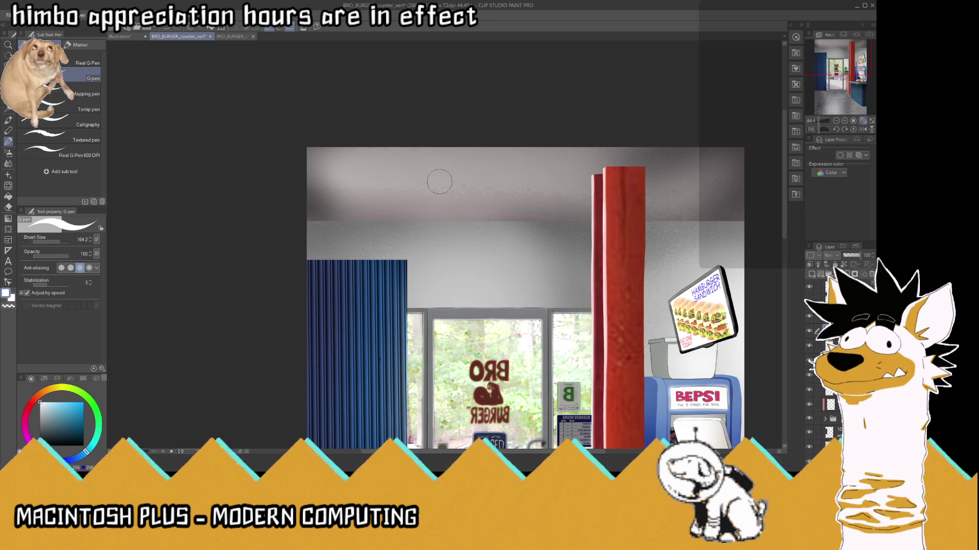
- Paint three white oval ceiling lights: one left, one middle, one near the right wall
drag(406, 180, 385, 178)
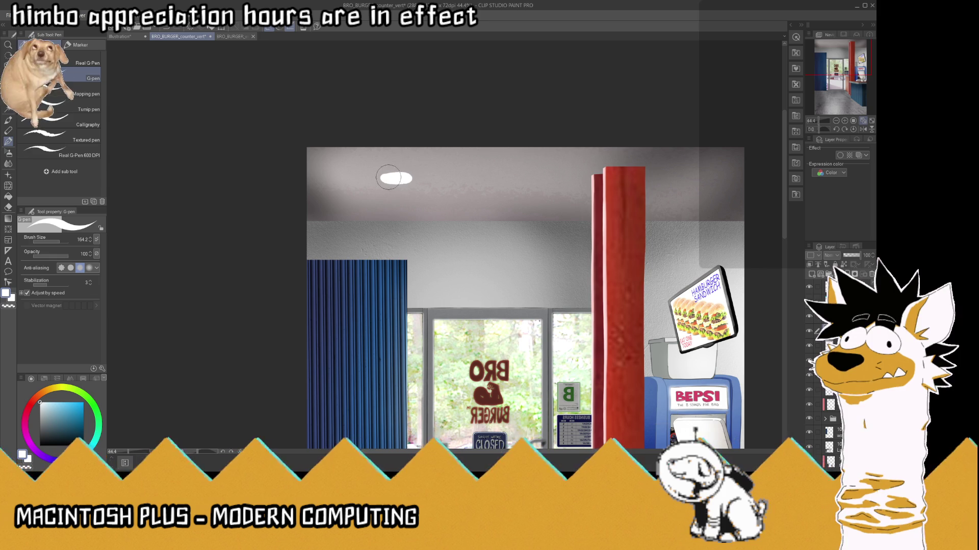
key(ctrl+z)
click(353, 178)
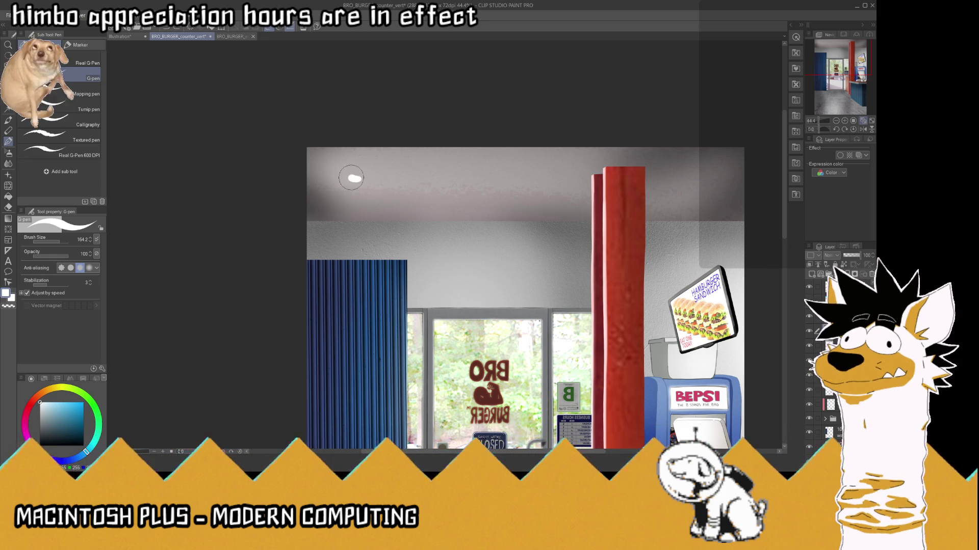
drag(352, 179, 369, 178)
click(519, 174)
mouse_move(520, 175)
mouse_down()
mouse_move(534, 174)
mouse_move(507, 174)
mouse_up()
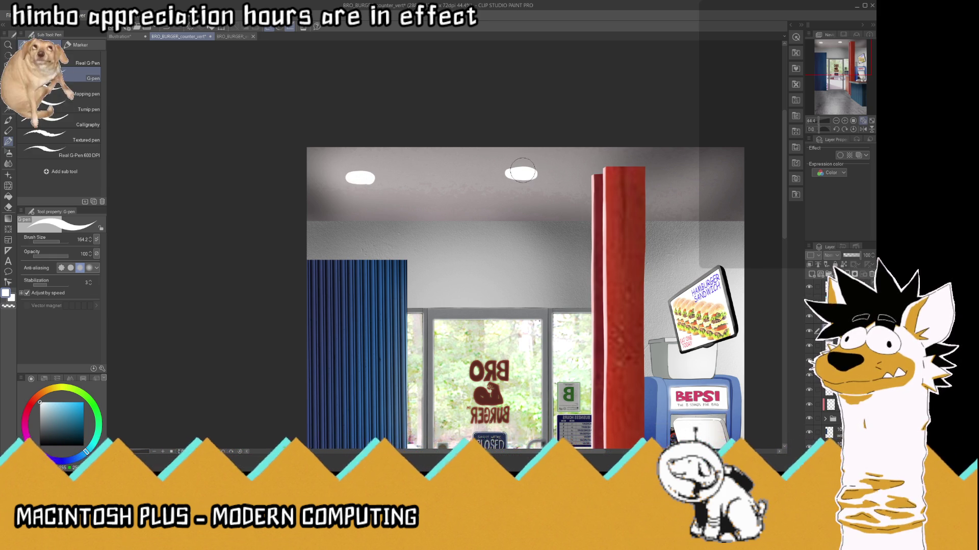
scroll(522, 173, down, 5)
scroll(535, 168, up, 2)
scroll(543, 163, up, 2)
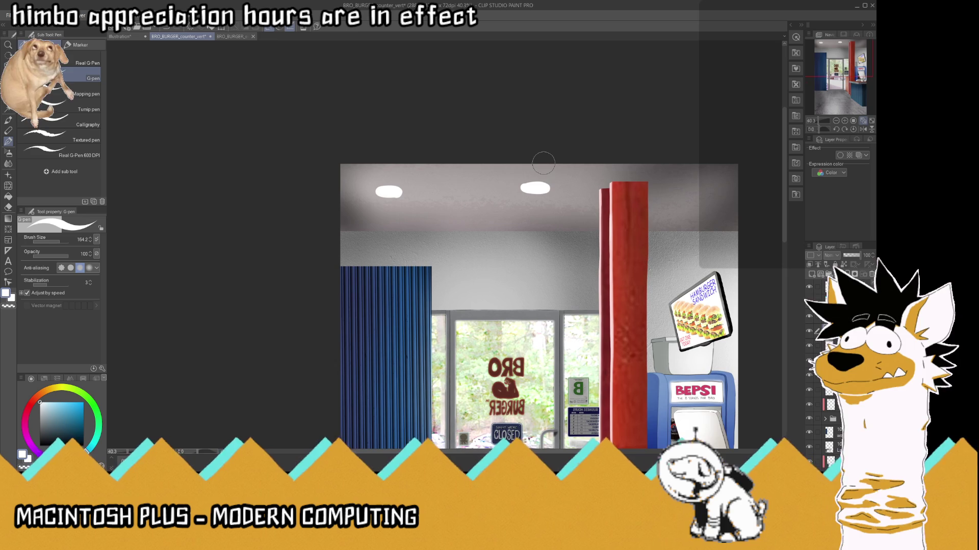
mouse_move(713, 191)
mouse_down()
mouse_move(731, 192)
mouse_move(712, 192)
mouse_up()
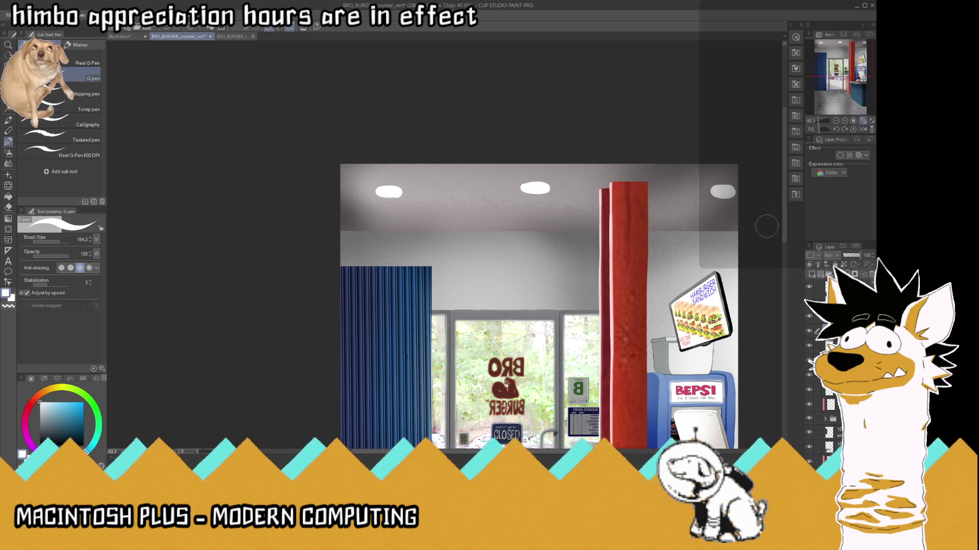
- Lasso the middle ceiling light and nudge it slightly right and down, then deselect
key(m)
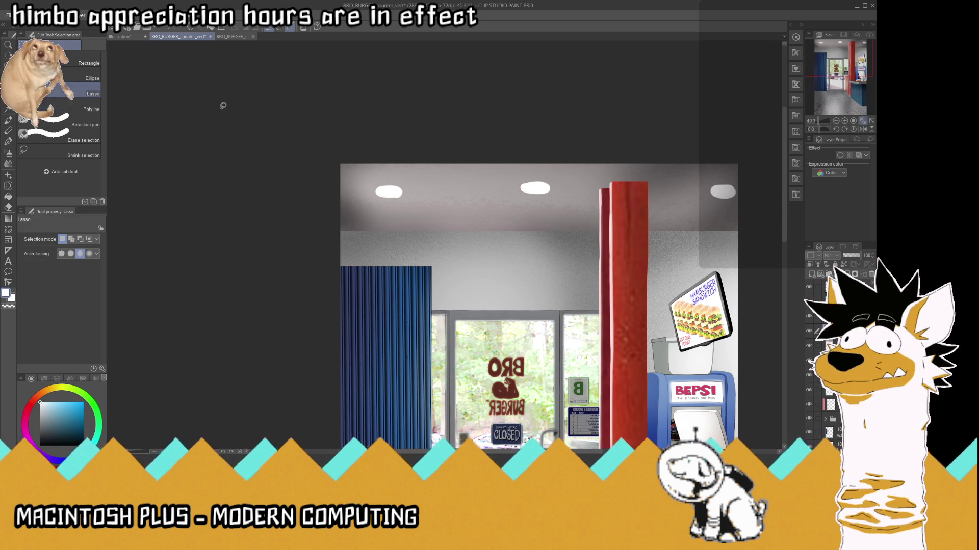
mouse_move(569, 163)
mouse_down()
mouse_move(547, 193)
mouse_move(557, 194)
mouse_up()
key(k)
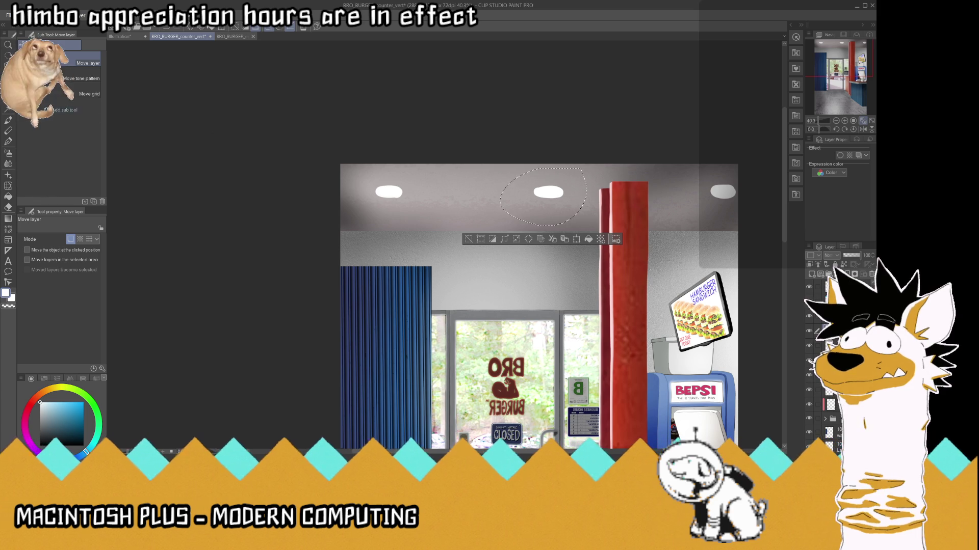
key(m)
key(ctrl+d)
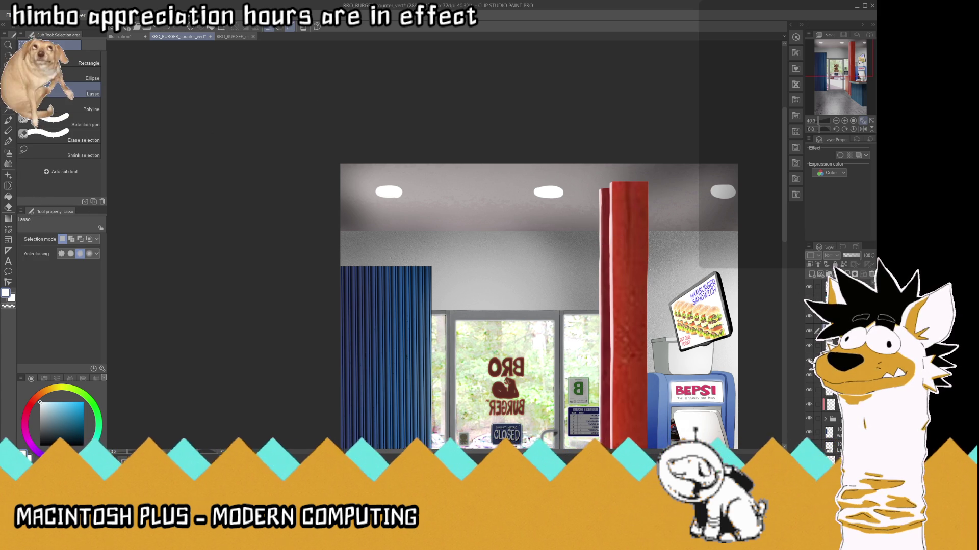
- Save the collage and fit the whole image in the window
key(ctrl+s)
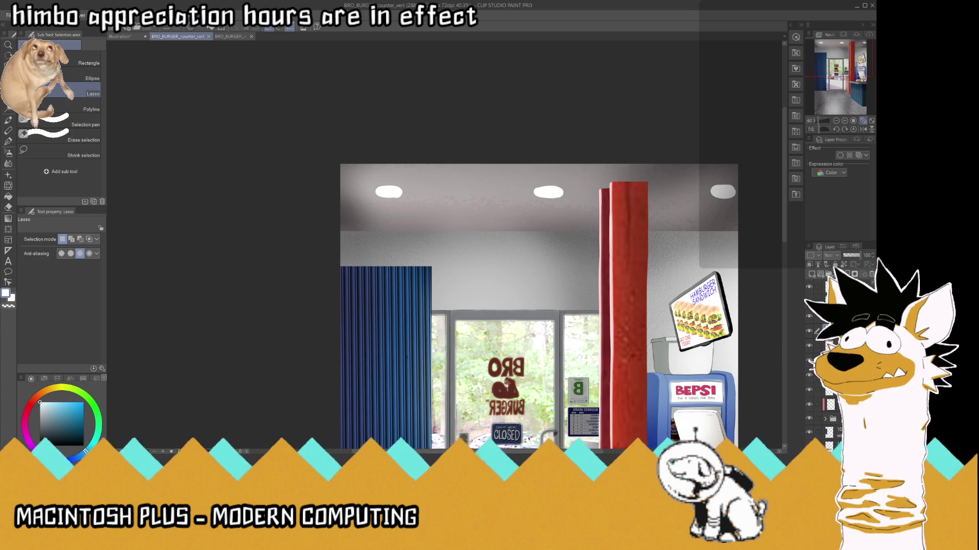
click(161, 49)
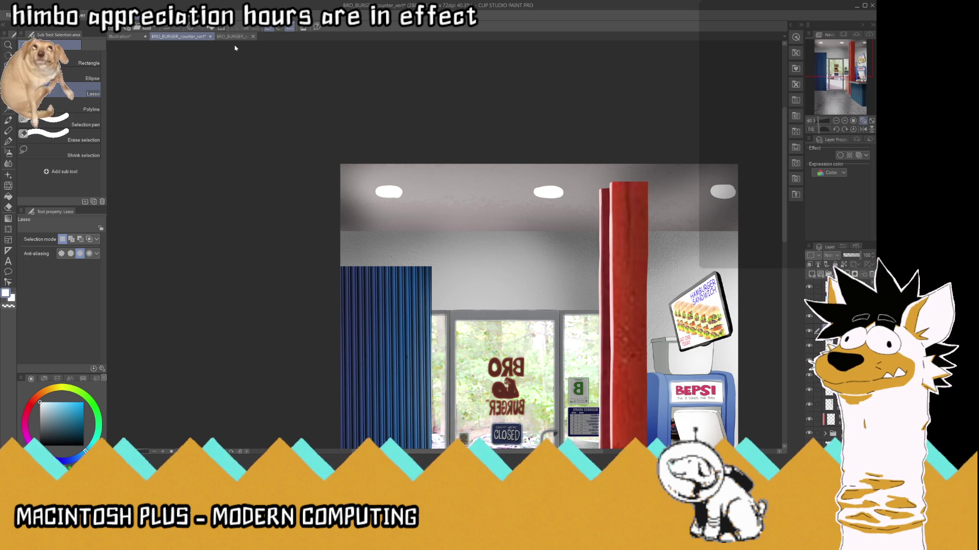
key(ctrl+s)
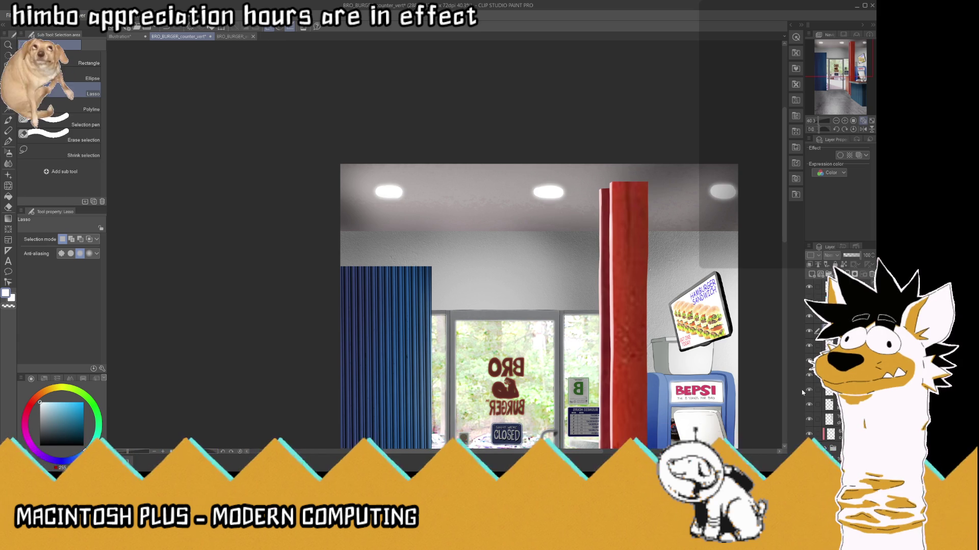
click(862, 121)
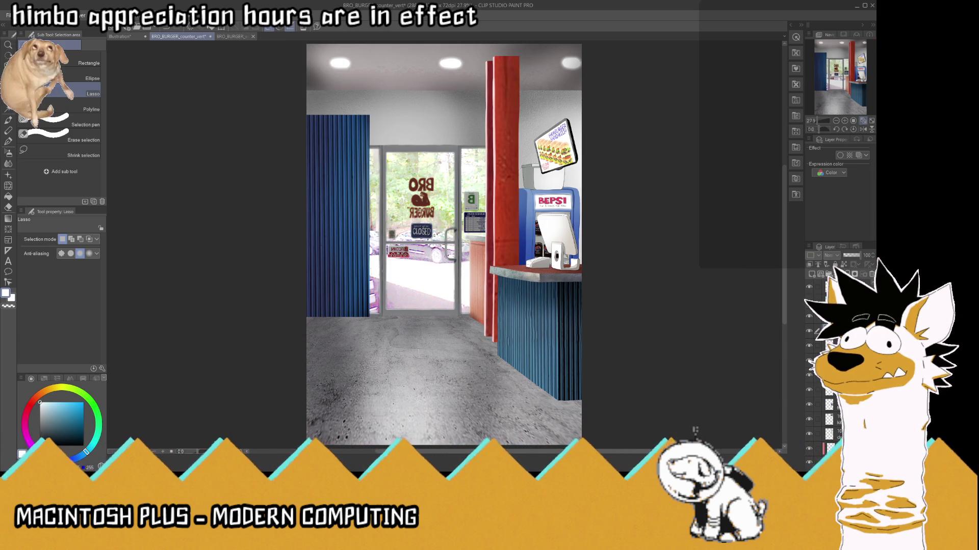
- Save the collage, then remove a layer and restore it
key(ctrl+s)
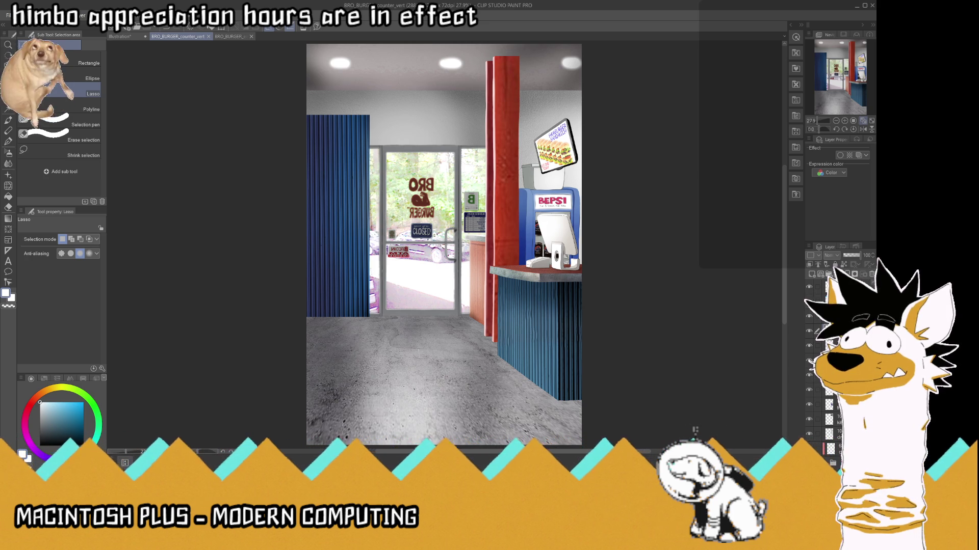
key(ctrl+e)
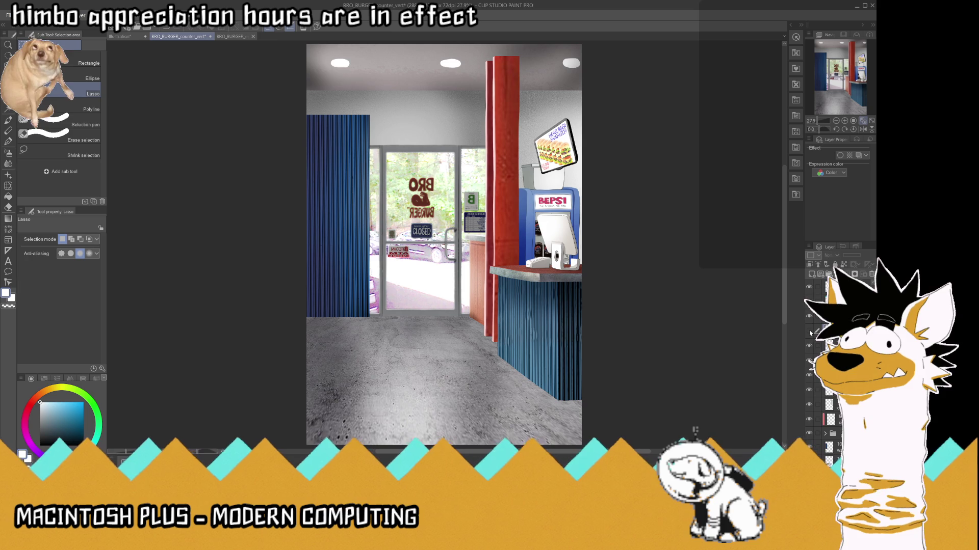
key(ctrl+z)
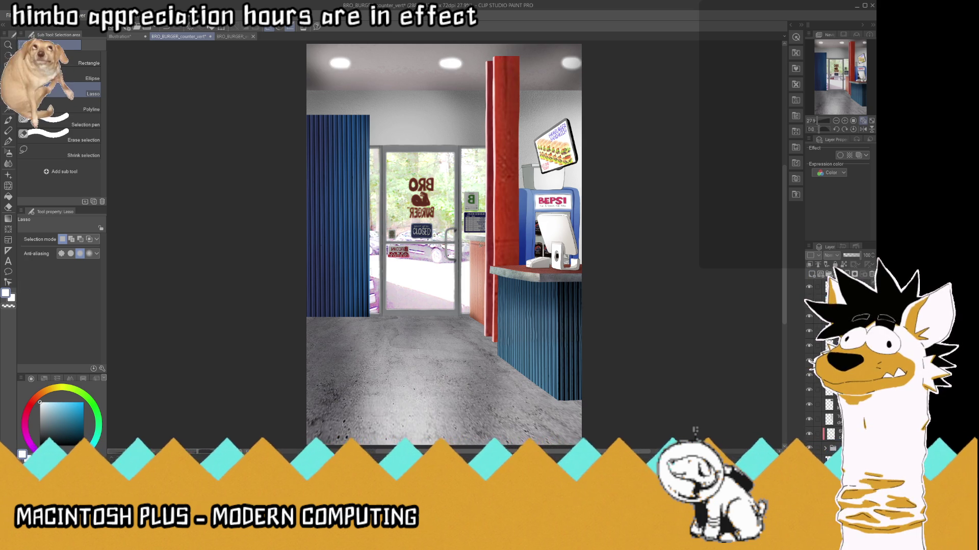
- Draw the edge of the left light cone with the G-pen
scroll(483, 230, down, 2)
scroll(467, 122, up, 3)
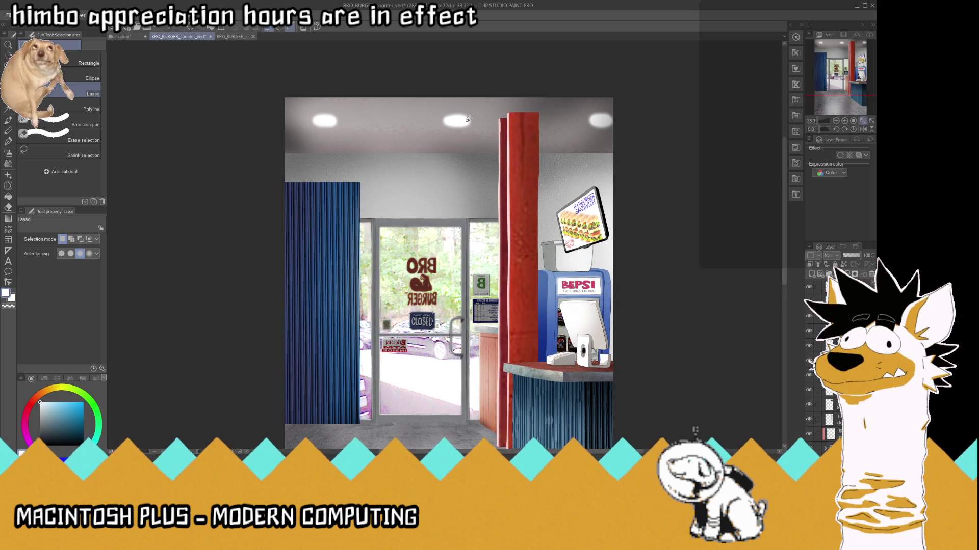
key(p)
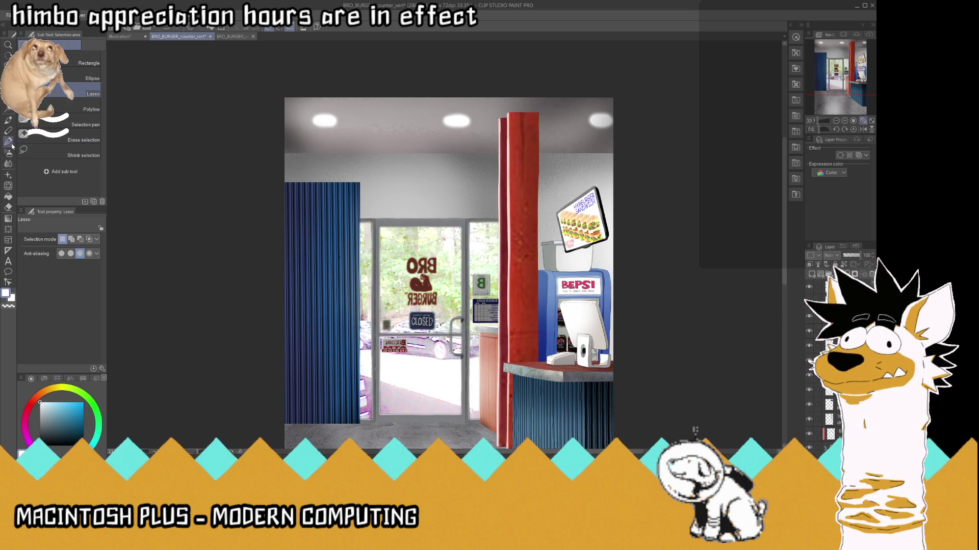
mouse_move(299, 193)
mouse_down()
mouse_move(320, 125)
mouse_move(294, 206)
mouse_up()
- Outline the left light cone down to the curtain and add a new light-cone layer
mouse_move(326, 125)
mouse_down()
mouse_move(366, 229)
mouse_move(327, 126)
mouse_move(306, 215)
mouse_move(311, 153)
mouse_move(336, 224)
mouse_move(353, 221)
mouse_move(329, 217)
mouse_up()
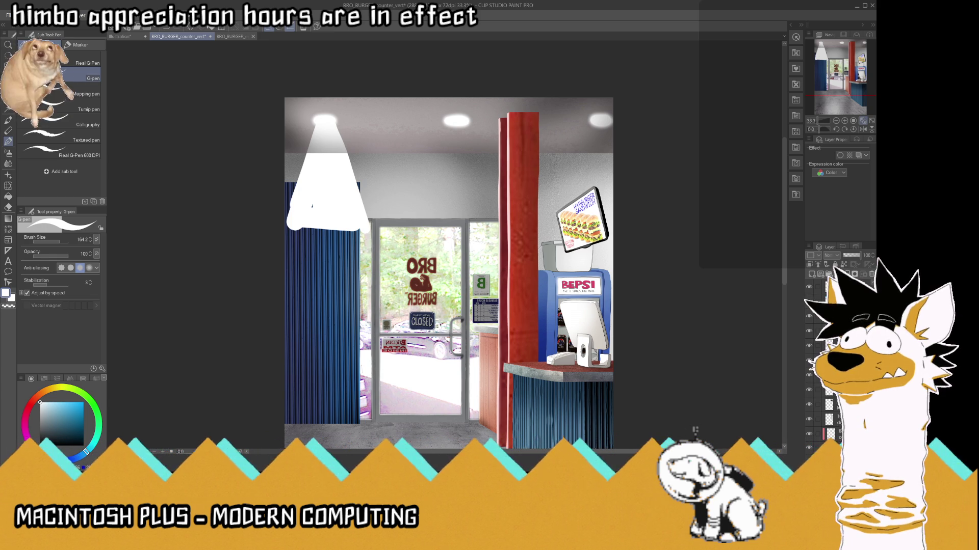
scroll(836, 367, up, 3)
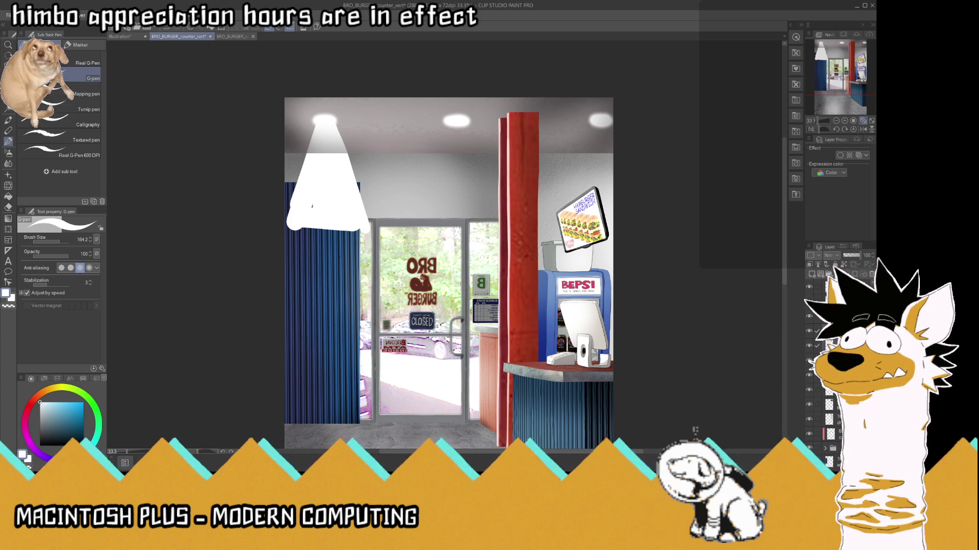
click(828, 273)
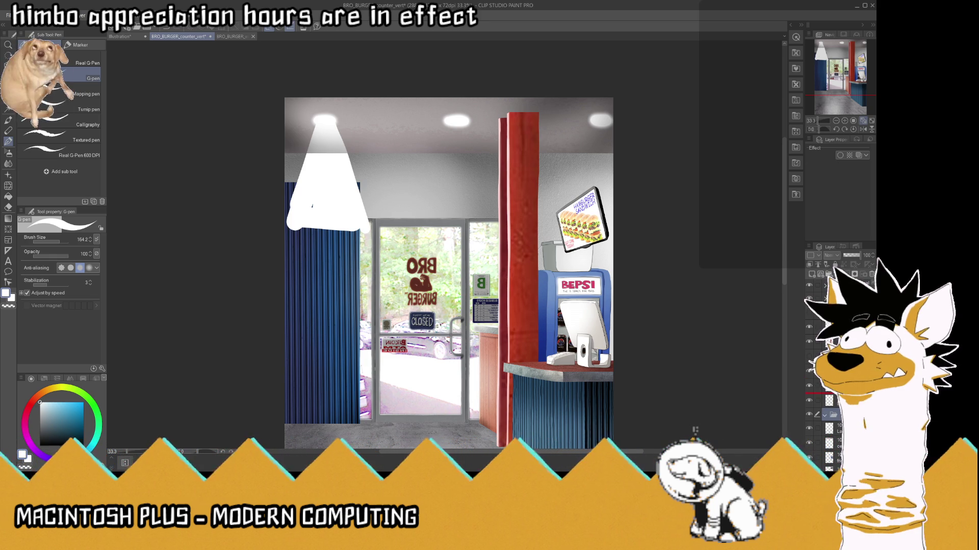
key(ctrl+z)
key(ctrl+shift+n)
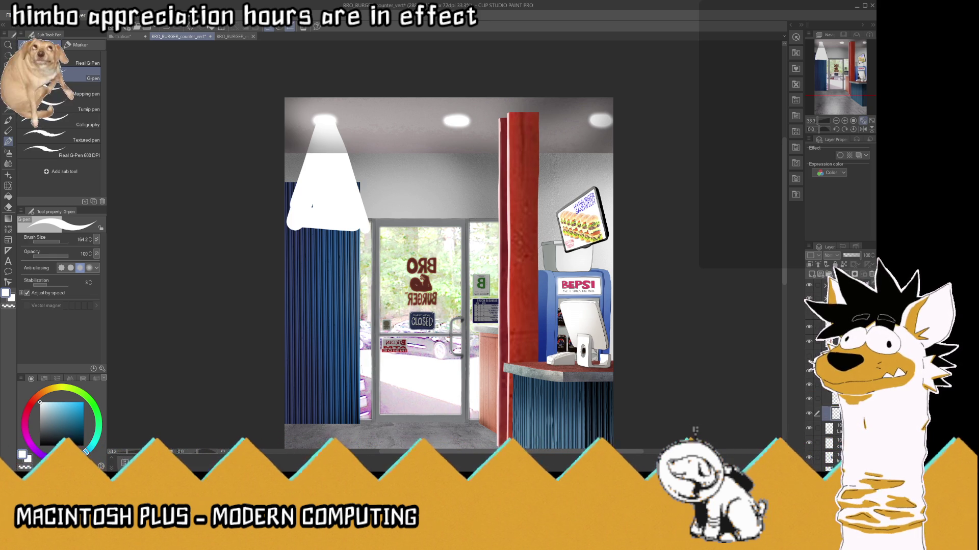
click(814, 430)
click(810, 428)
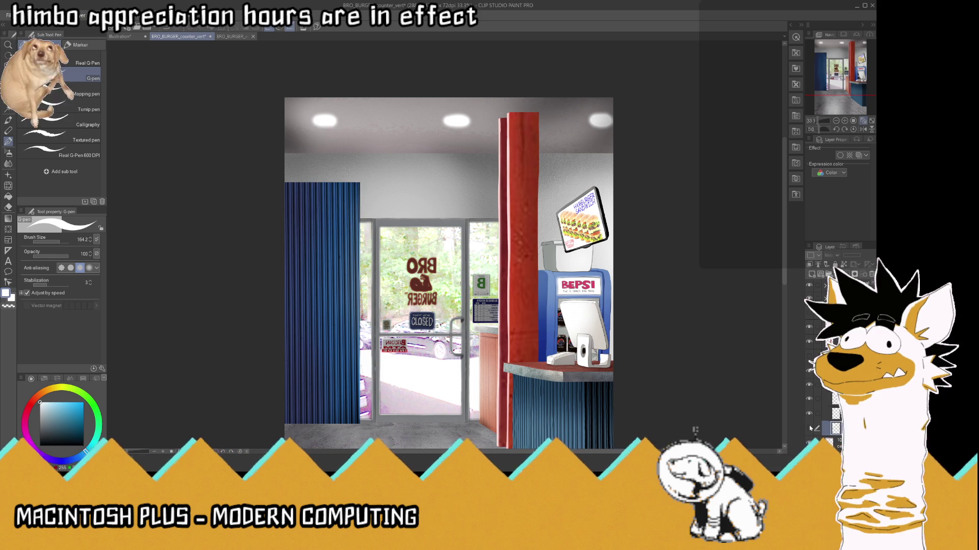
click(809, 429)
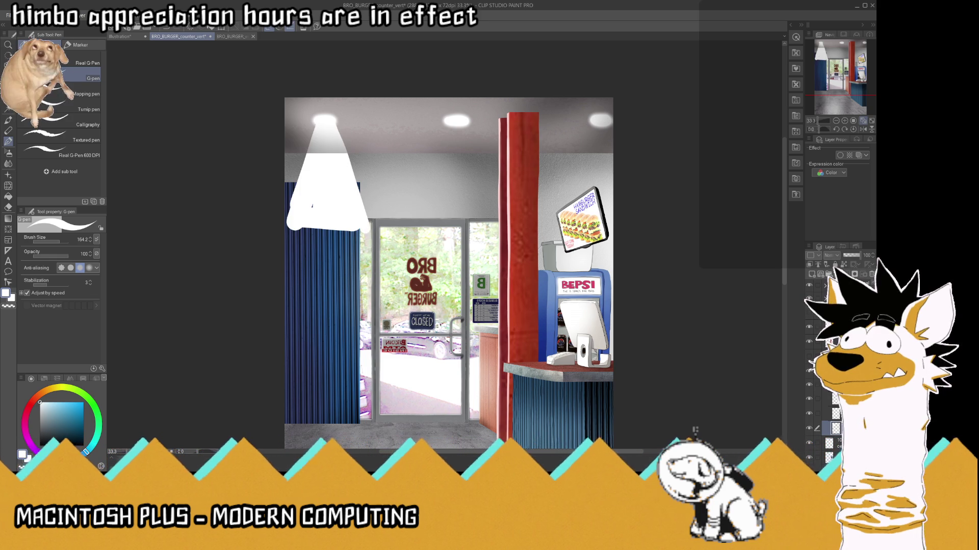
click(828, 413)
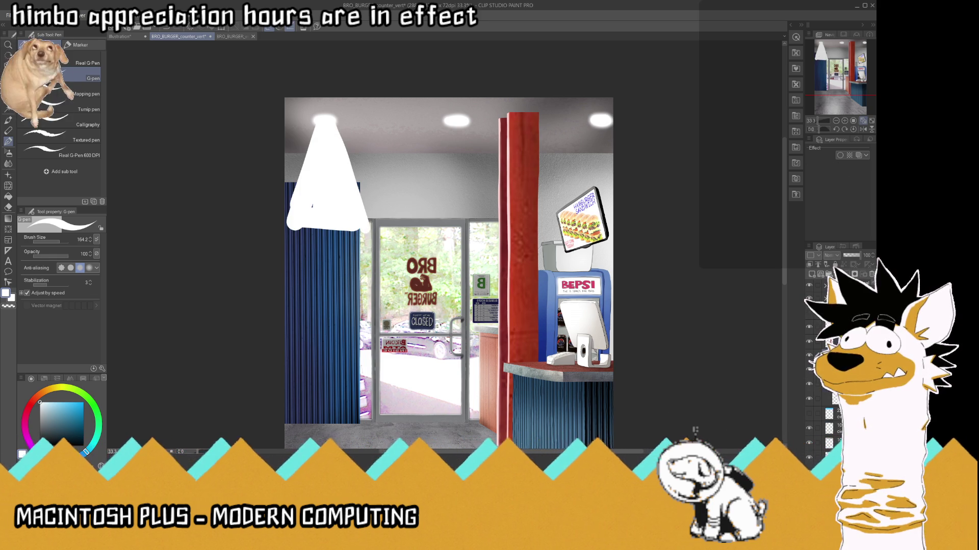
click(829, 399)
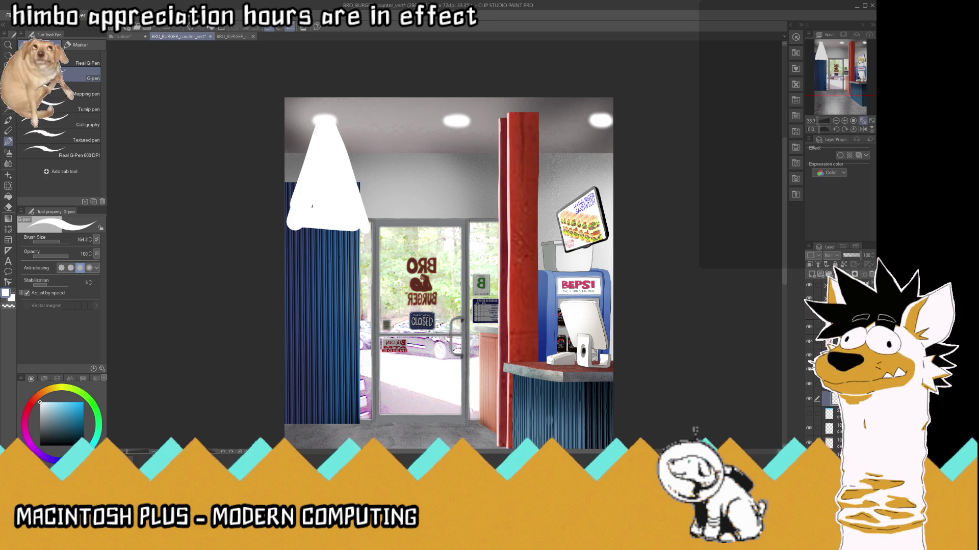
- Fill solid white cones under the middle and right lights and widen the left cone
drag(447, 123, 409, 240)
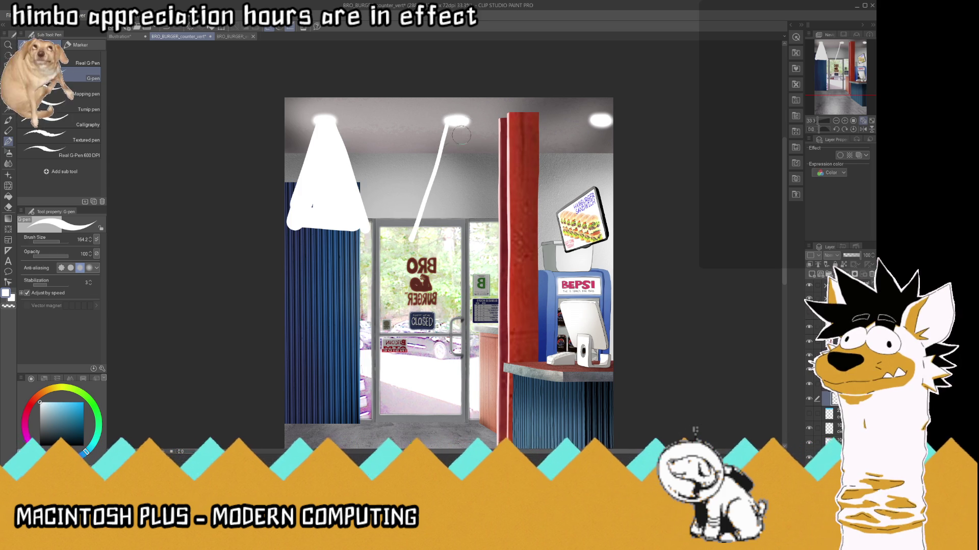
mouse_move(462, 125)
mouse_down()
mouse_move(497, 227)
mouse_move(466, 140)
mouse_move(410, 250)
mouse_move(491, 243)
mouse_move(428, 250)
mouse_move(458, 173)
mouse_up()
mouse_move(306, 232)
mouse_down()
mouse_move(314, 180)
mouse_move(286, 227)
mouse_up()
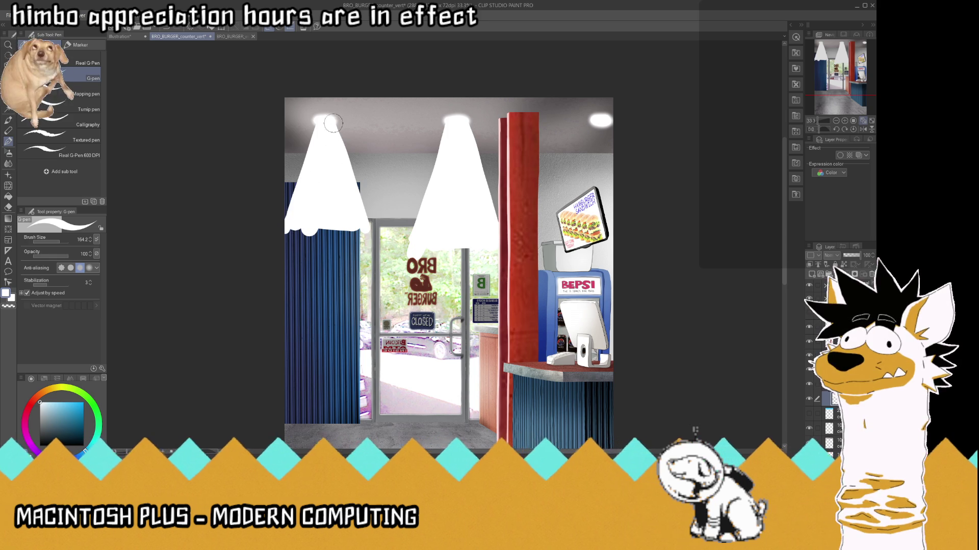
mouse_move(349, 191)
mouse_down()
mouse_move(364, 234)
mouse_move(288, 237)
mouse_up()
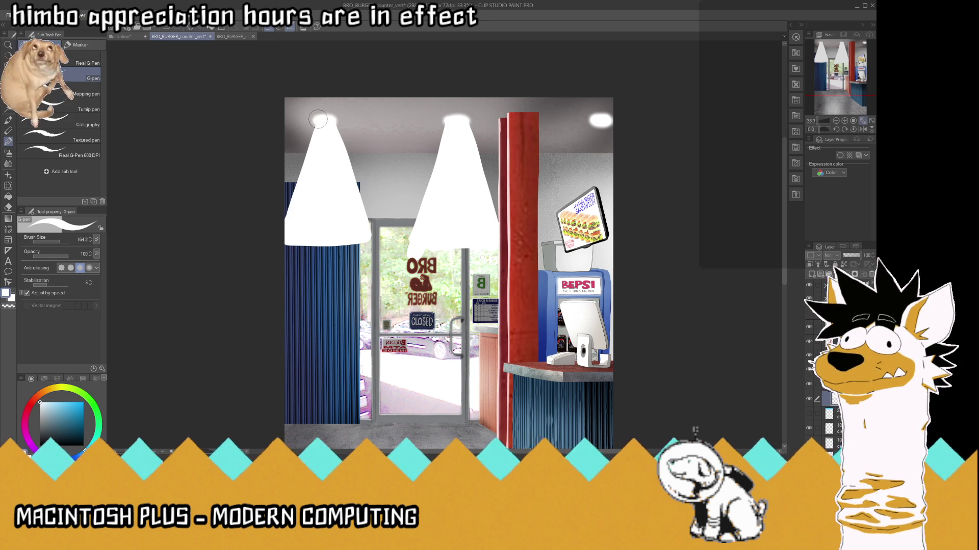
drag(318, 124, 286, 219)
mouse_move(597, 120)
mouse_down()
mouse_move(548, 237)
mouse_move(571, 196)
mouse_move(614, 219)
mouse_up()
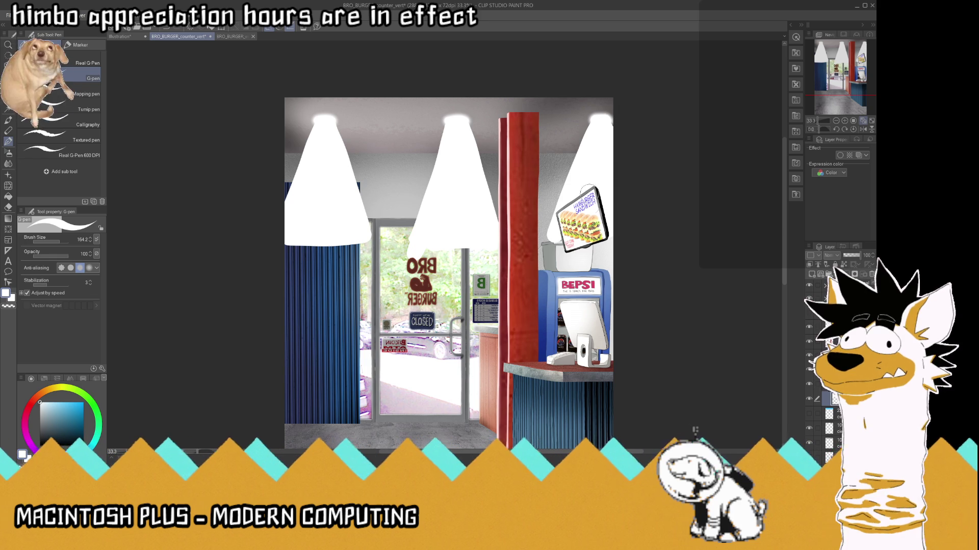
scroll(619, 232, down, 2)
scroll(597, 171, up, 2)
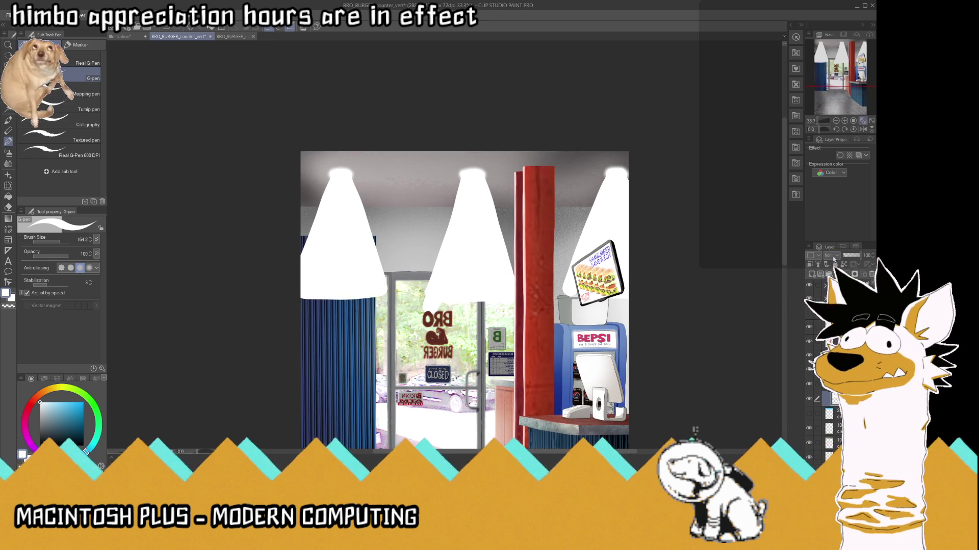
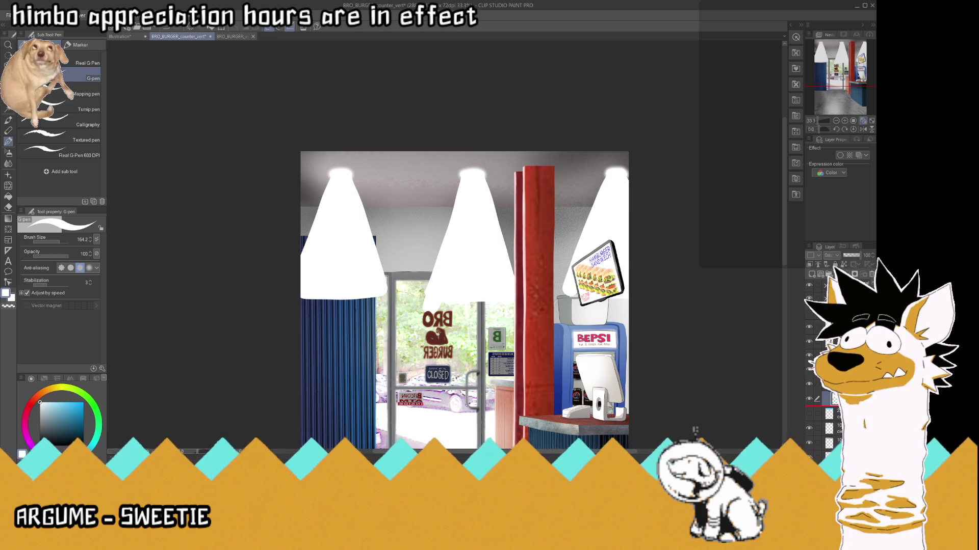
- Step back through the light-cone layer's blend modes until Overlay gives soft translucent beams
key(ctrl+z)
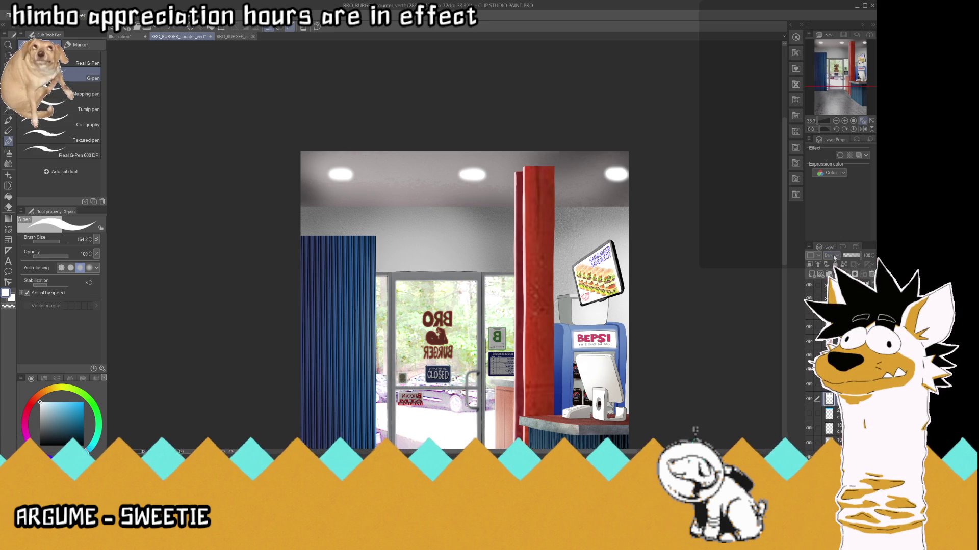
key(ctrl+y)
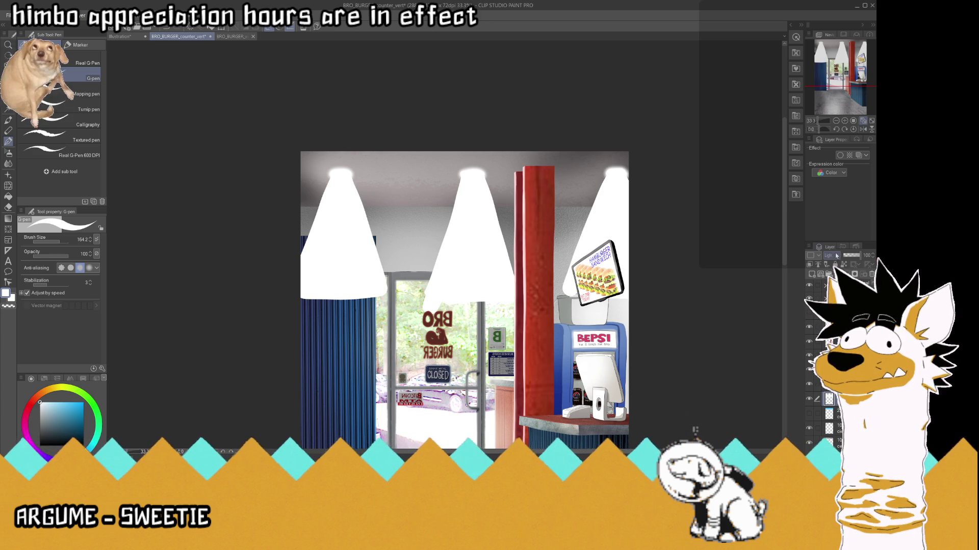
key(ctrl+z)
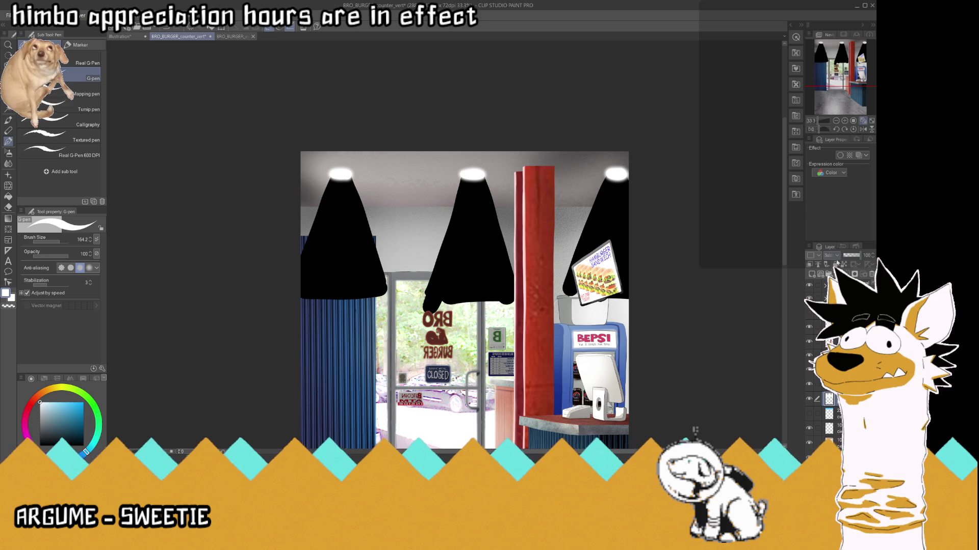
key(ctrl+z)
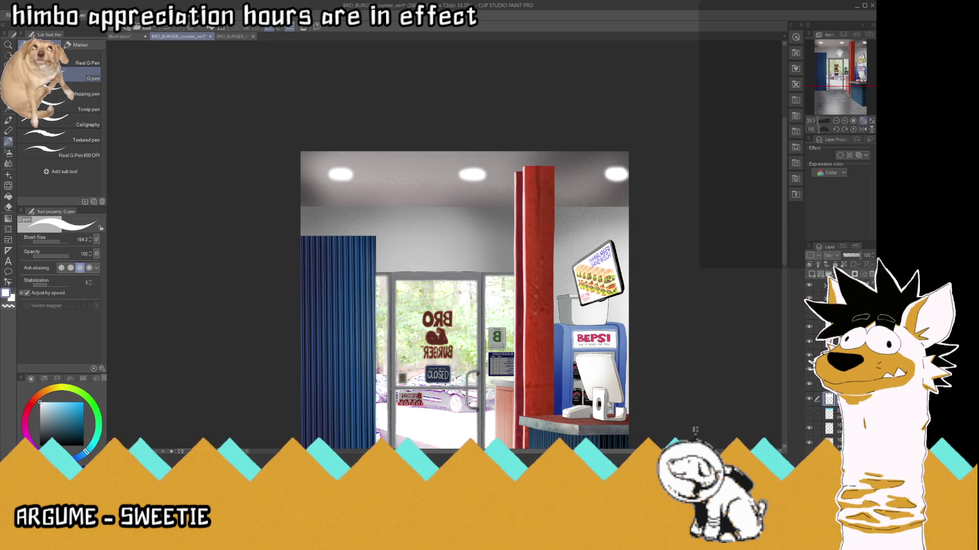
key(ctrl+z)
key(ctrl+z)
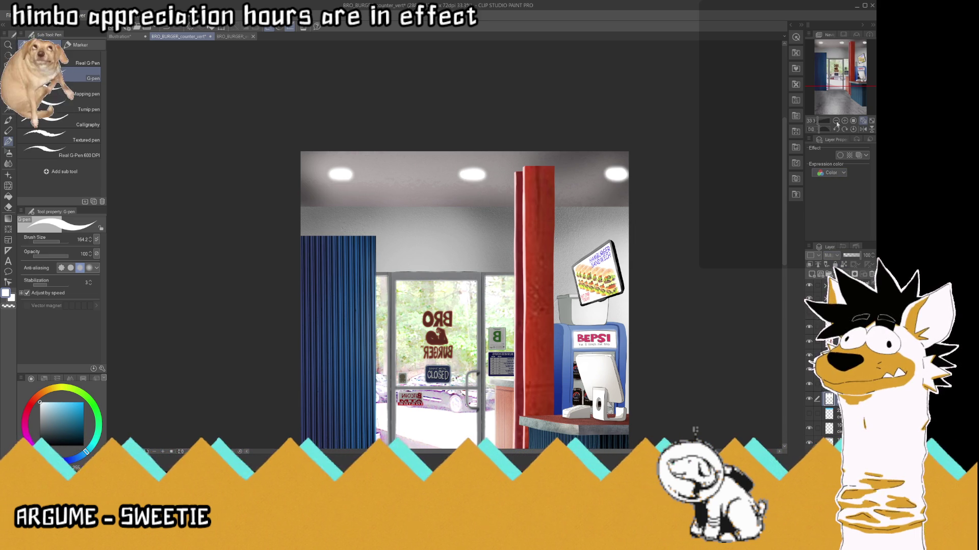
key(ctrl+z)
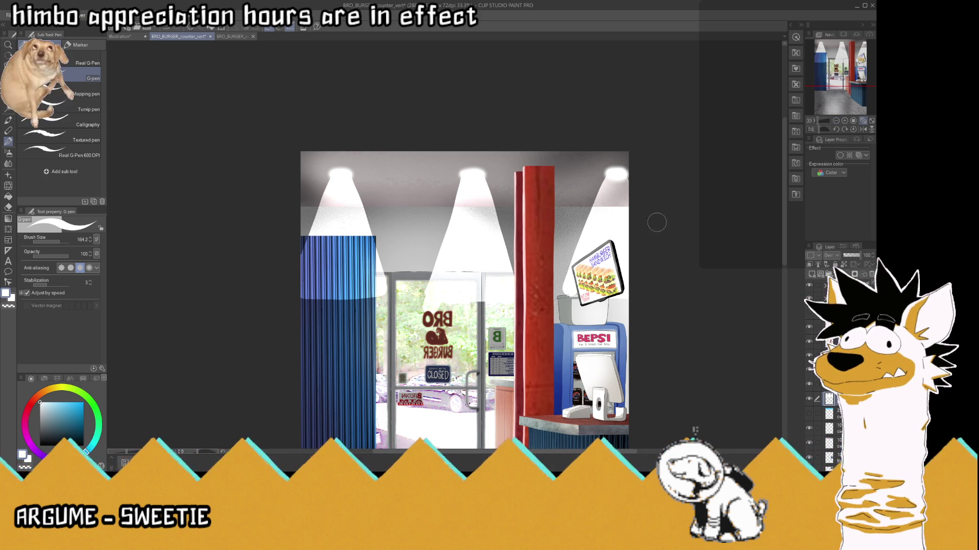
- Brighten the right light cone's left edge with a G-pen stroke at size 84
scroll(454, 213, up, 1)
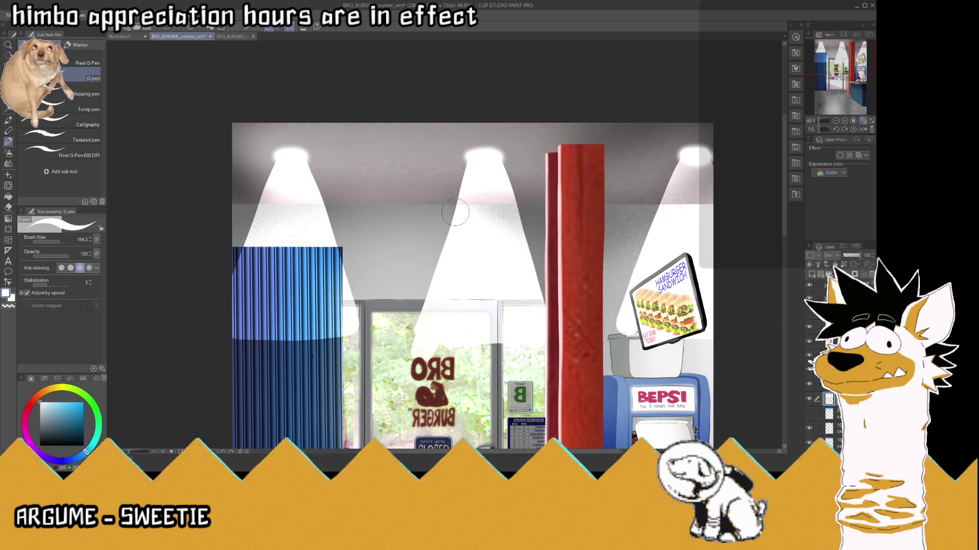
click(87, 63)
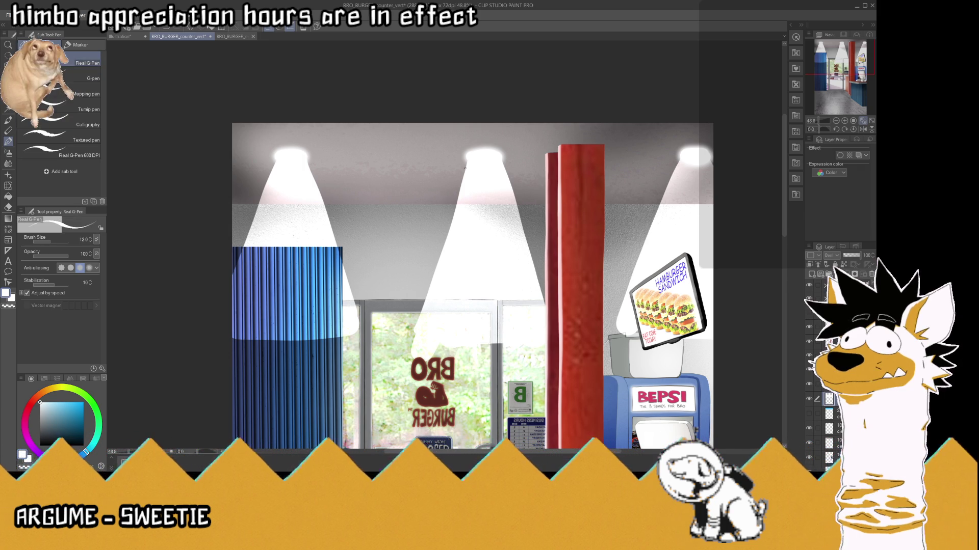
click(87, 78)
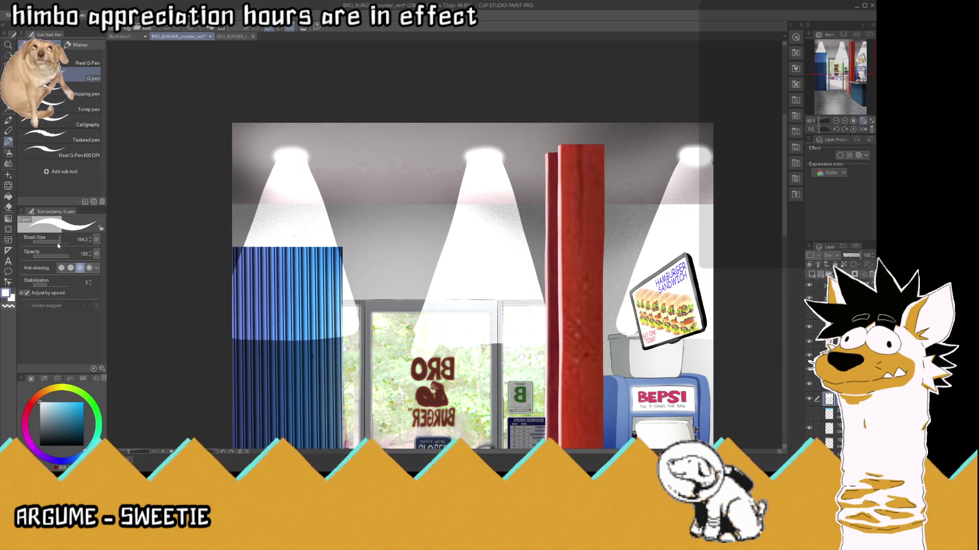
drag(467, 163, 458, 192)
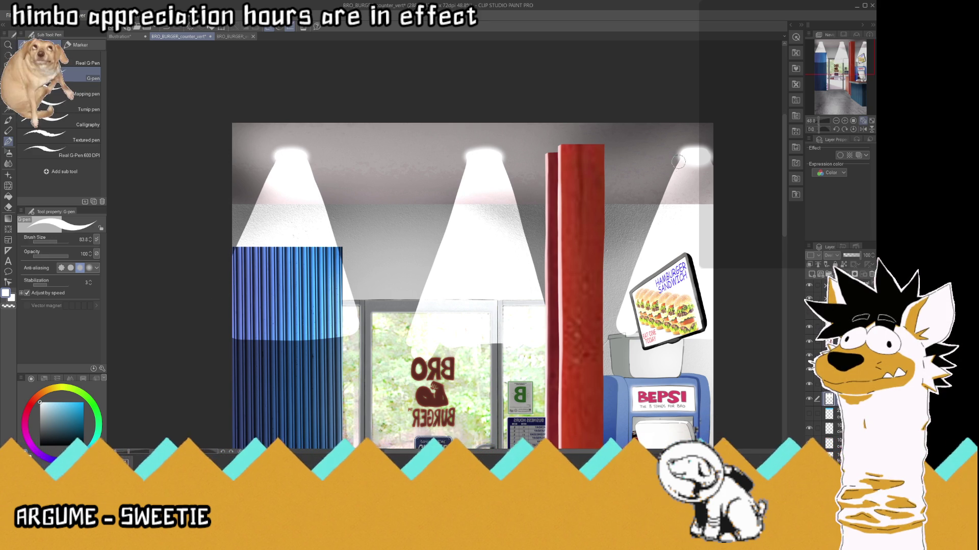
drag(677, 164, 622, 304)
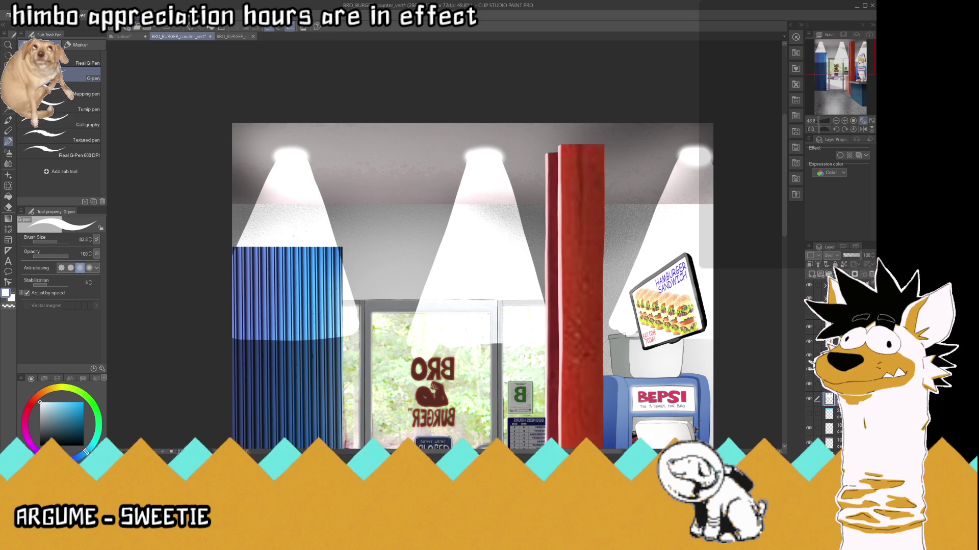
key(space)
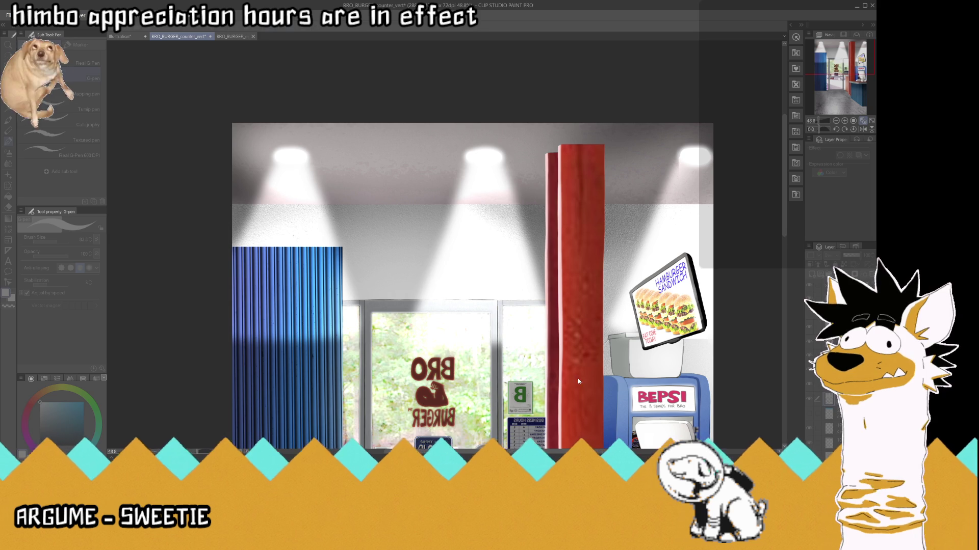
key(ctrl+0)
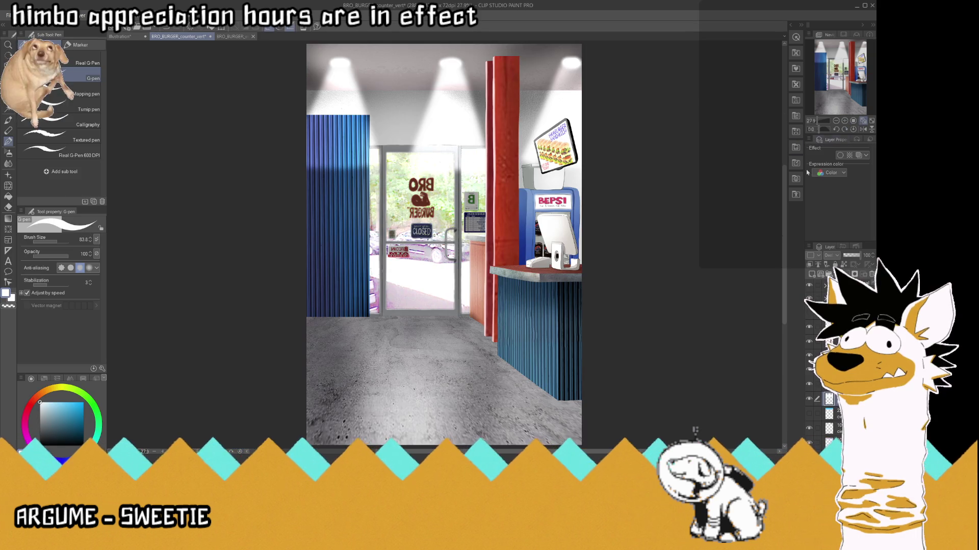
- Sweep the light-beam layer with the Soft eraser at size 2000 and save
key(ctrl+s)
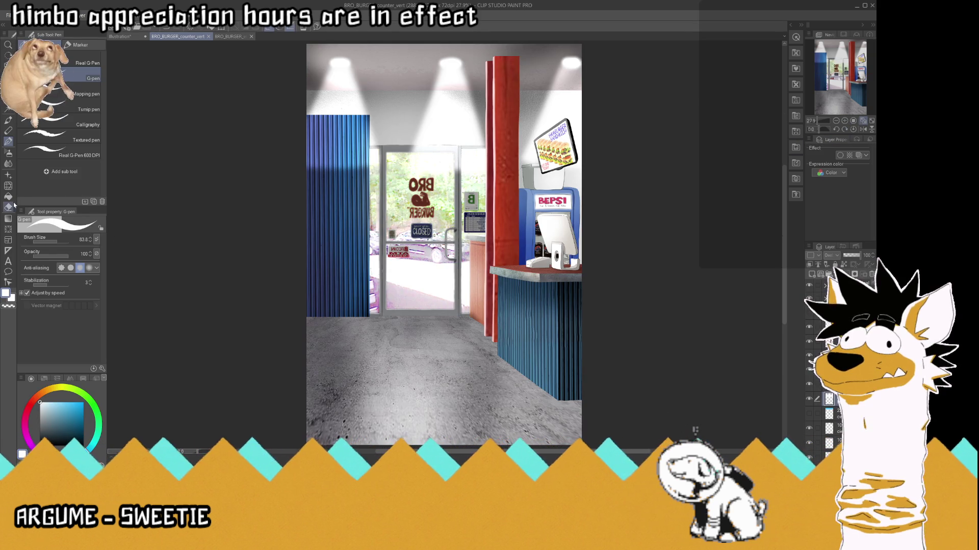
click(9, 206)
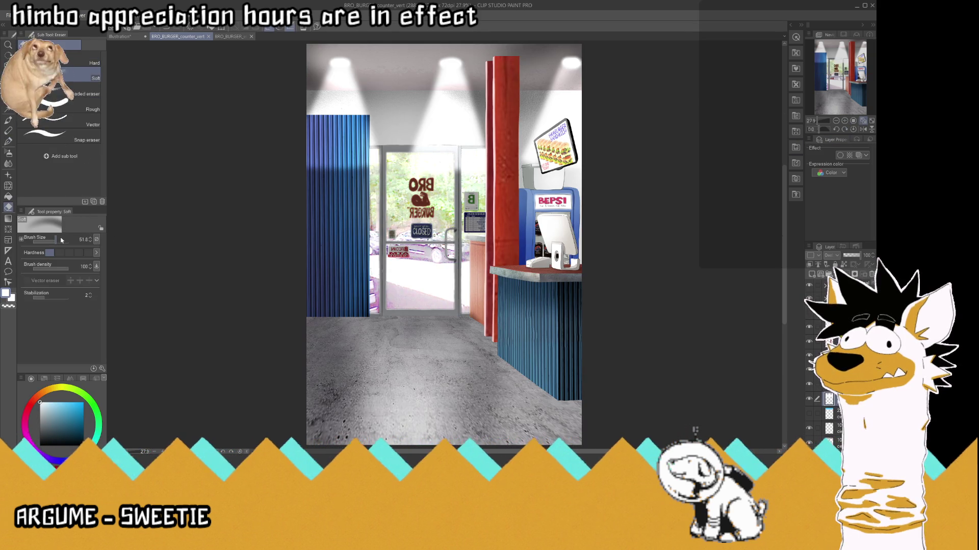
drag(61, 241, 72, 239)
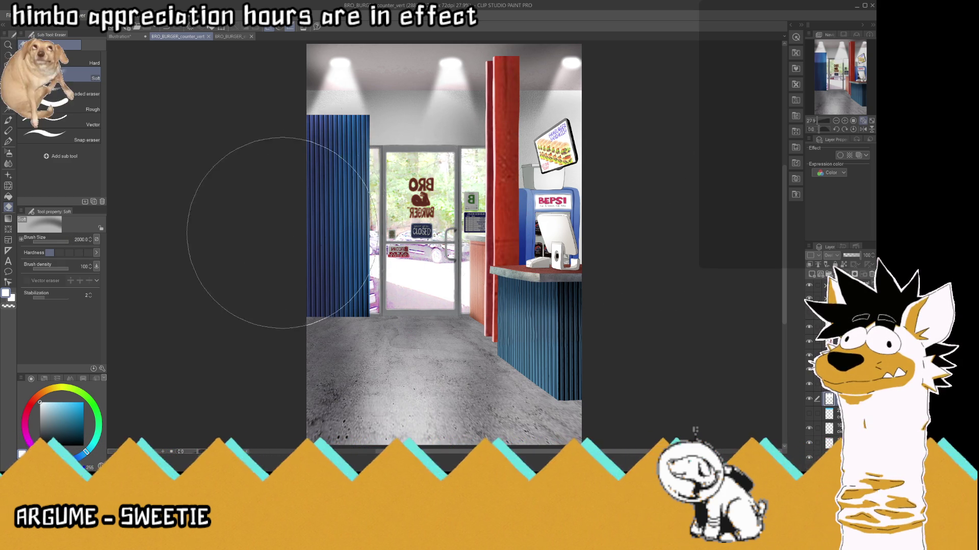
drag(640, 164, 262, 240)
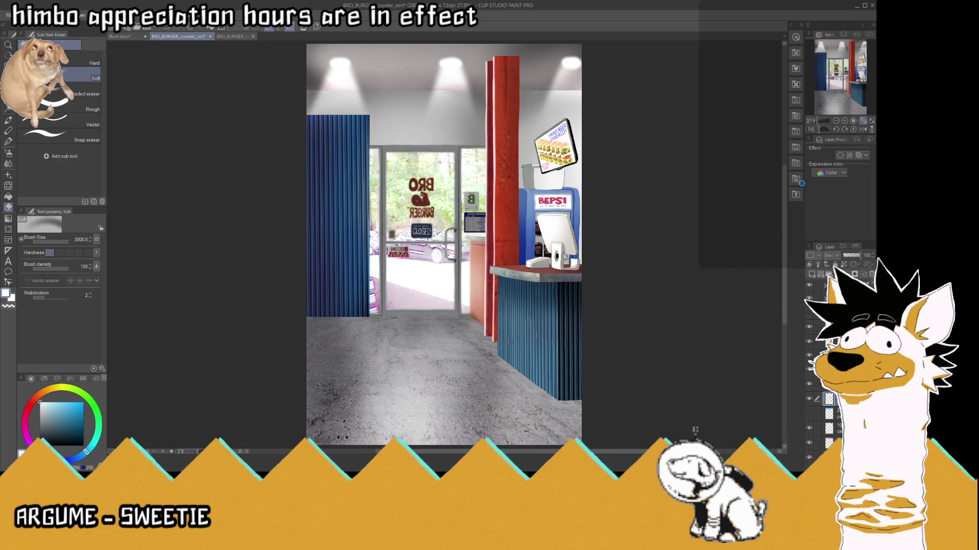
key(ctrl+s)
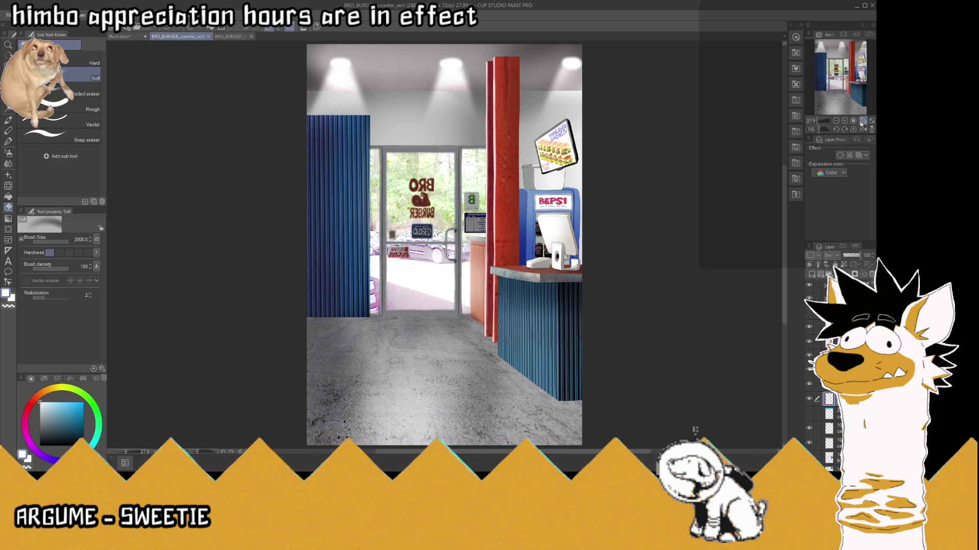
- Set the light layer's opacity to 97%, save, and compare with the beams hidden
click(855, 255)
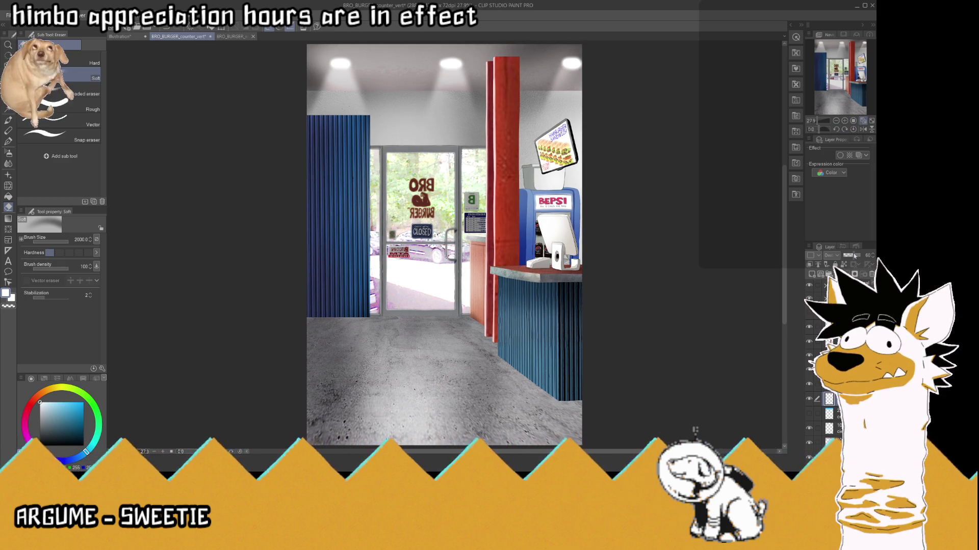
click(859, 256)
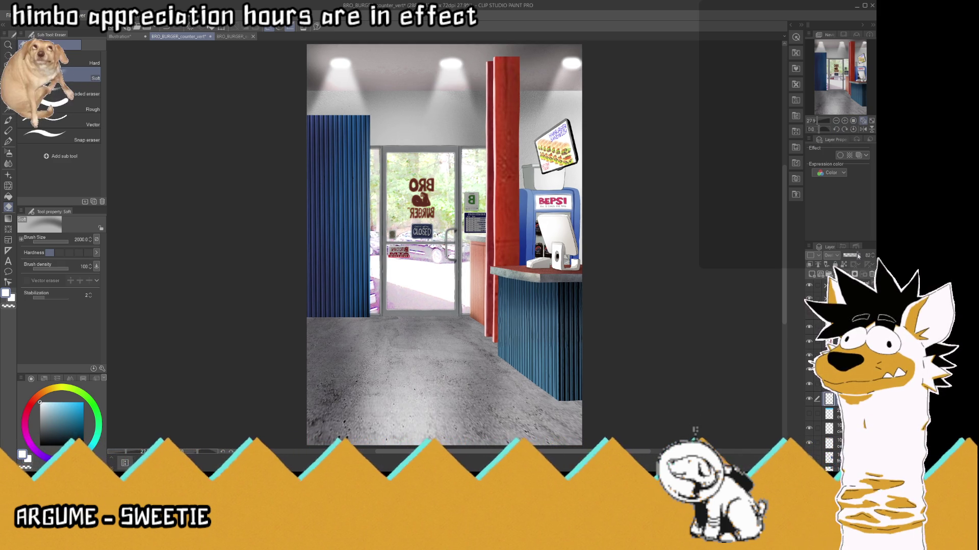
click(860, 256)
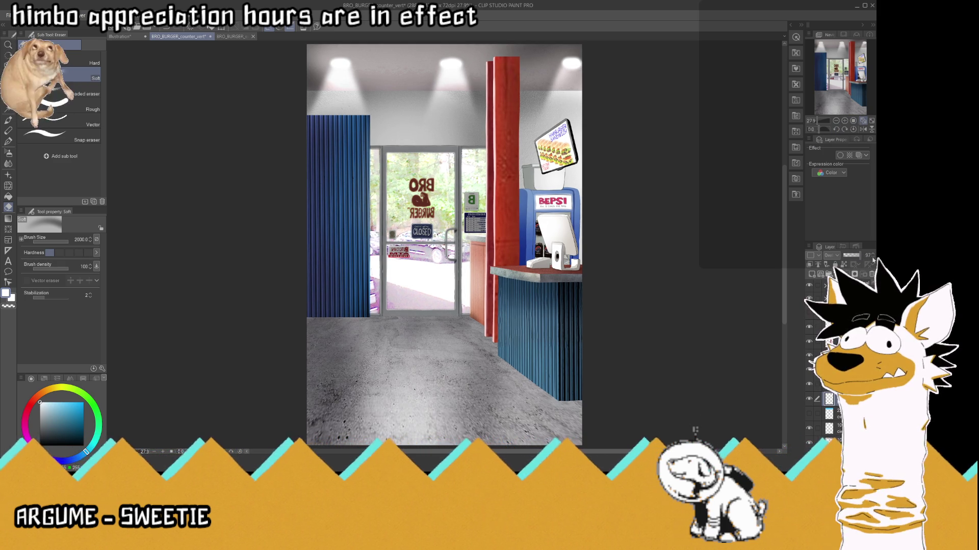
key(ctrl+s)
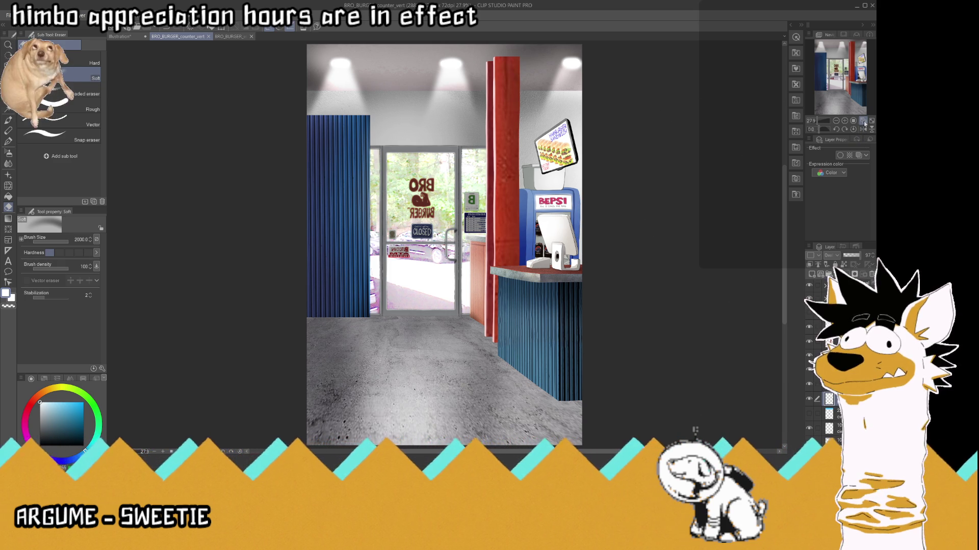
click(809, 399)
click(809, 399)
click(809, 399)
click(809, 400)
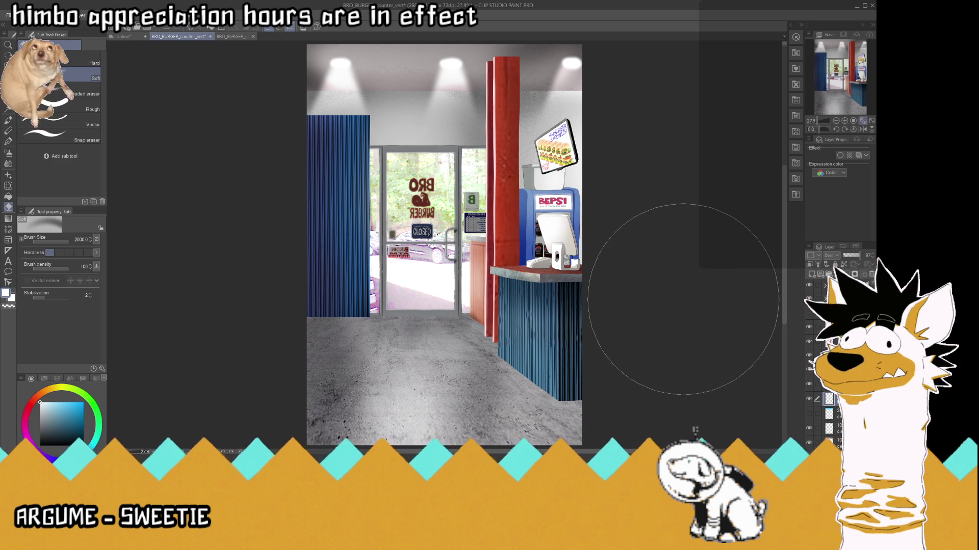
scroll(691, 328, down, 2)
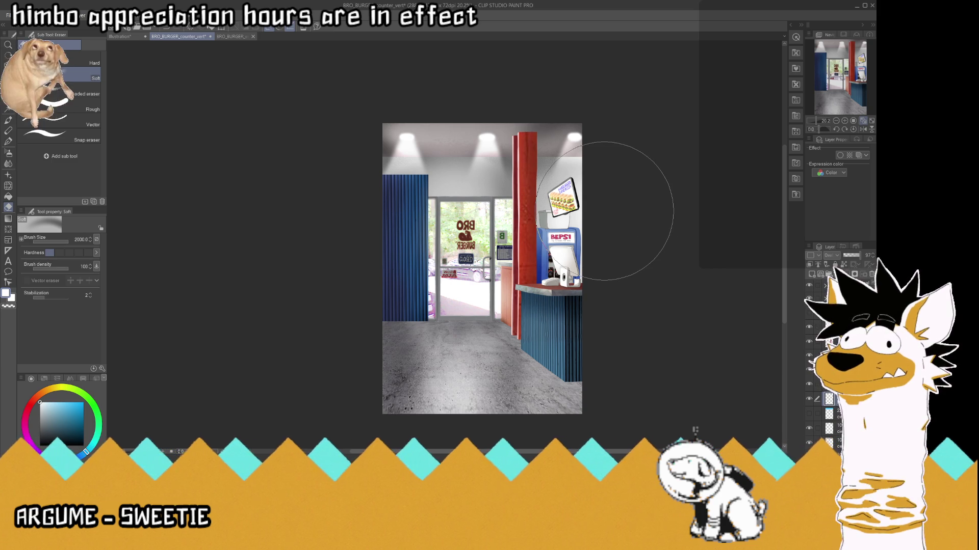
- Zoom in on the menu sign and select a different layer to edit
scroll(612, 204, up, 1)
scroll(642, 214, up, 1)
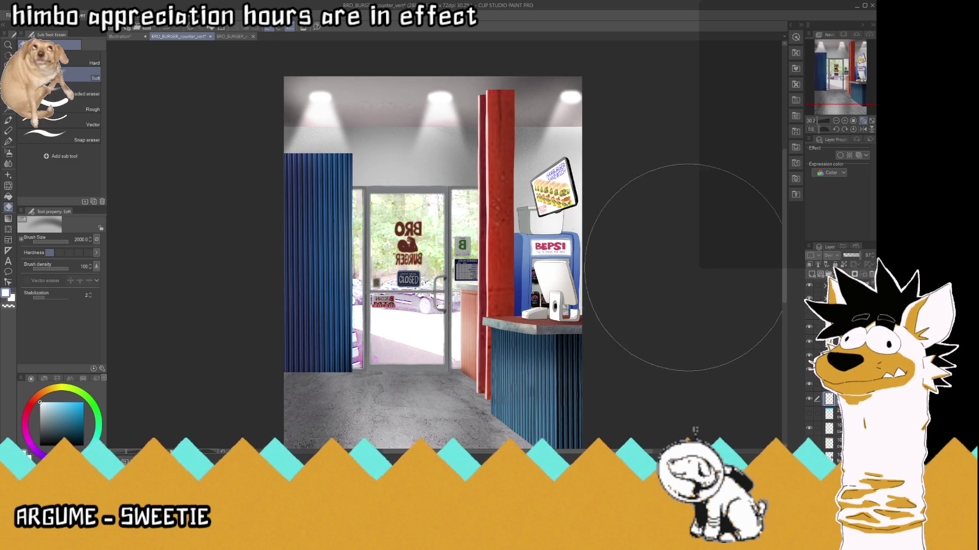
scroll(625, 247, down, 3)
scroll(596, 173, up, 2)
scroll(586, 170, up, 1)
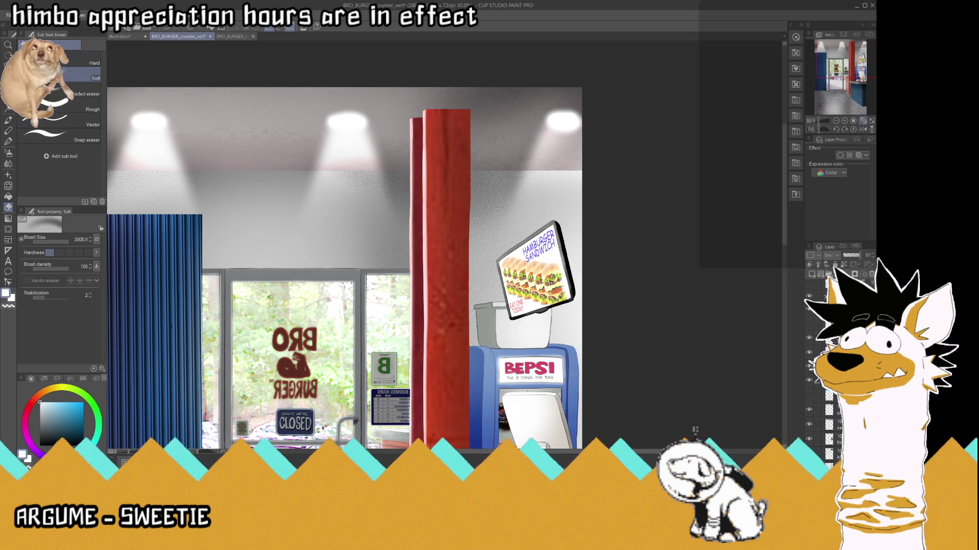
click(813, 366)
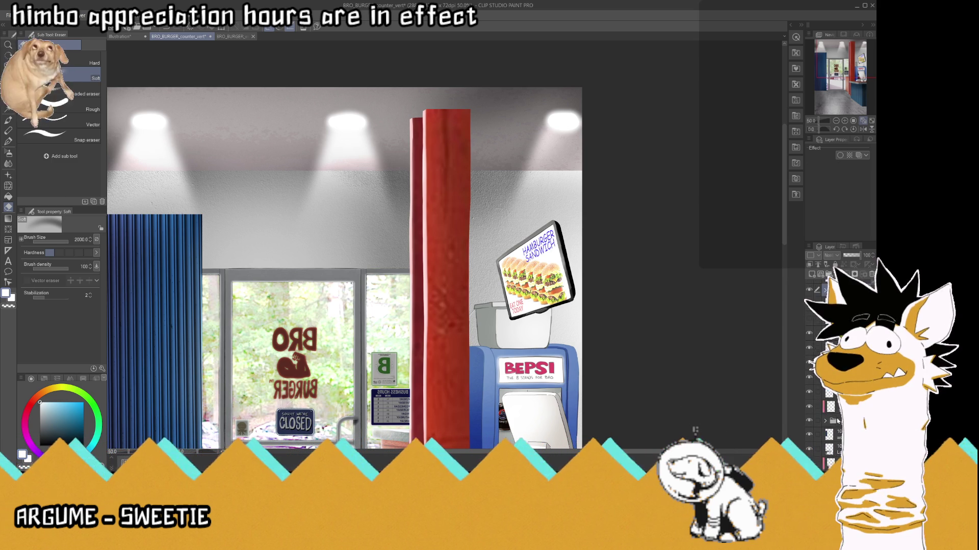
- Move the sign's layer one position lower in the layer stack
scroll(838, 421, up, 2)
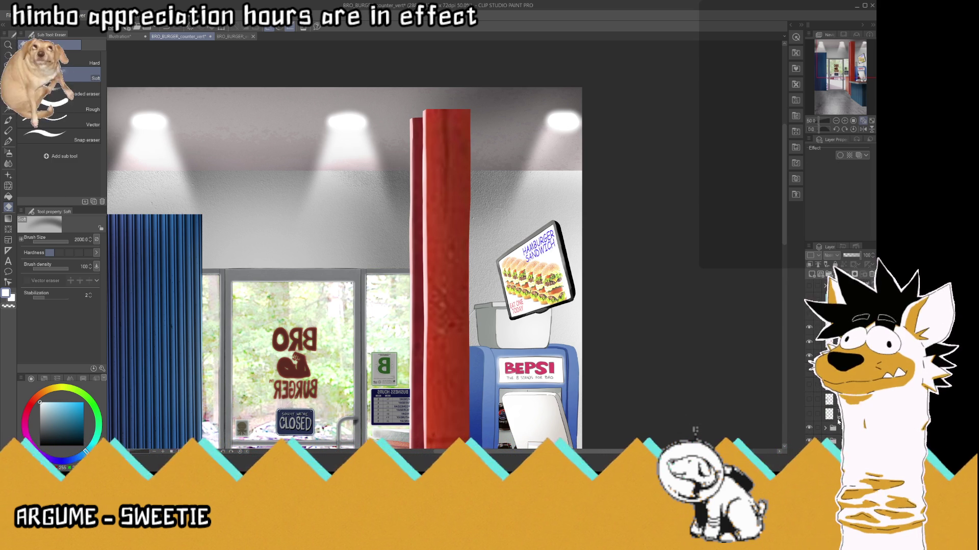
scroll(839, 421, up, 2)
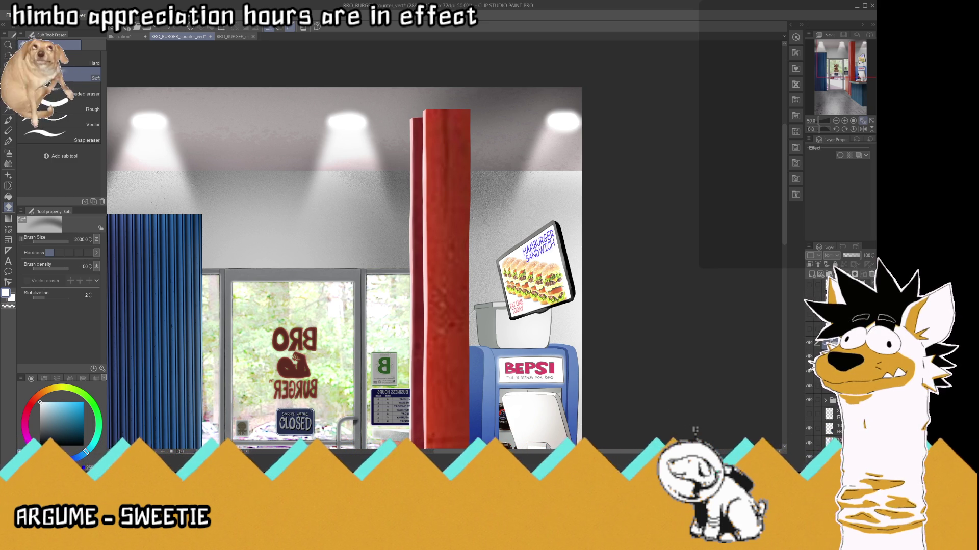
click(836, 386)
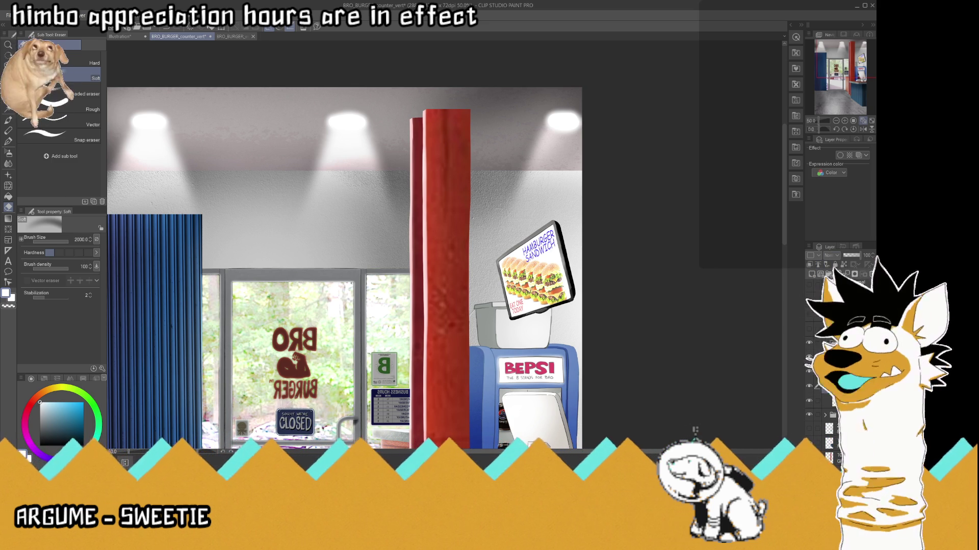
drag(831, 405, 831, 406)
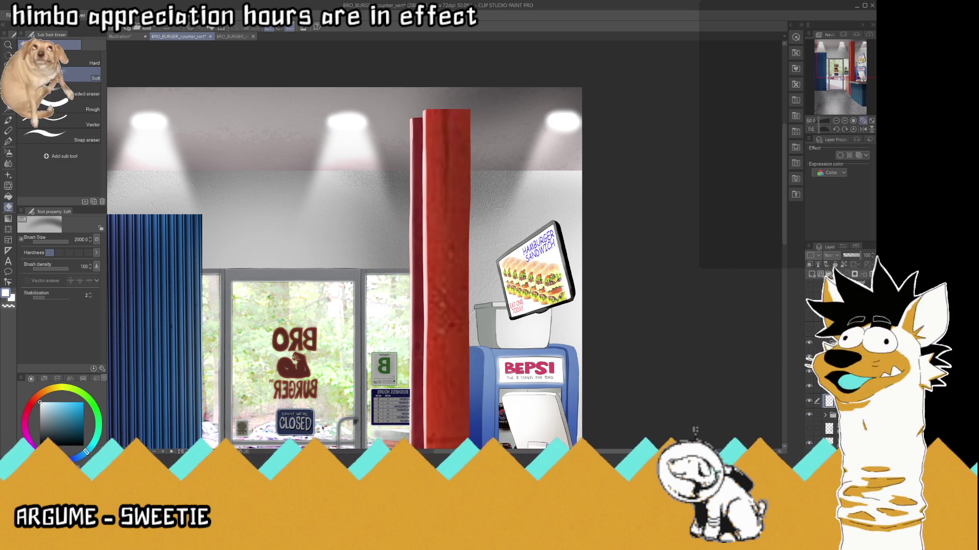
key(i)
scroll(583, 276, up, 5)
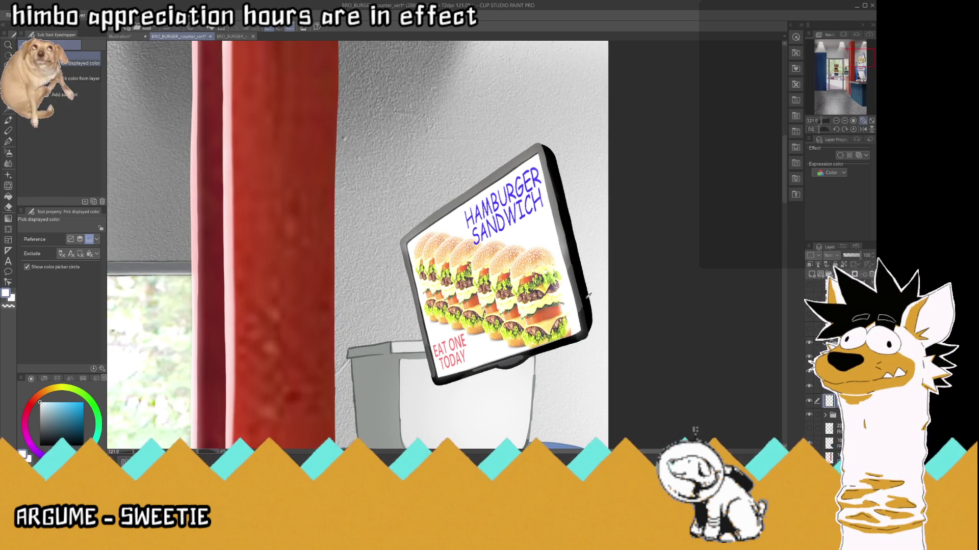
- Sample the sign frame's dark colour and draw a vertical cord from the sign to the top
click(588, 297)
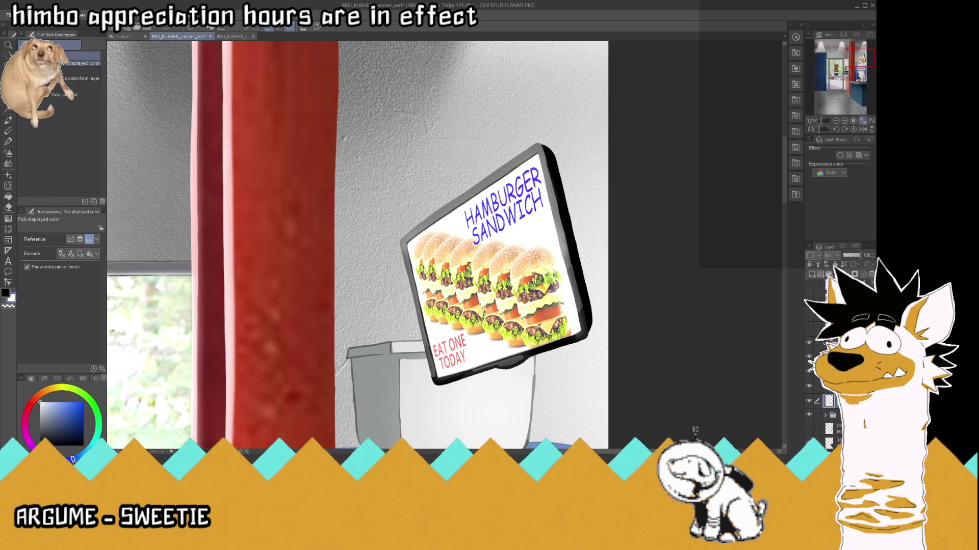
click(586, 320)
scroll(530, 397, down, 4)
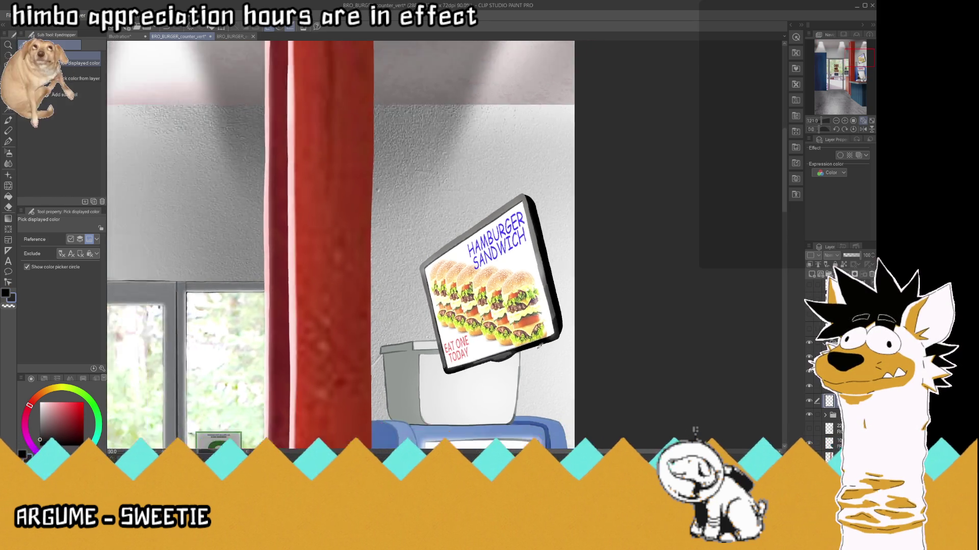
scroll(538, 218, up, 1)
click(9, 142)
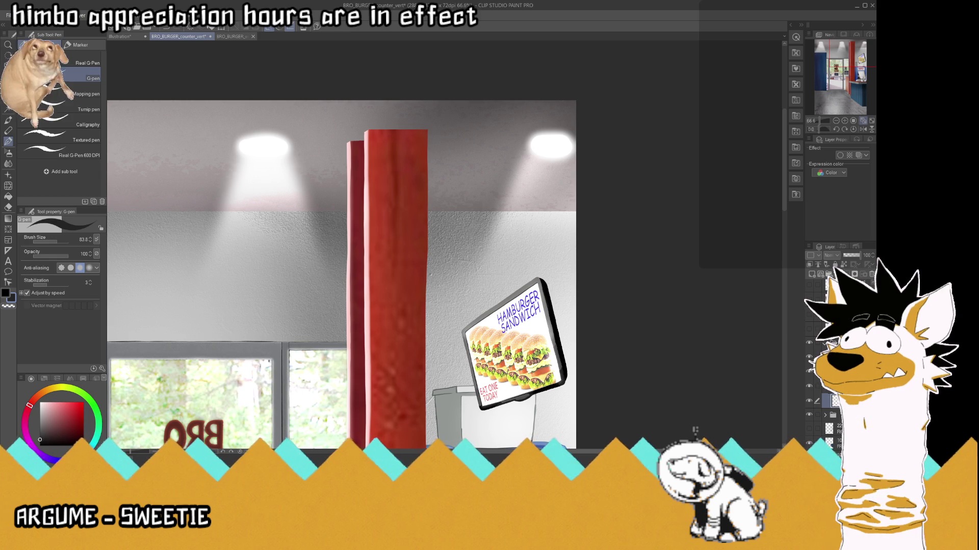
drag(528, 283, 526, 192)
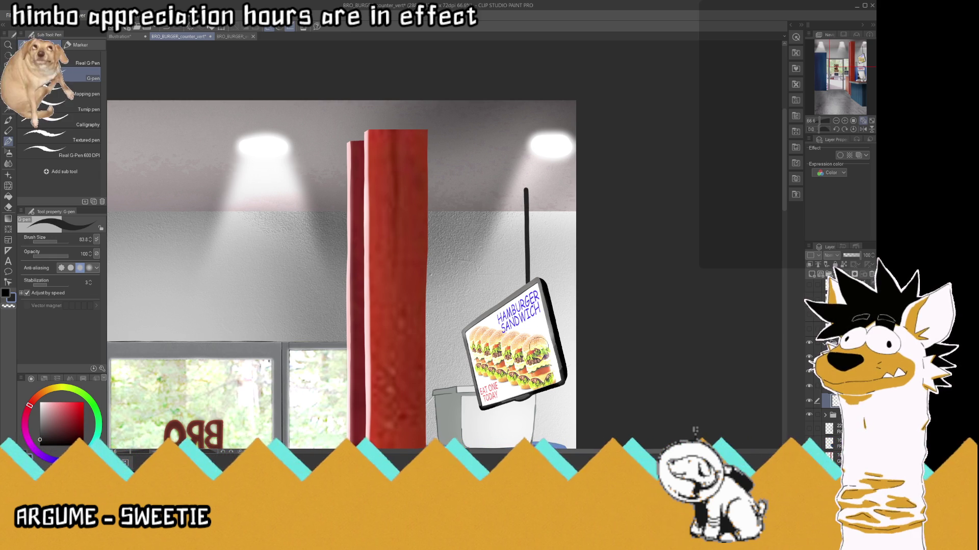
key(ctrl+z)
drag(534, 286, 529, 87)
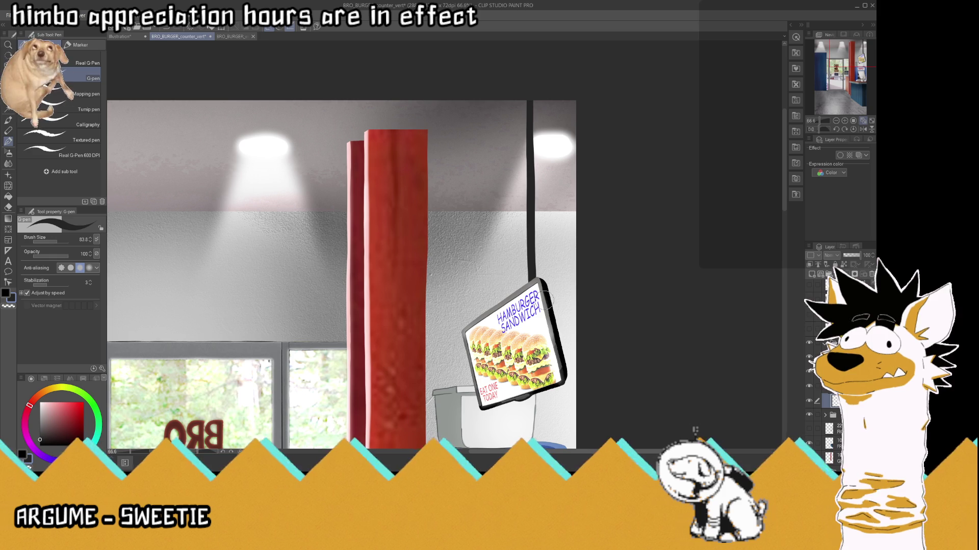
key(ctrl+z)
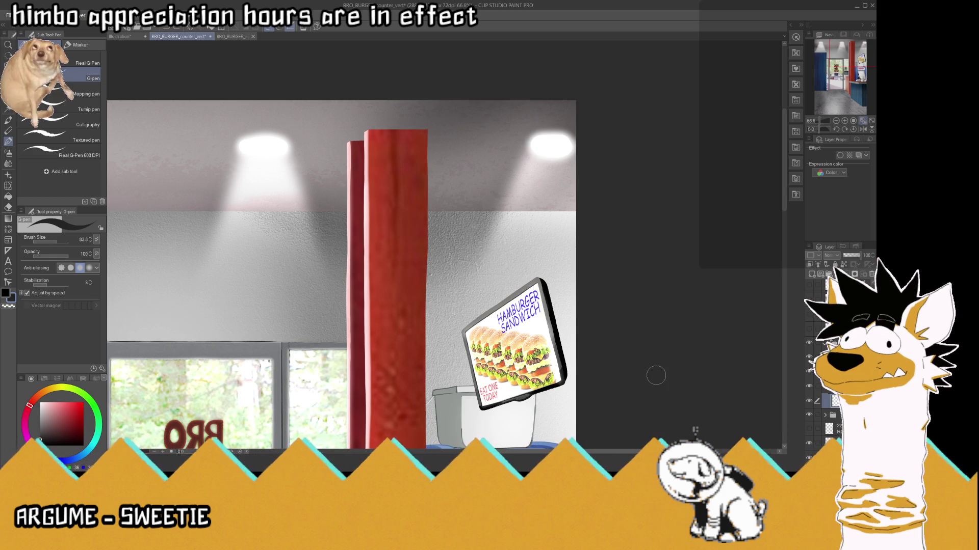
drag(524, 287, 528, 87)
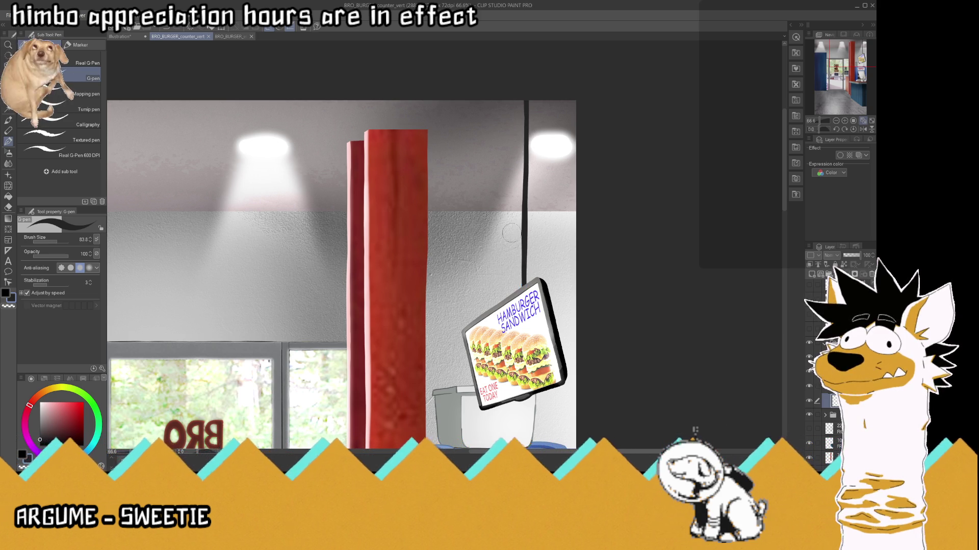
- Thicken the hanging cord with extra strokes along its length
scroll(525, 284, down, 5)
scroll(549, 224, up, 1)
scroll(543, 221, up, 2)
scroll(538, 219, up, 2)
scroll(534, 216, up, 2)
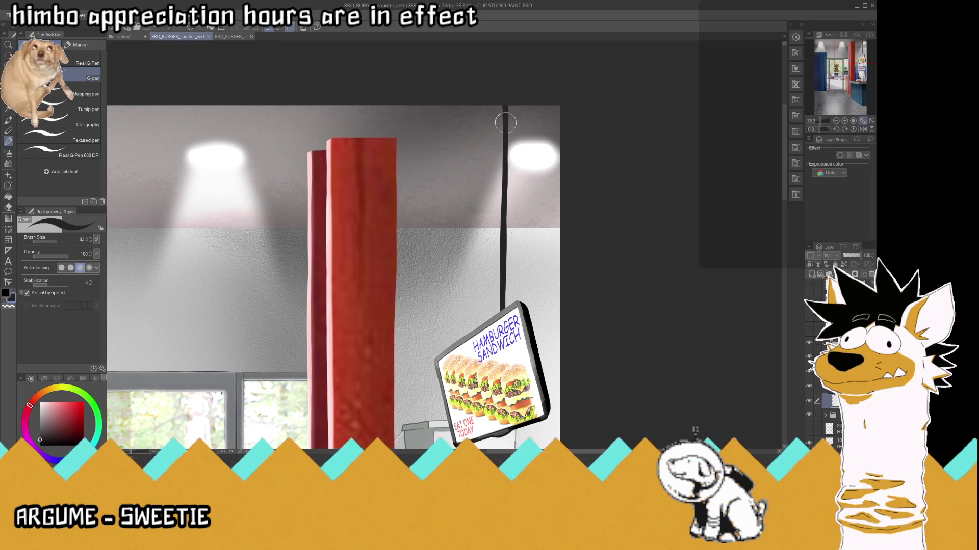
drag(505, 120, 504, 150)
drag(503, 92, 499, 326)
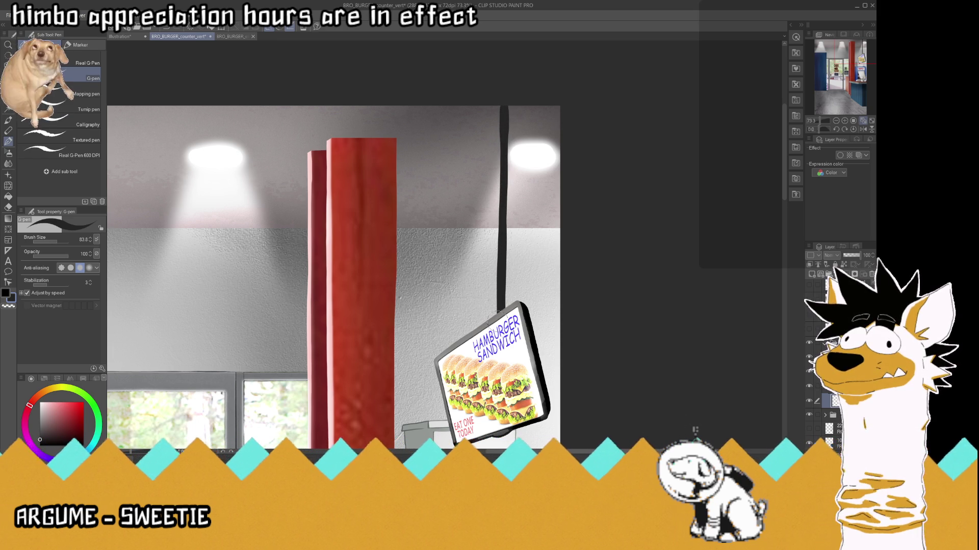
- Raise the hamburger sign layer slightly with Move layer
click(862, 122)
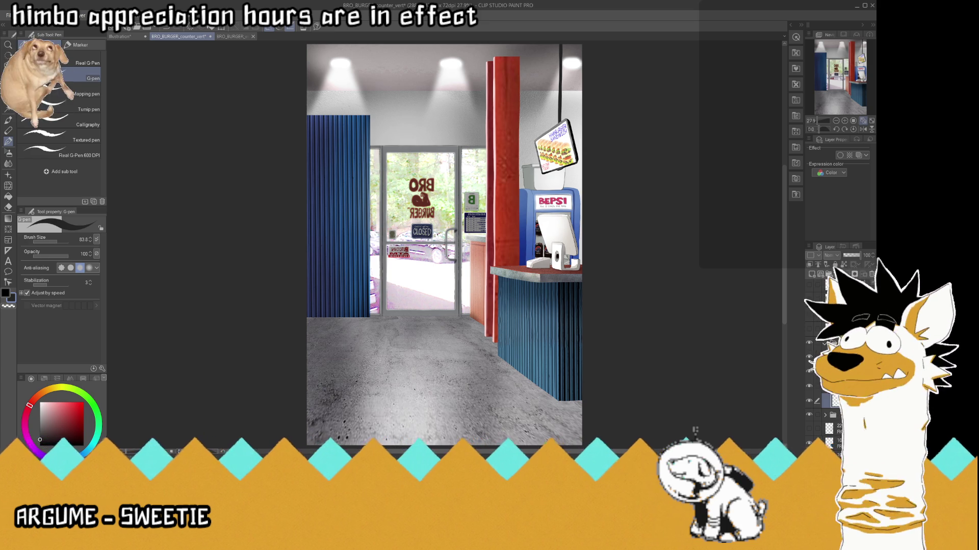
click(828, 344)
key(k)
drag(556, 148, 565, 118)
scroll(553, 151, down, 1)
scroll(566, 112, up, 2)
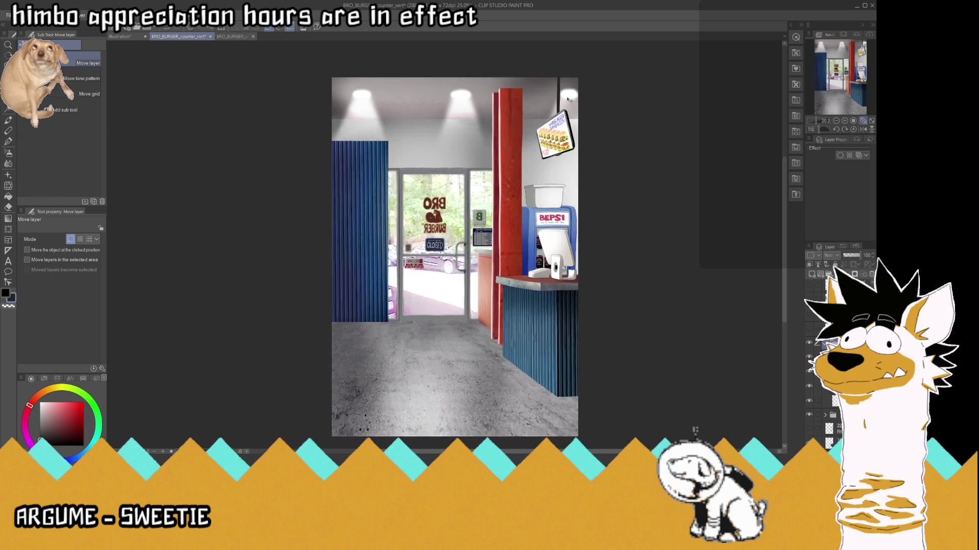
key(ctrl+t)
- Scale the sign to 146% and place it above the BEPSI drink machine
drag(530, 182, 571, 251)
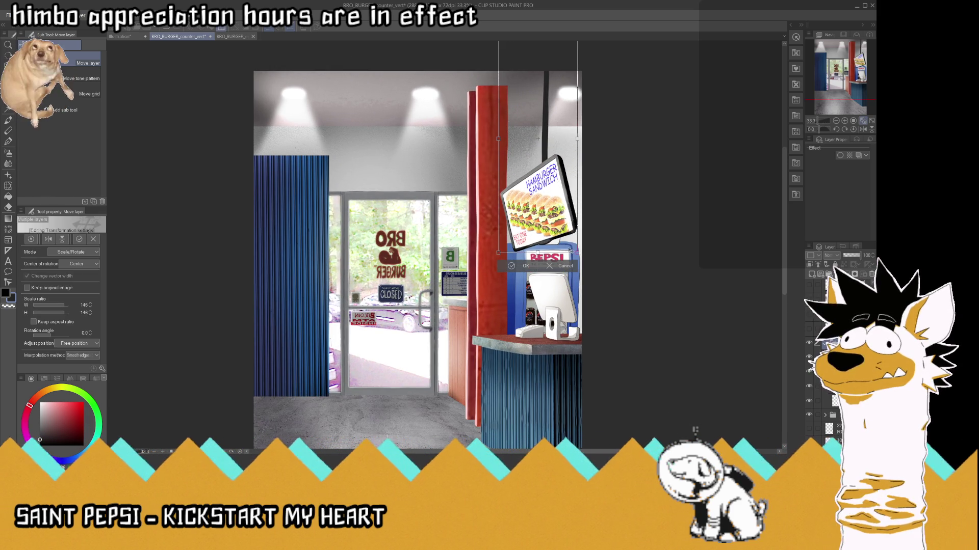
drag(561, 214, 561, 171)
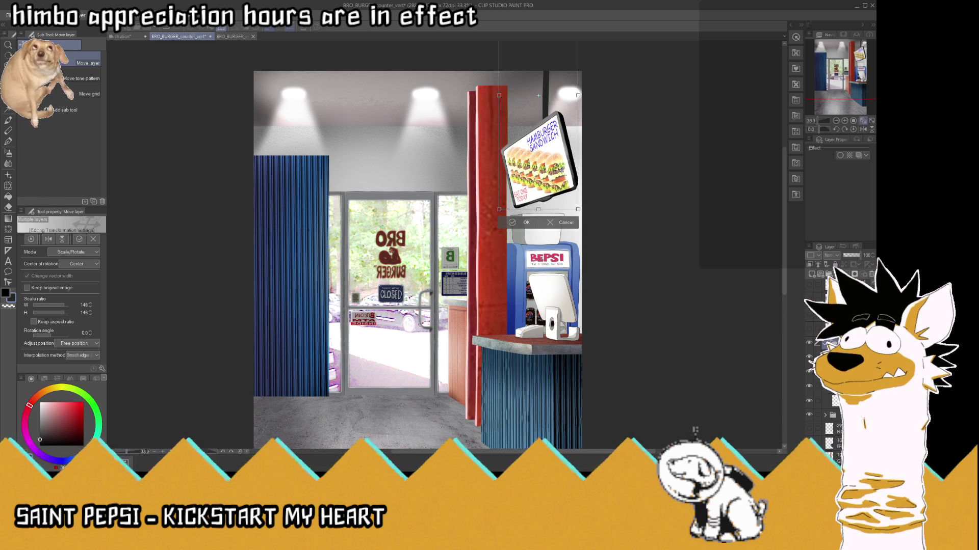
click(528, 225)
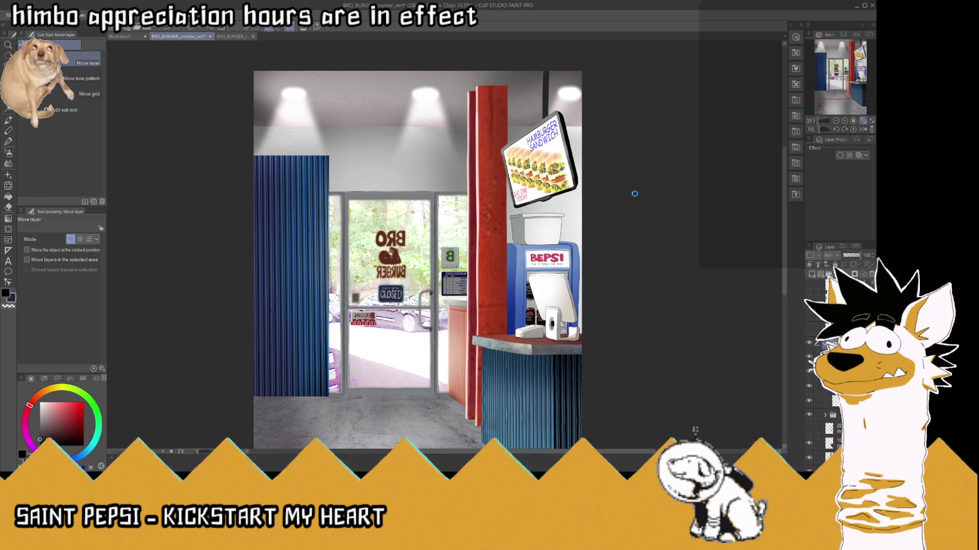
key(ctrl+0)
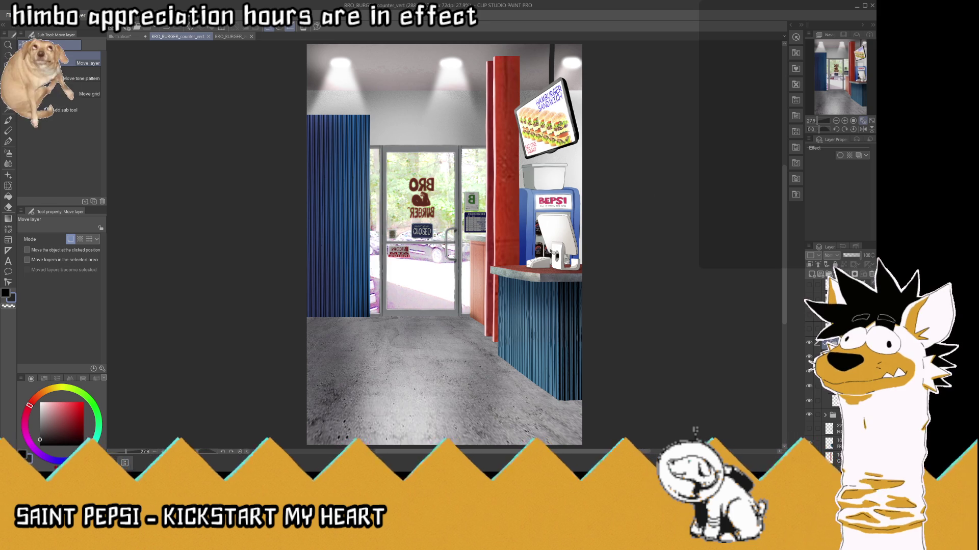
- Paint the cord as a solid black pole with the pen at size 21.8
scroll(552, 253, down, 2)
scroll(580, 177, up, 4)
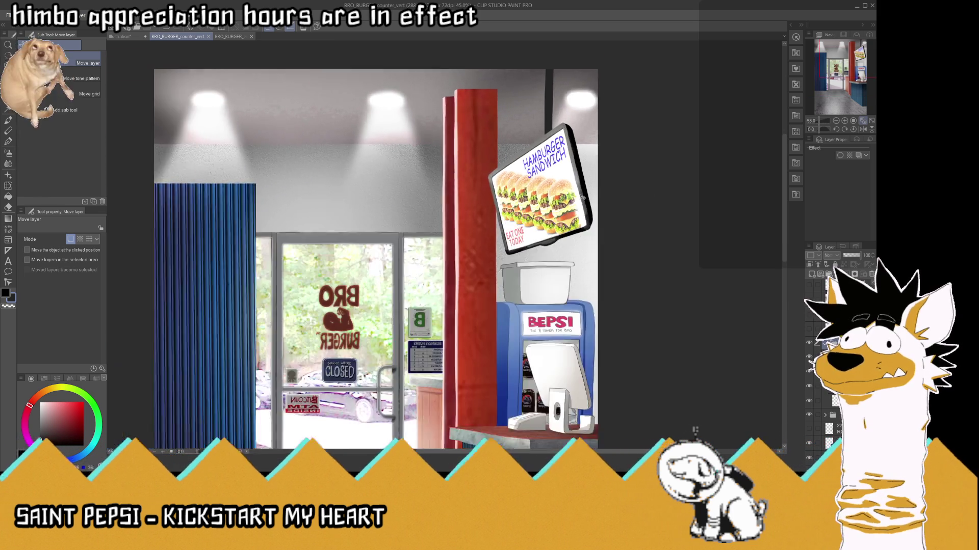
scroll(580, 177, down, 2)
scroll(580, 177, up, 4)
scroll(580, 177, up, 1)
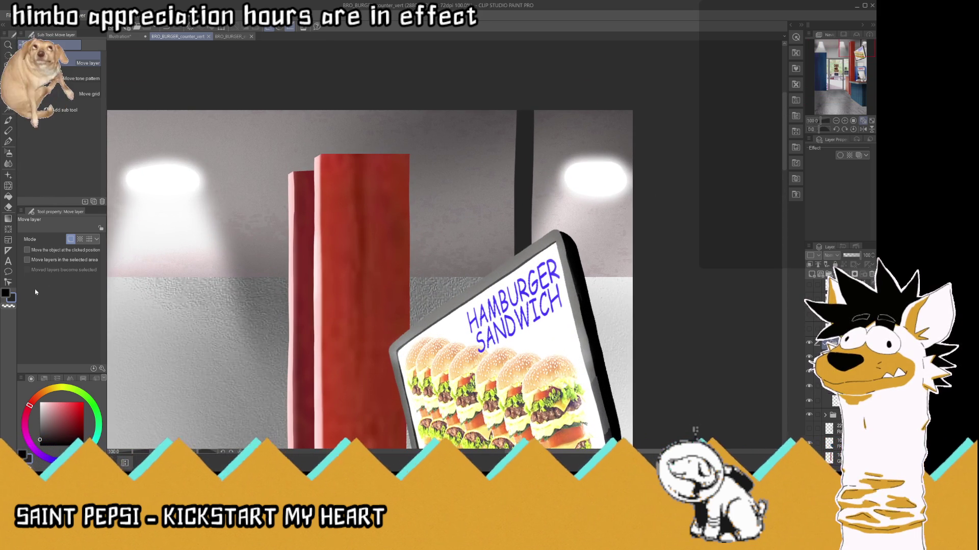
click(841, 402)
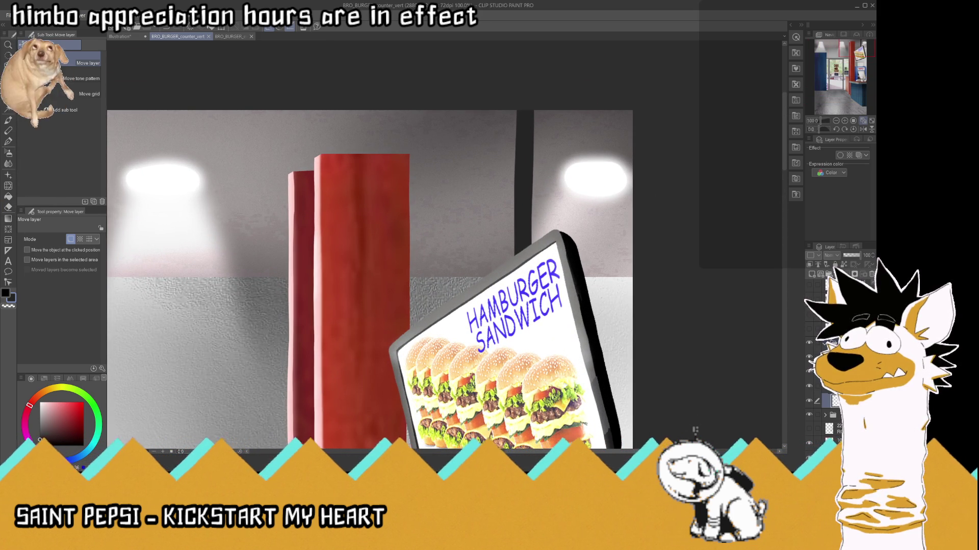
click(7, 142)
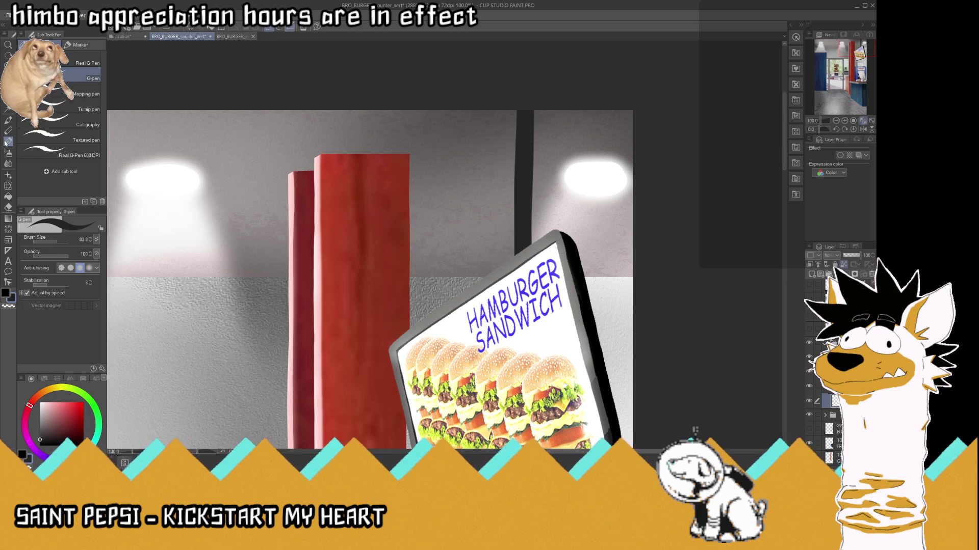
key(i)
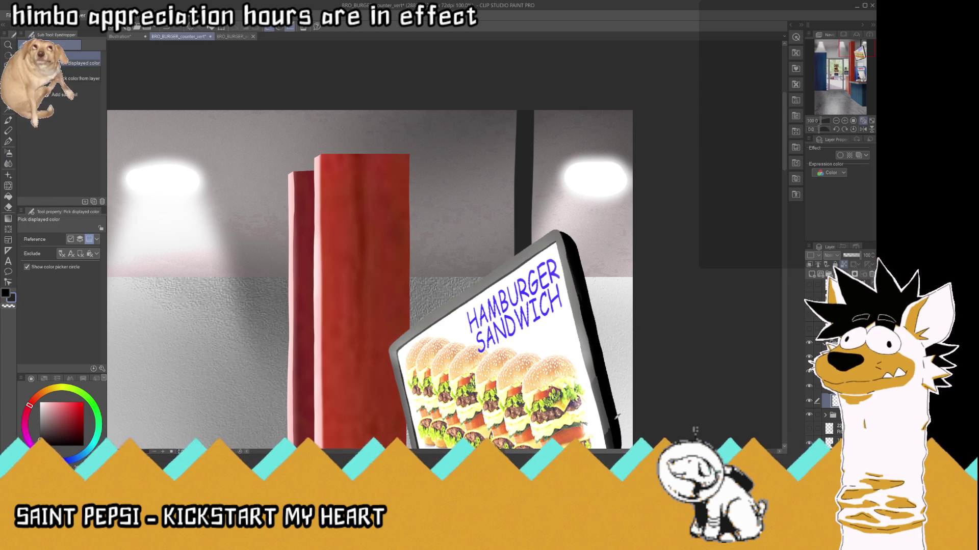
click(6, 142)
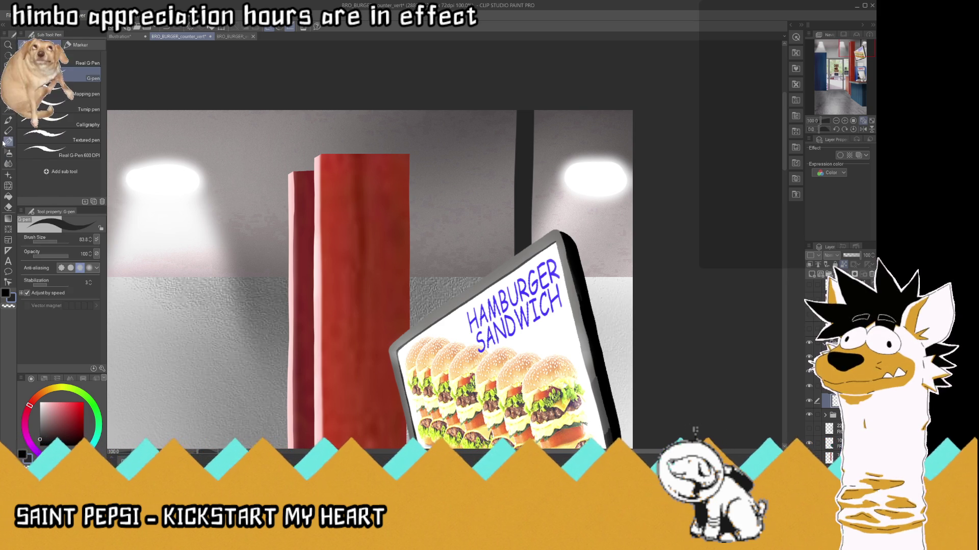
drag(70, 243, 48, 241)
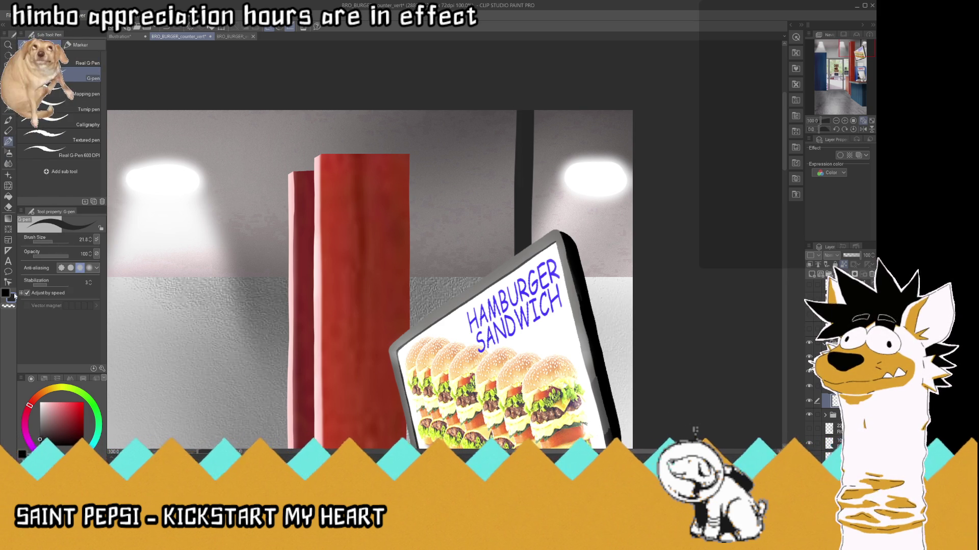
drag(534, 131, 531, 179)
drag(531, 106, 531, 238)
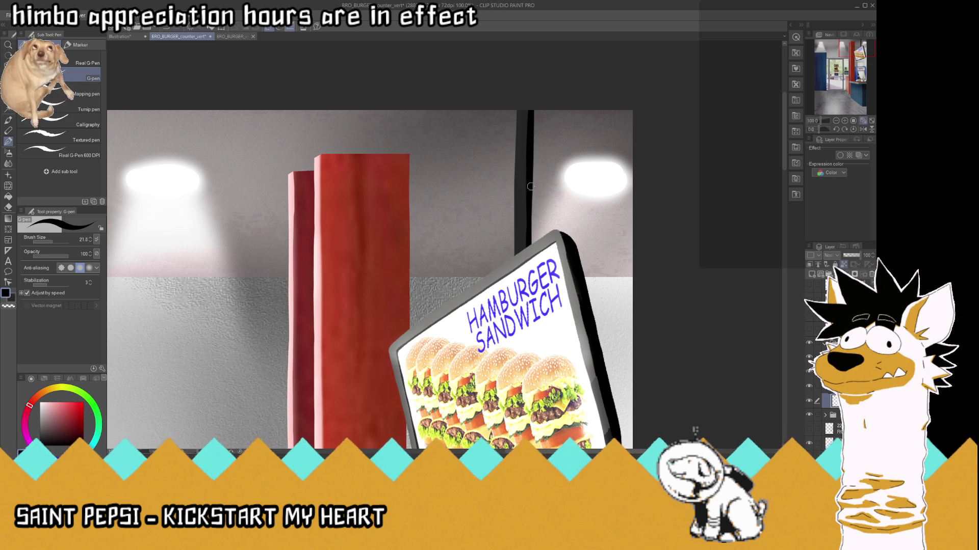
- Darken the pole's right edge with a sampled colour and view the whole interior
click(11, 97)
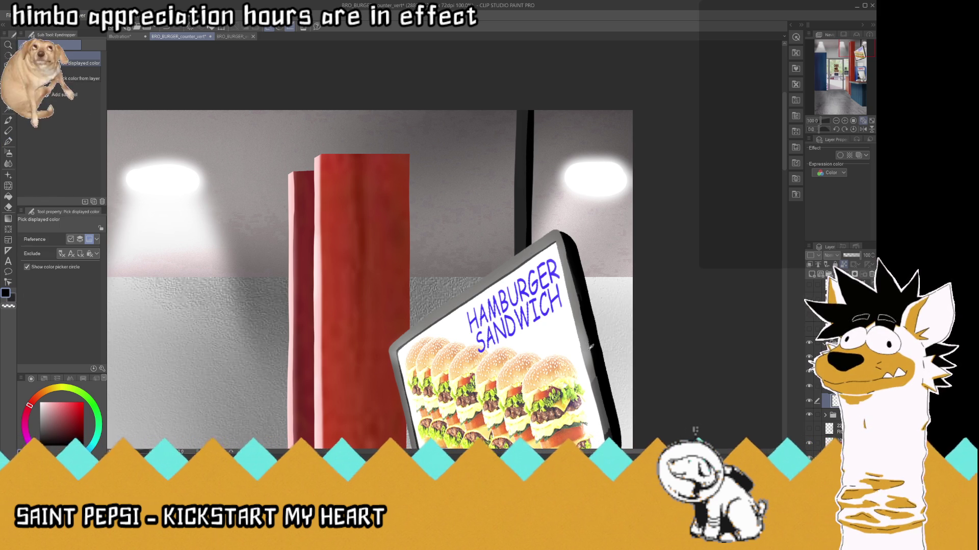
click(445, 338)
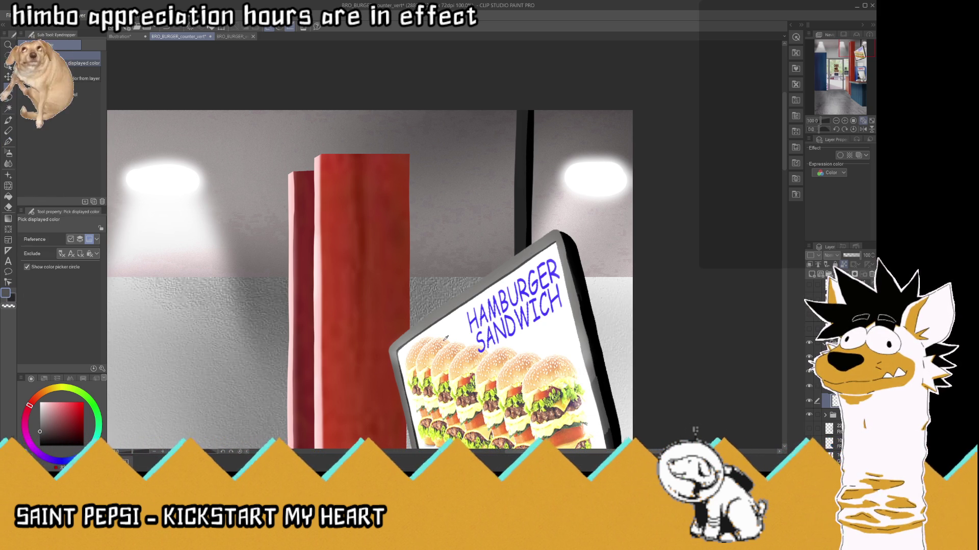
click(8, 153)
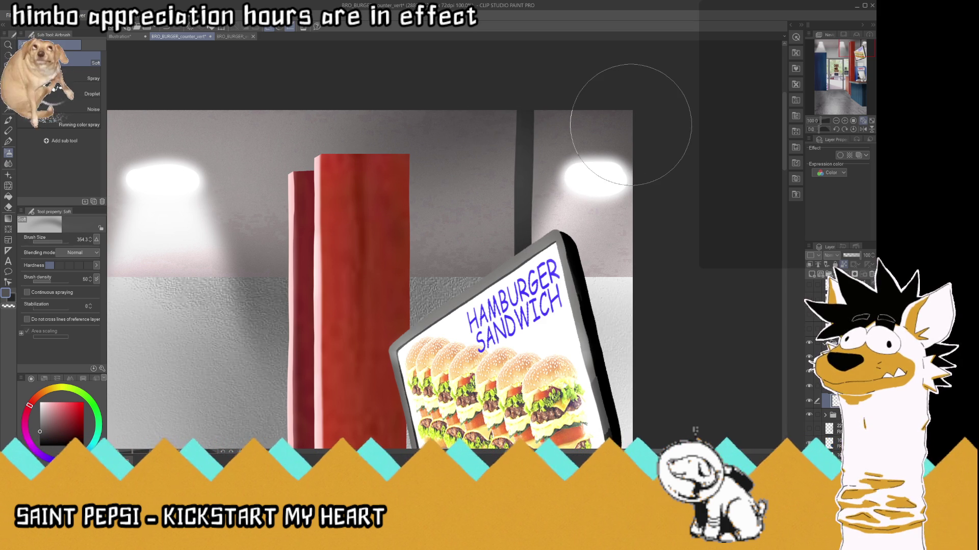
click(13, 298)
click(10, 141)
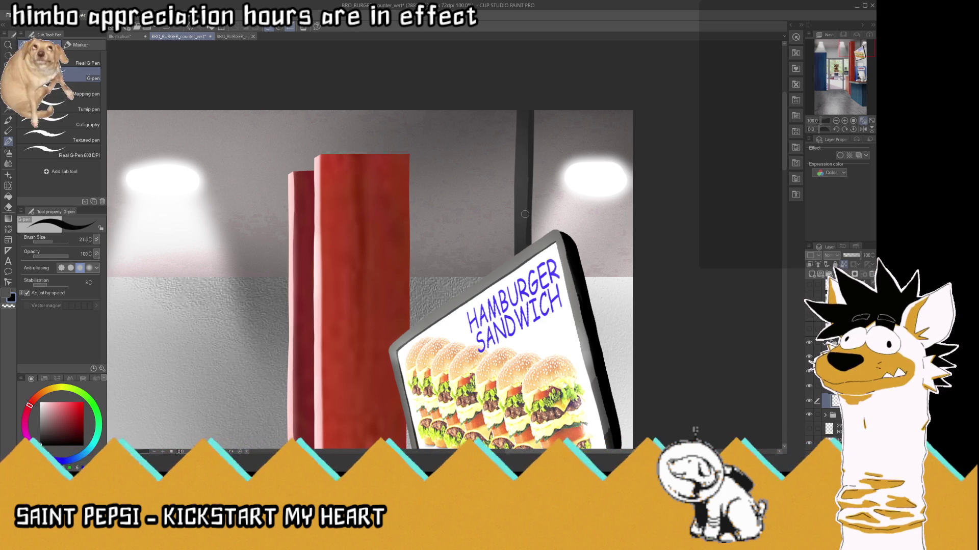
drag(528, 211, 529, 250)
drag(529, 186, 529, 208)
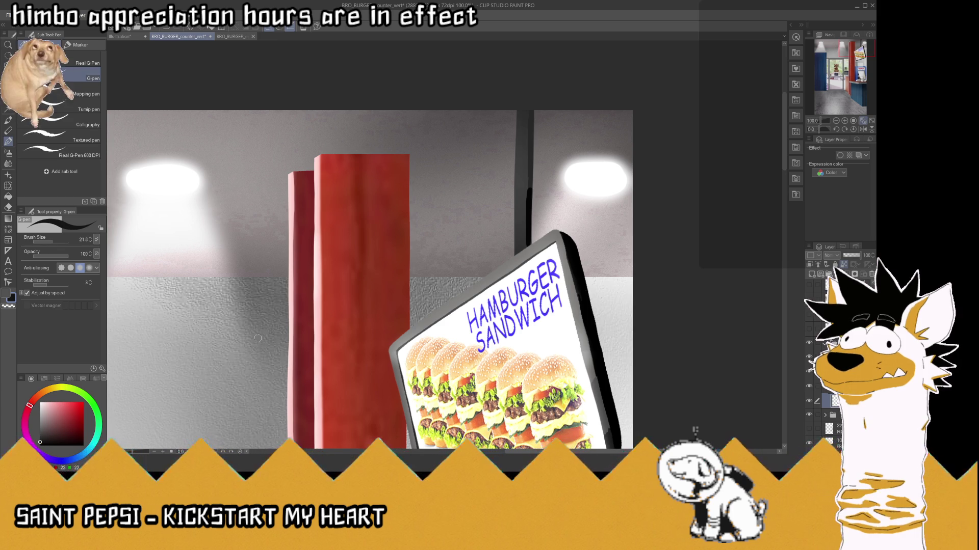
key(i)
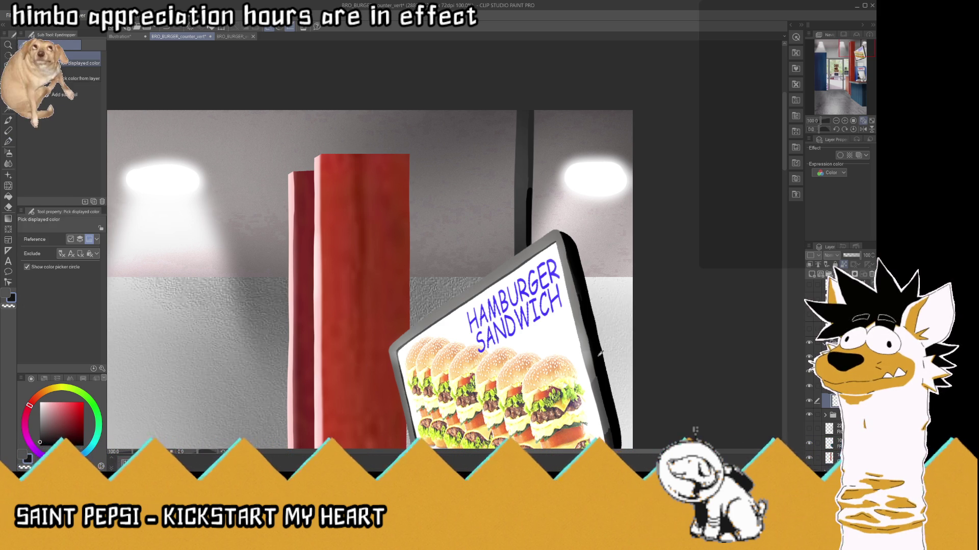
click(596, 351)
click(9, 142)
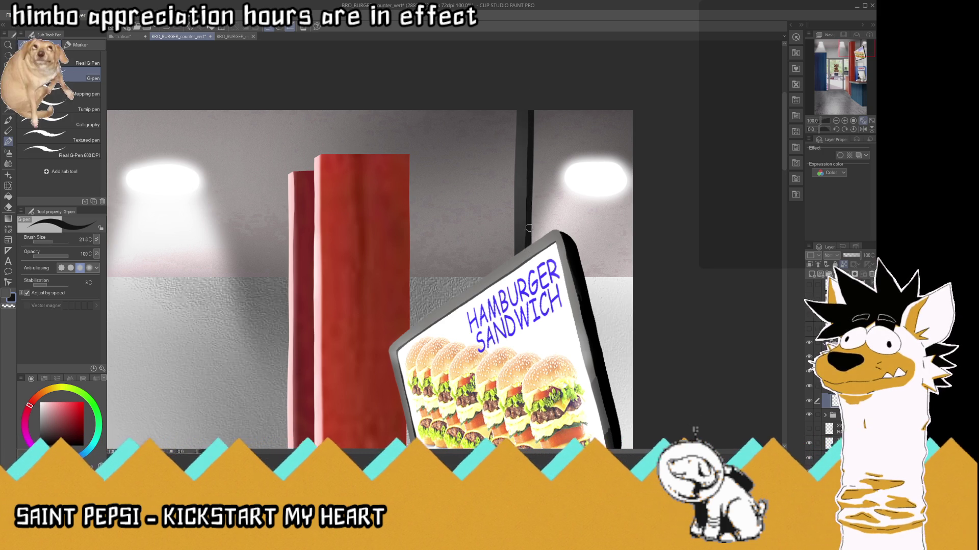
click(861, 122)
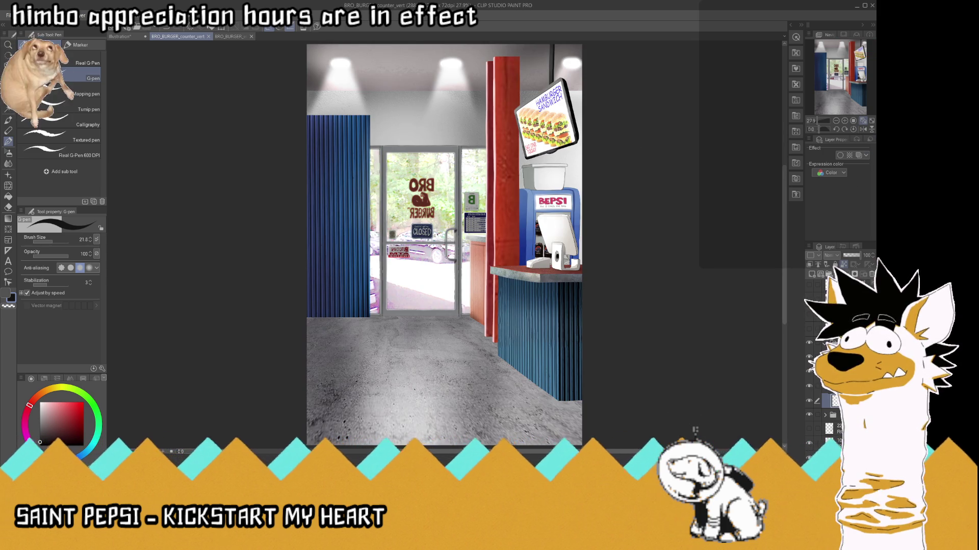
- Save the store interior, add a new layer, and save again
scroll(419, 151, down, 3)
scroll(419, 151, up, 4)
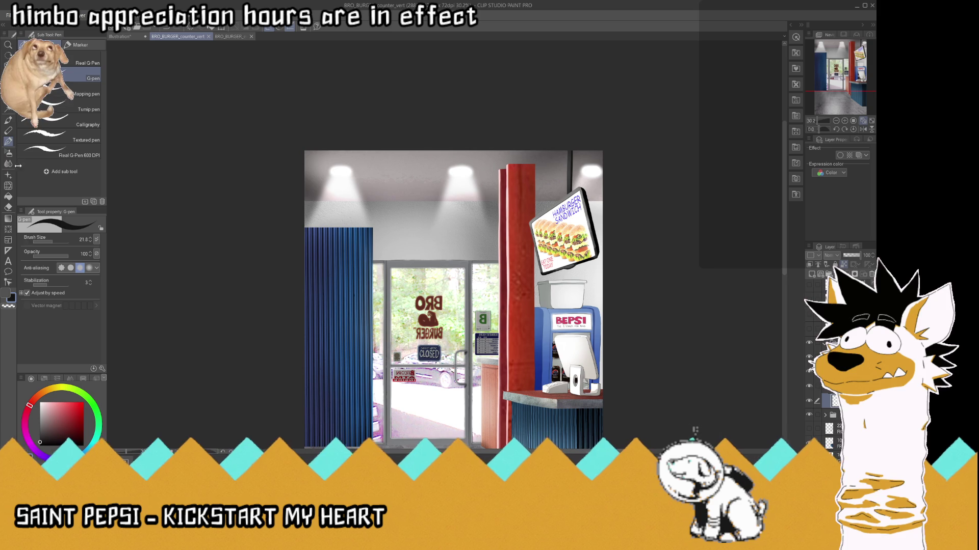
key(b)
scroll(591, 148, up, 3)
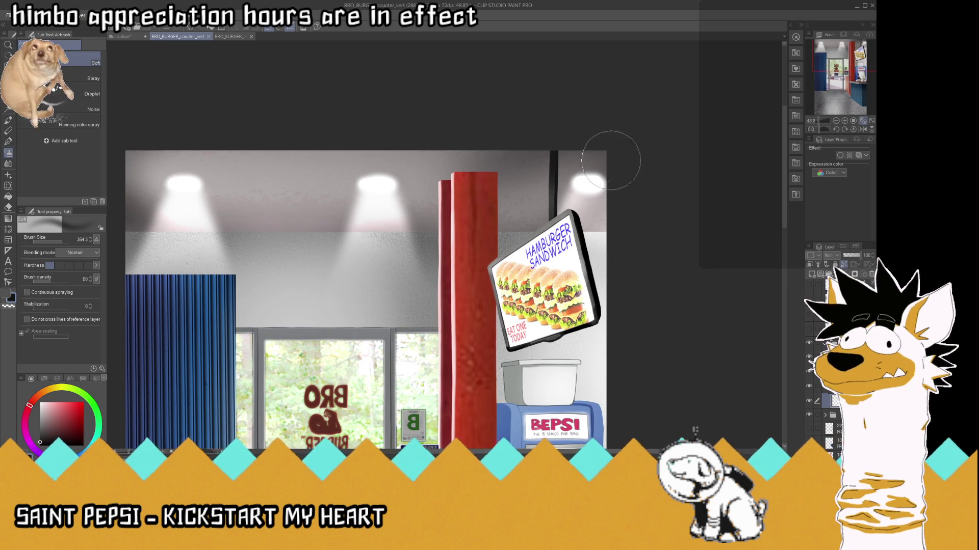
click(863, 121)
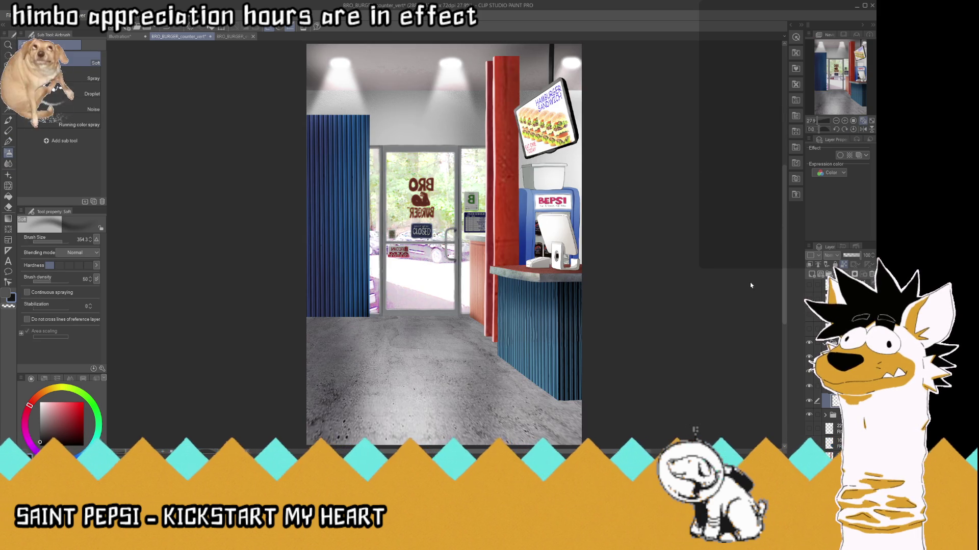
key(ctrl+s)
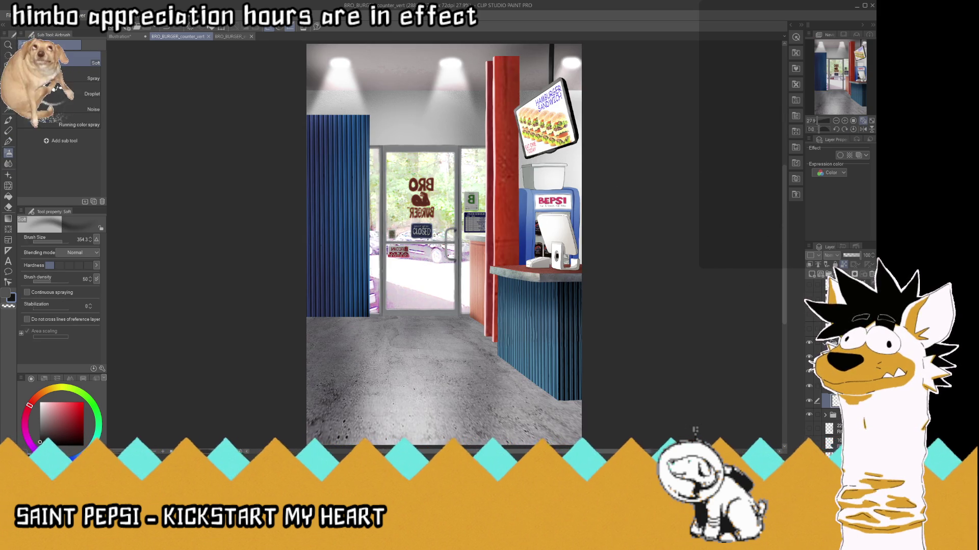
scroll(815, 357, down, 3)
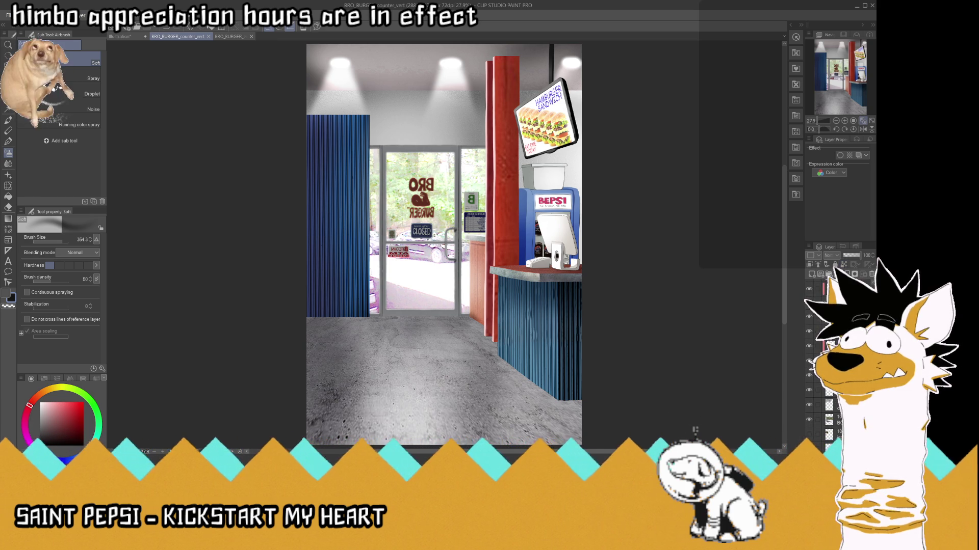
click(813, 276)
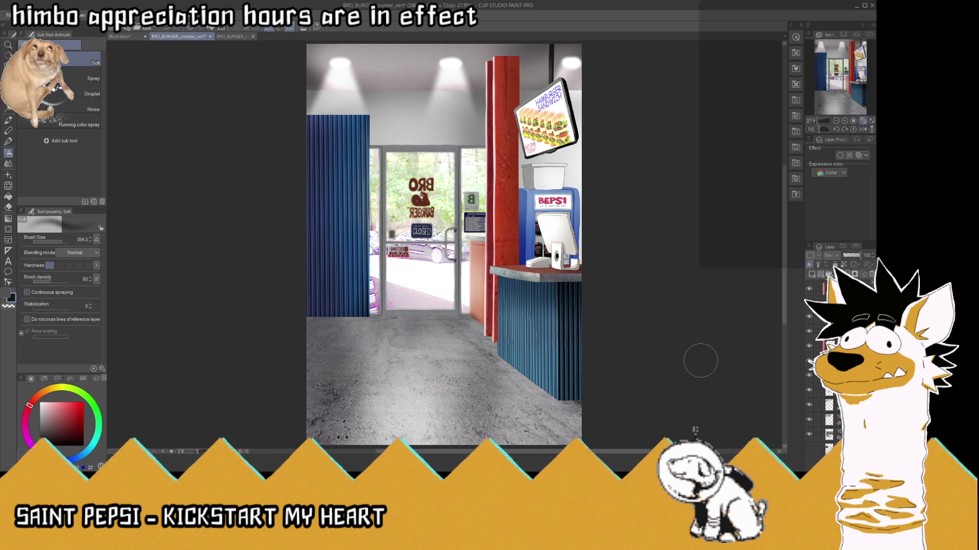
key(ctrl+s)
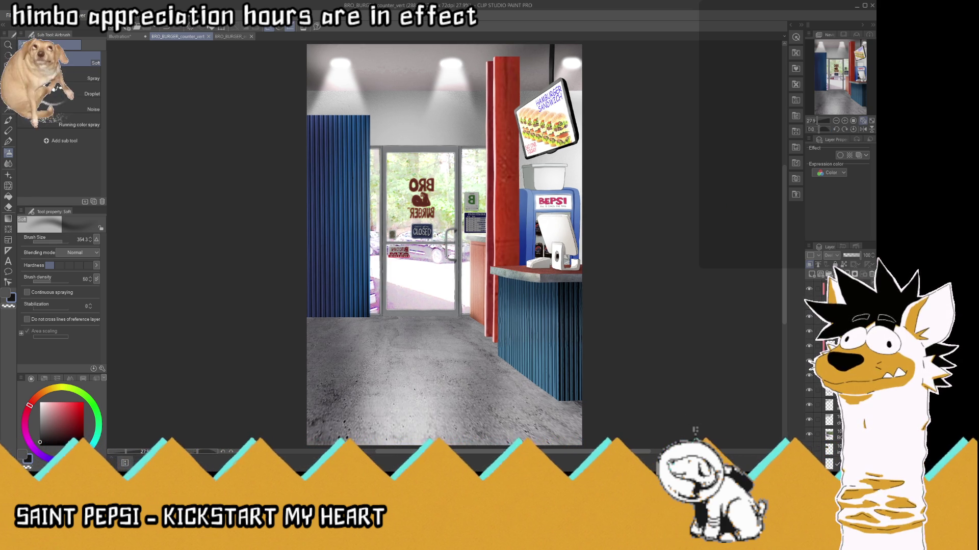
key(ctrl+e)
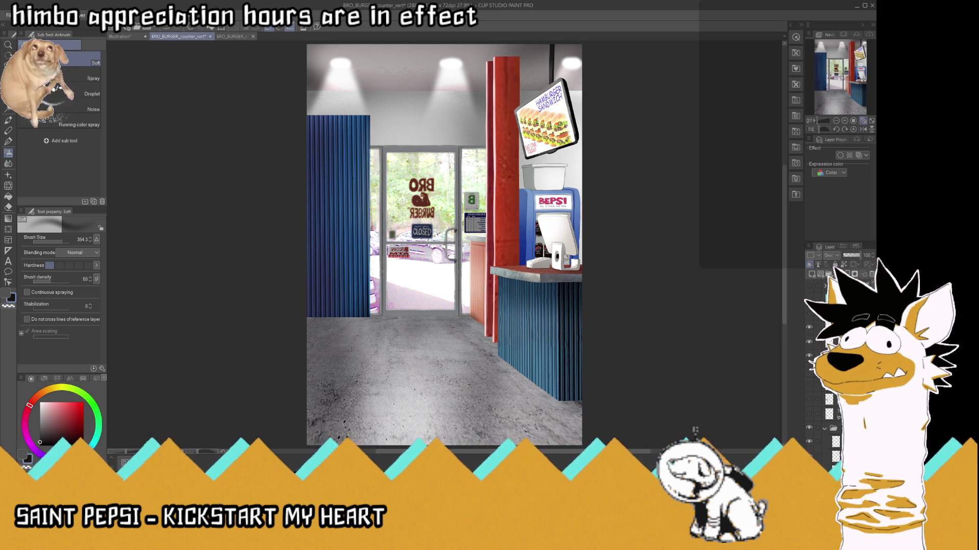
- Give the interior its cool bluish tint and save the file
key(ctrl+z)
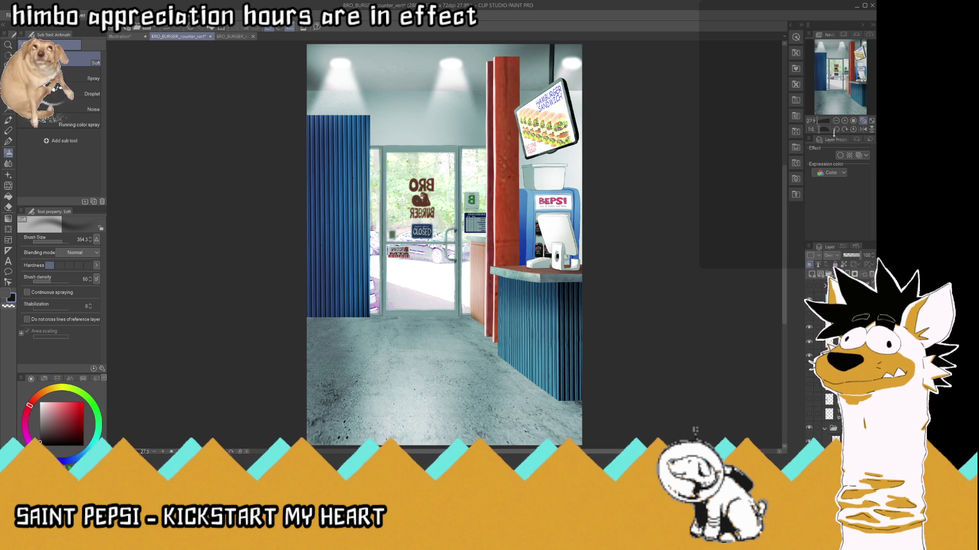
key(ctrl+s)
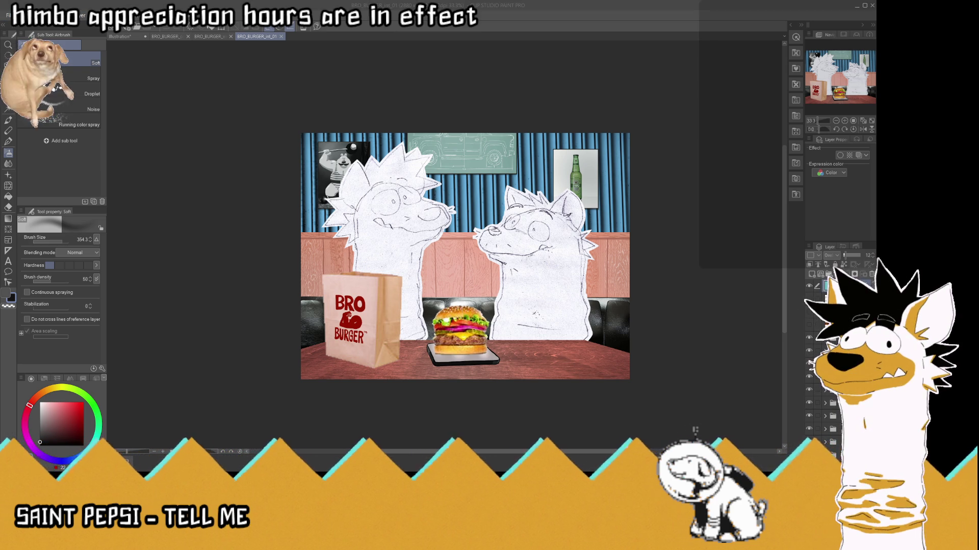
- Revert to the portrait canvas and select the curtain wall layer for transforming
key(ctrl+z)
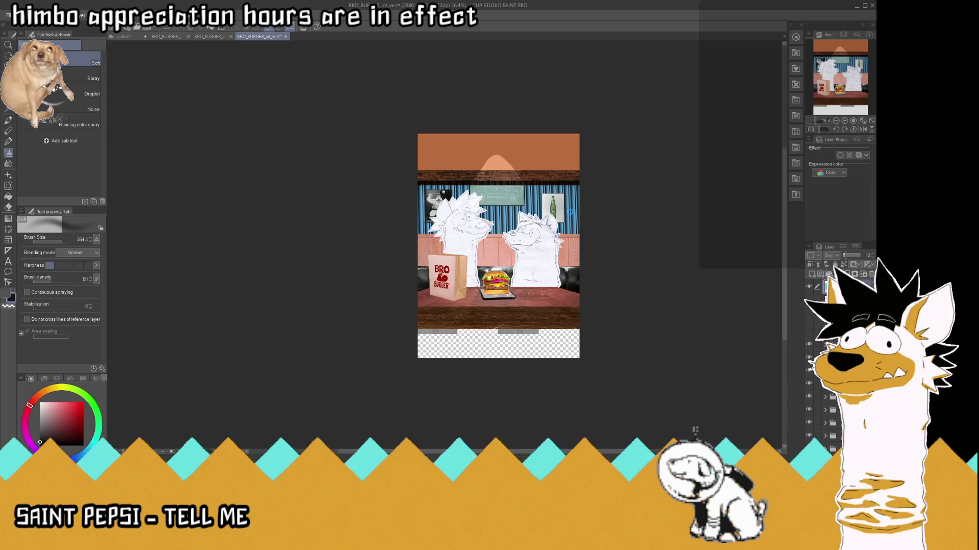
scroll(571, 215, up, 3)
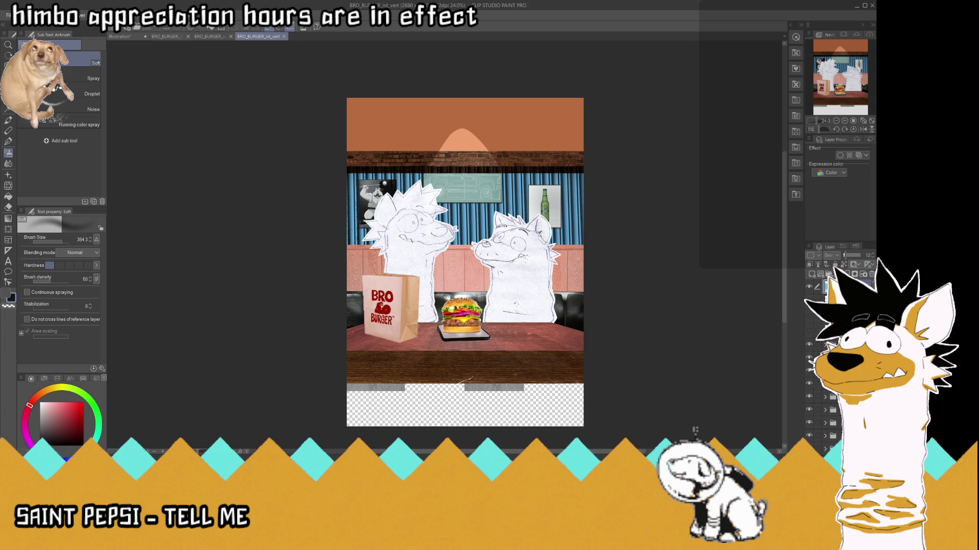
click(836, 396)
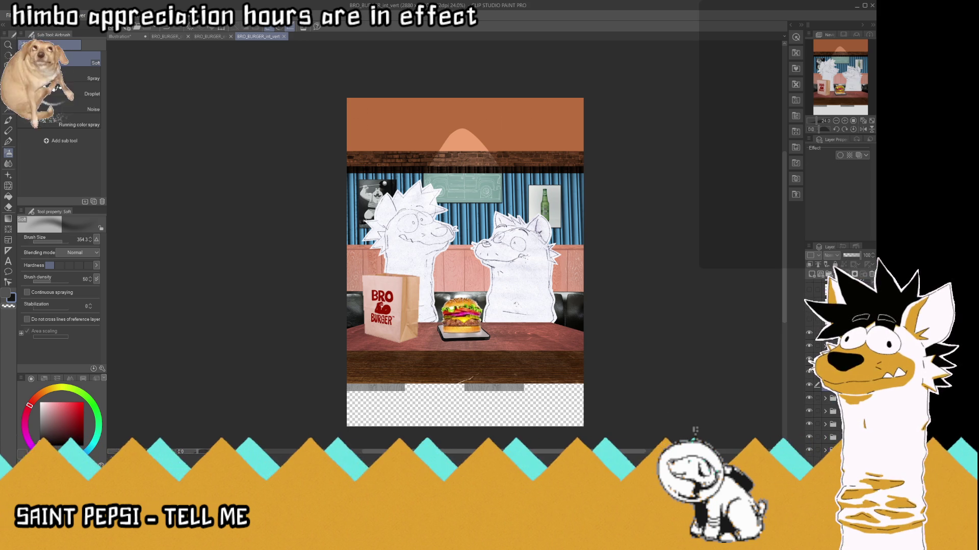
click(818, 412)
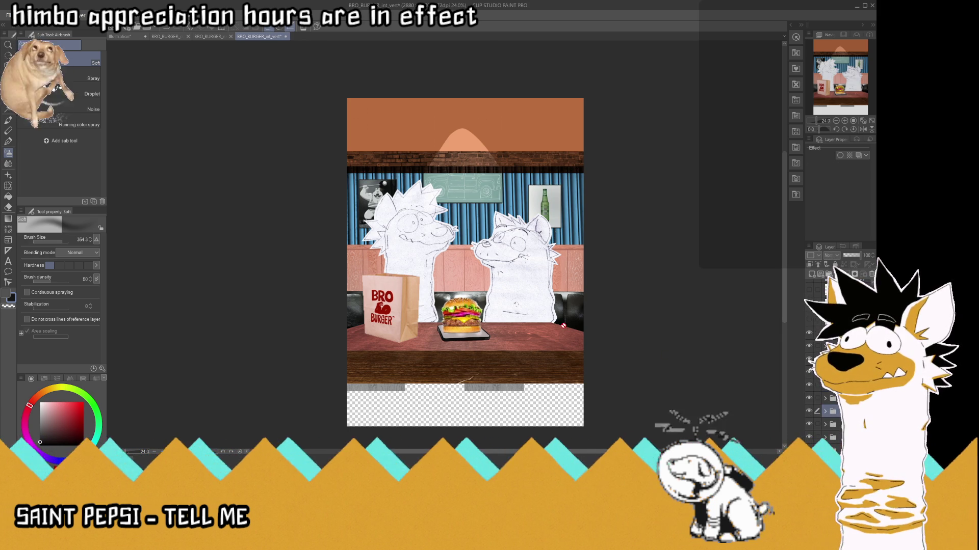
key(ctrl+t)
- Stretch the curtain wall up toward the canvas top, then tilt and nudge it into place
drag(469, 166, 466, 86)
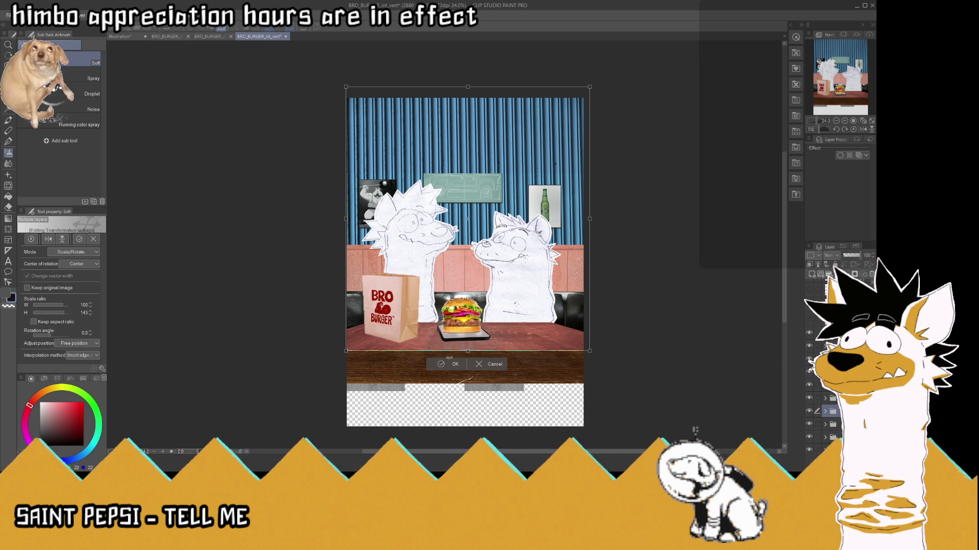
click(455, 365)
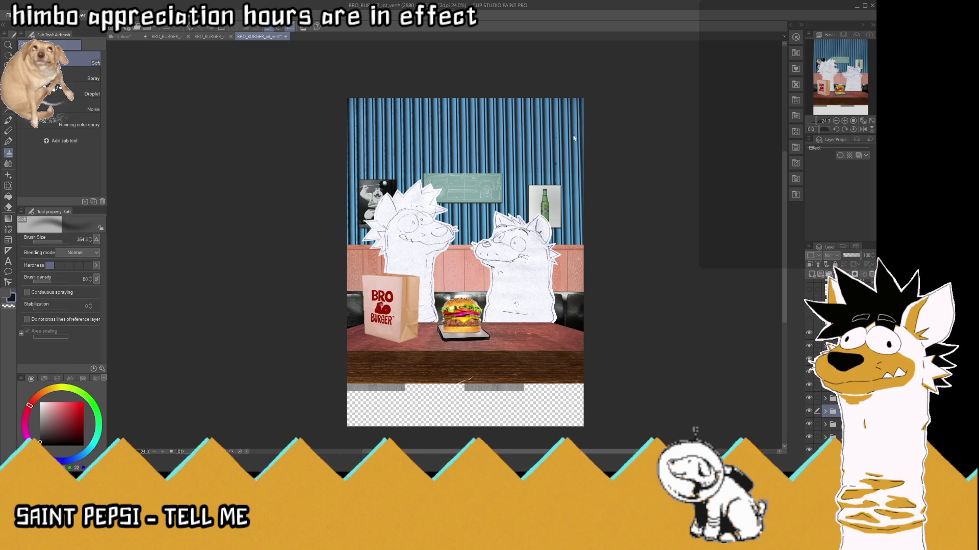
key(ctrl+t)
drag(601, 65, 601, 75)
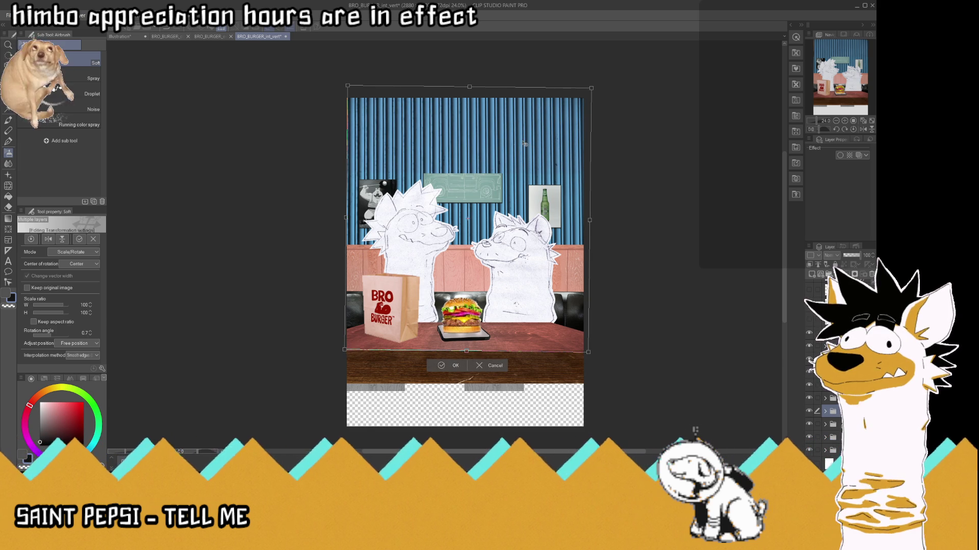
drag(503, 145, 504, 145)
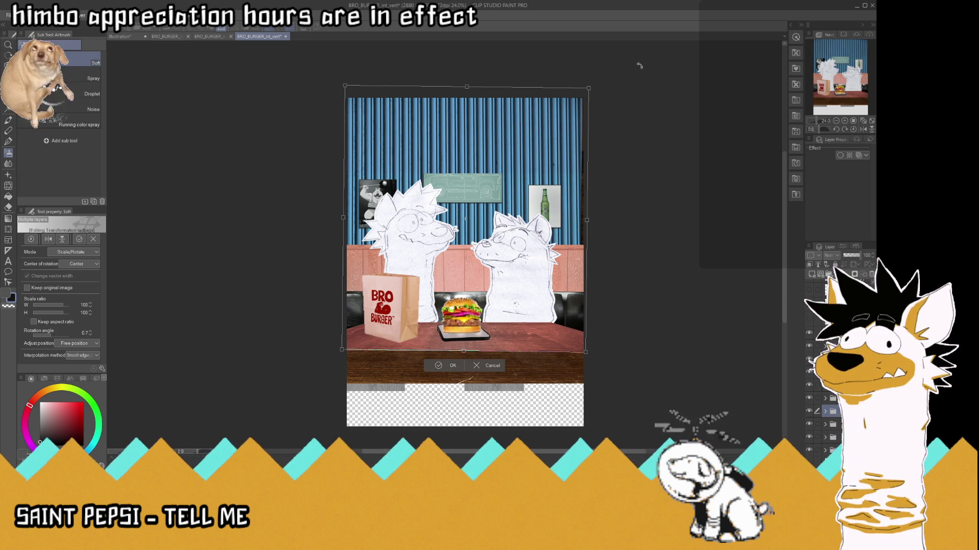
drag(588, 88, 591, 85)
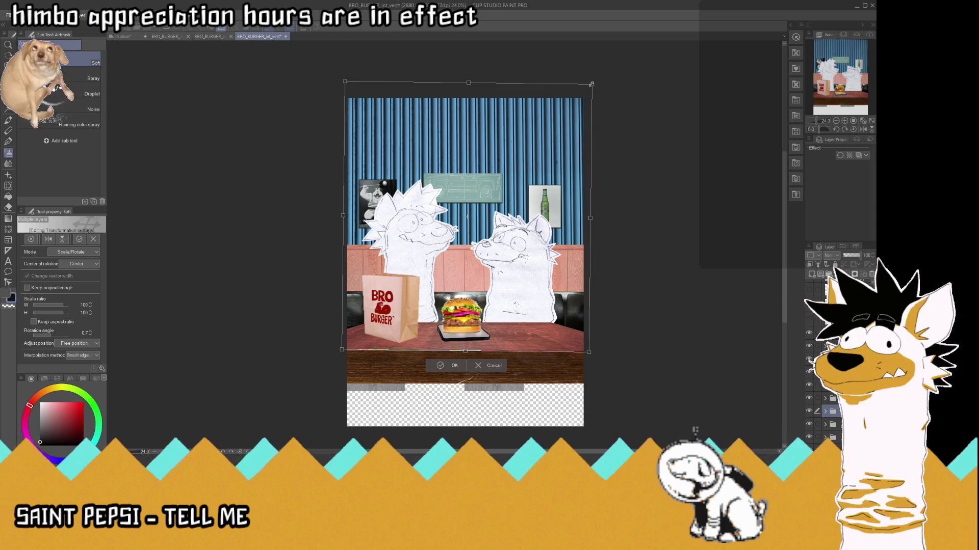
drag(500, 246, 499, 244)
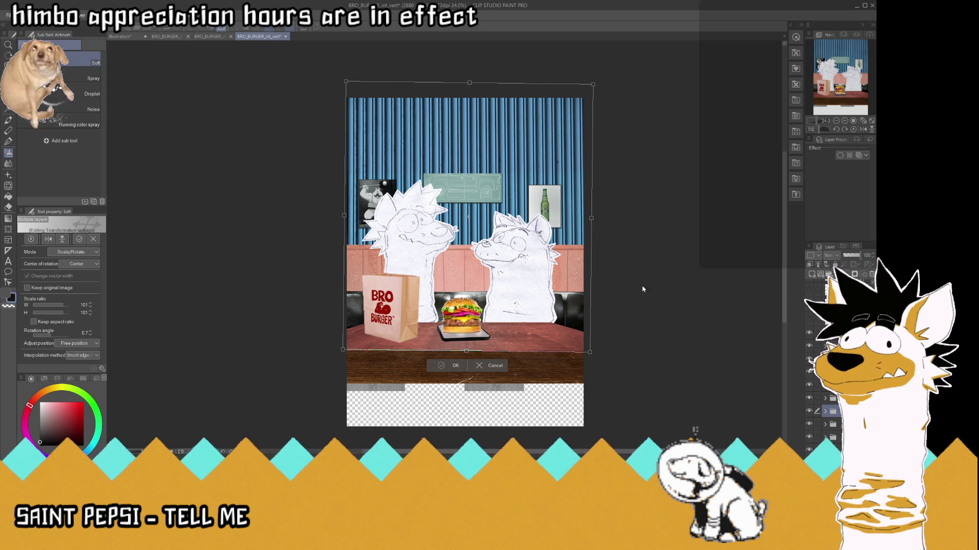
key(Return)
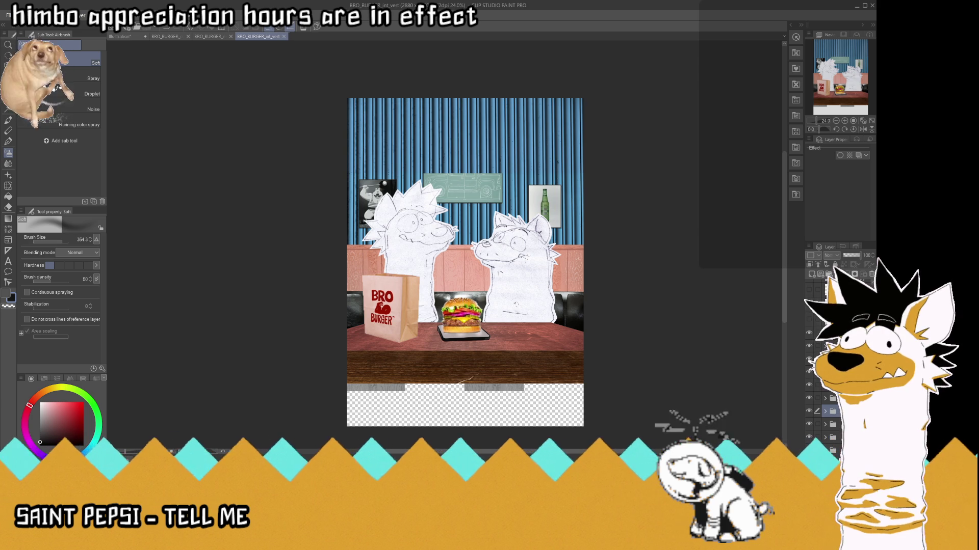
- Save the booth scene with Ctrl+S
key(ctrl+s)
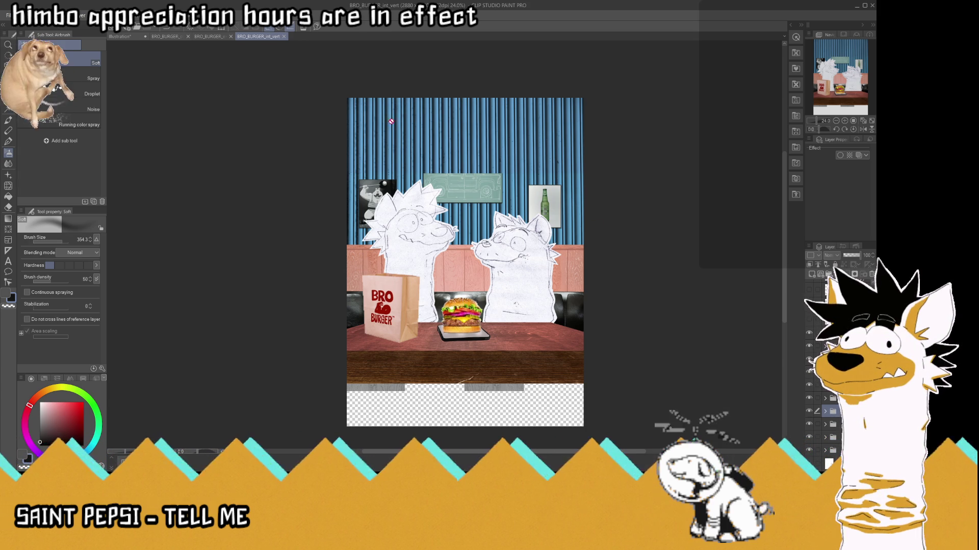
scroll(464, 262, up, 3)
scroll(464, 262, down, 3)
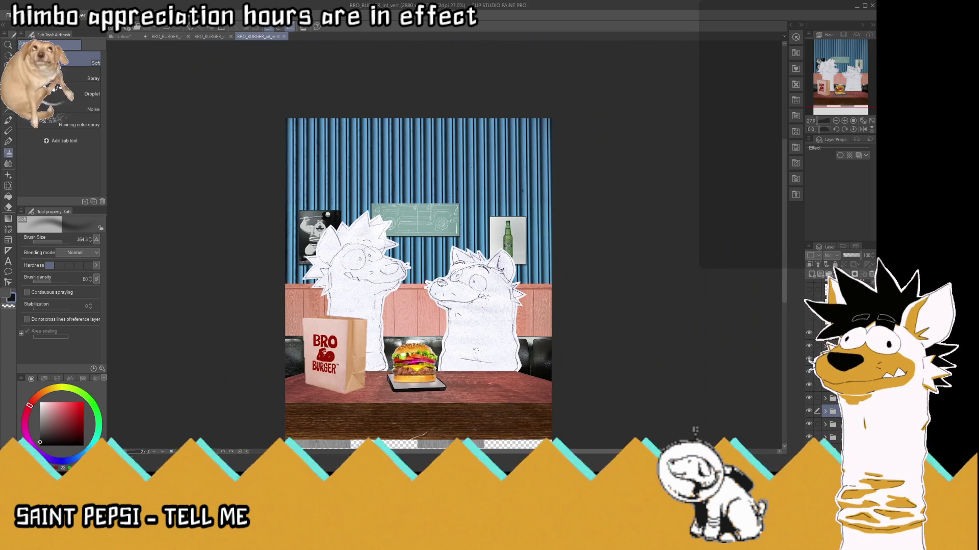
- Stretch the top layer up to the canvas top and down over the transparent strip, then save
click(841, 287)
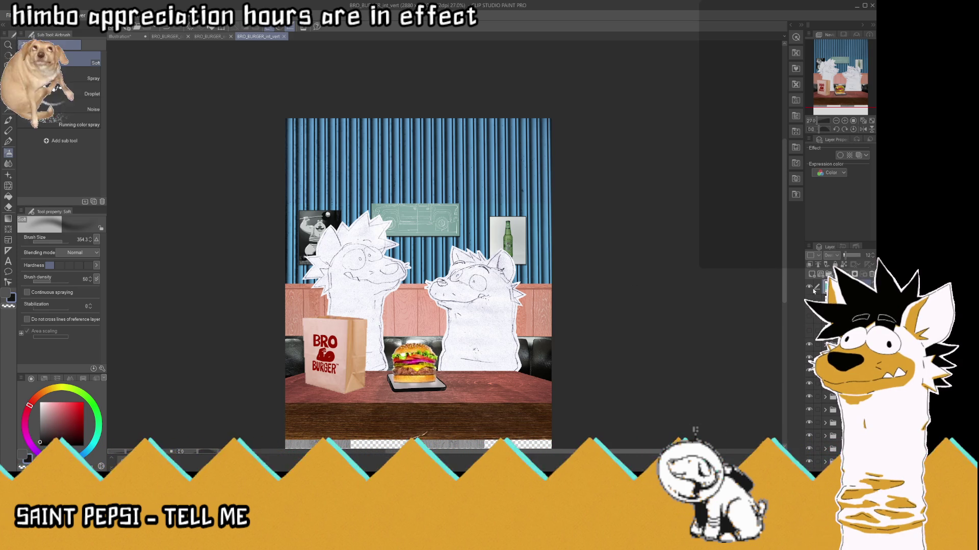
key(ctrl+t)
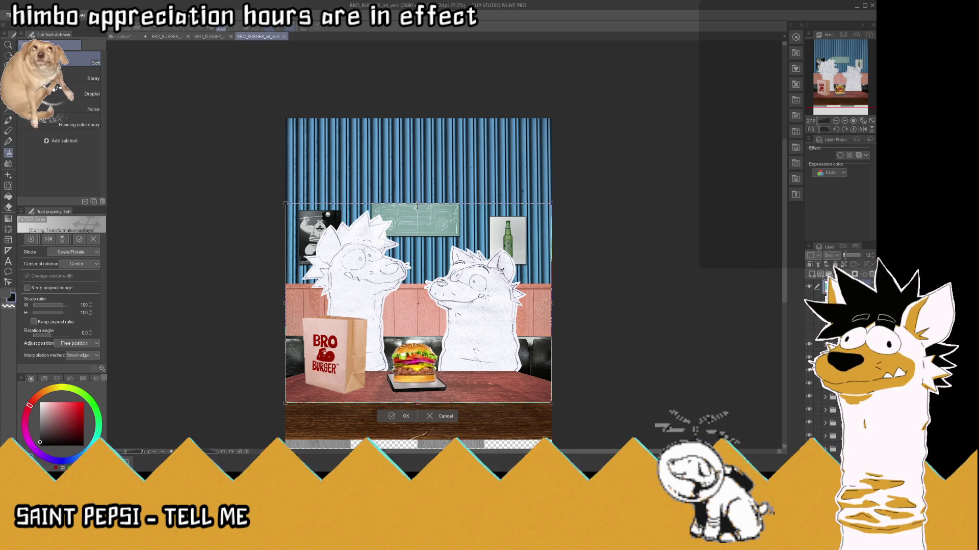
drag(418, 204, 417, 106)
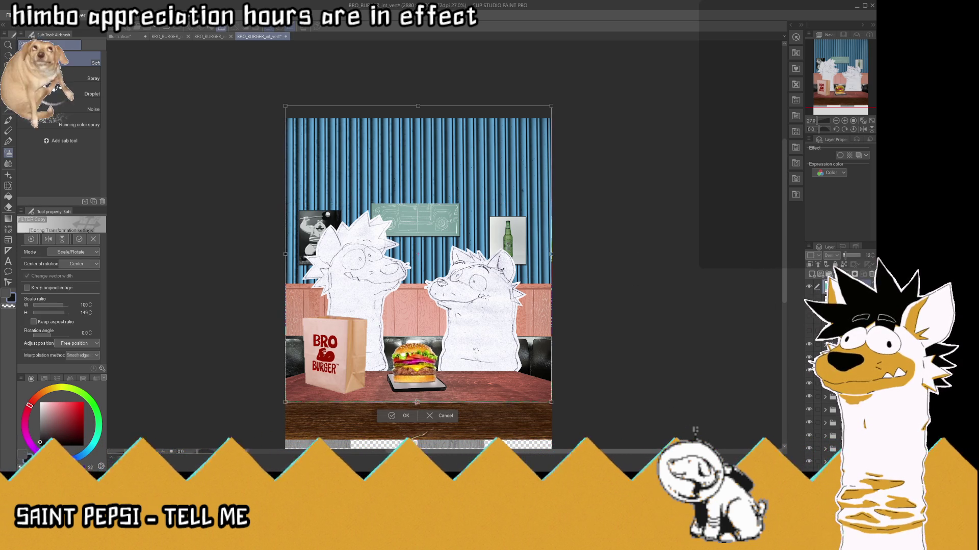
scroll(438, 266, down, 2)
drag(425, 372, 425, 417)
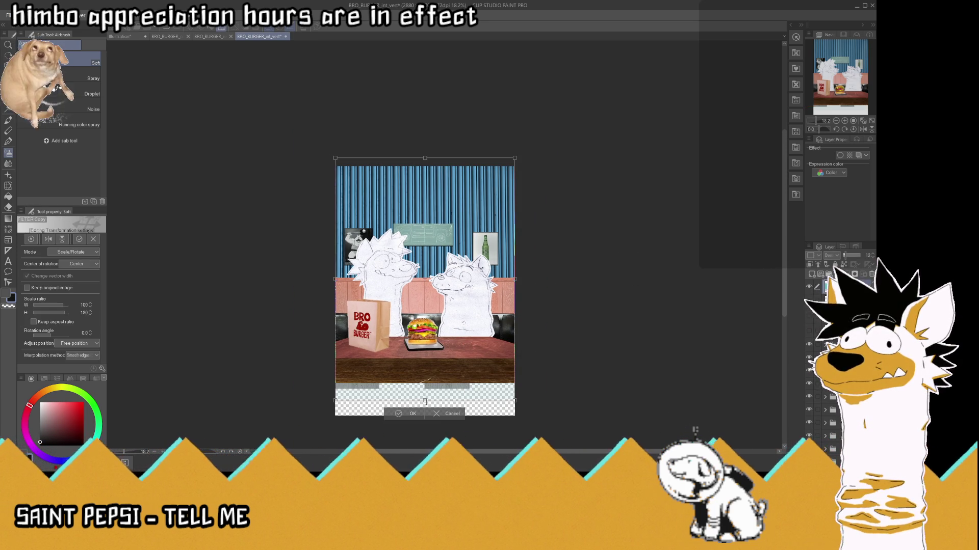
click(409, 431)
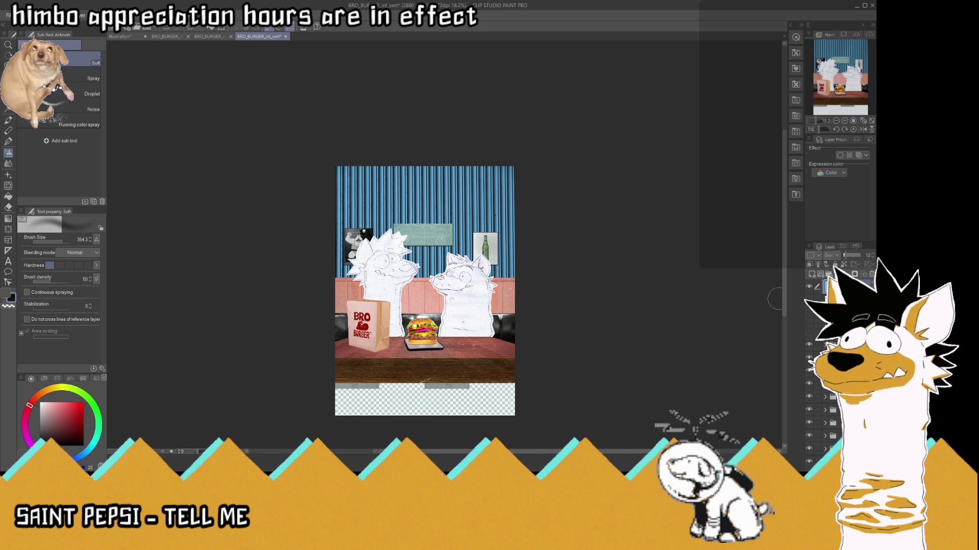
key(ctrl+s)
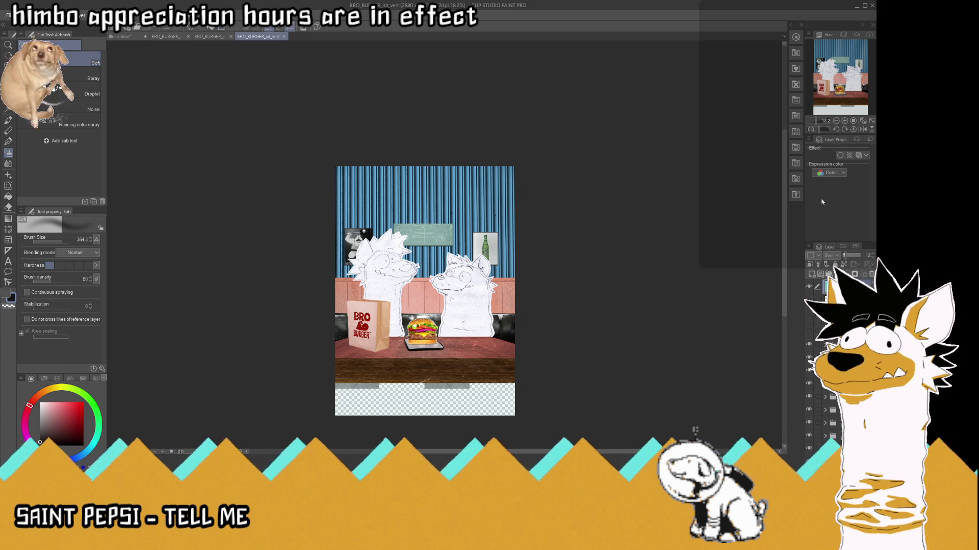
click(845, 120)
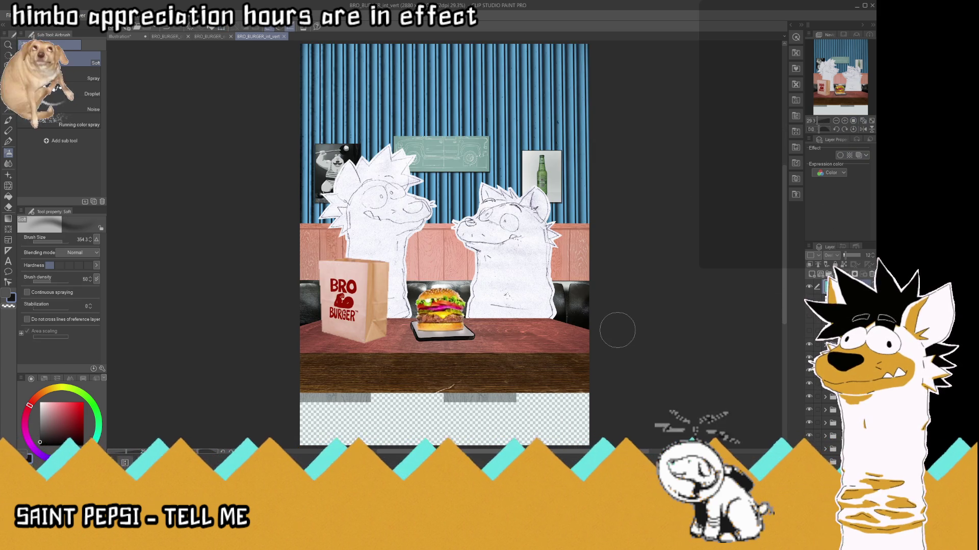
scroll(480, 131, up, 4)
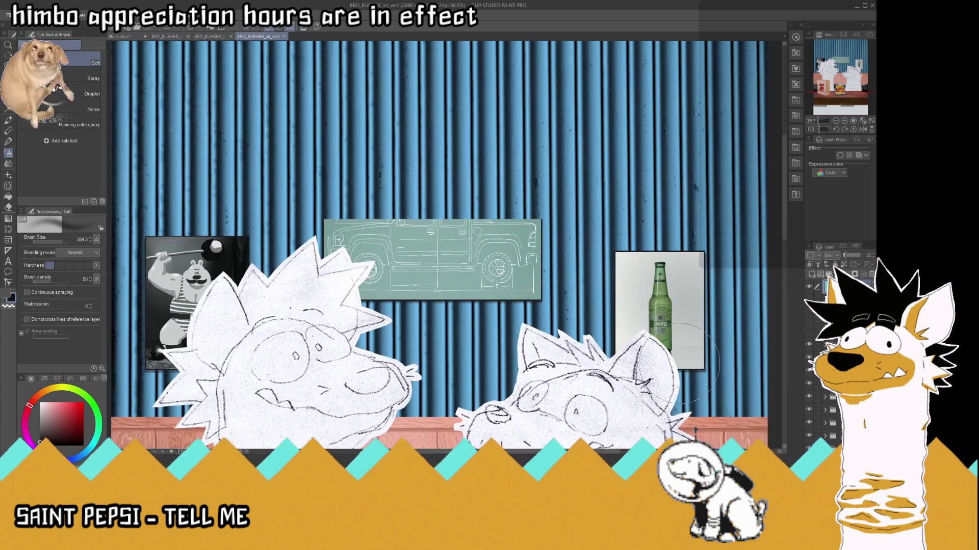
- On the truck sign's layer, sample its grey-teal colour and return to the pen
click(826, 398)
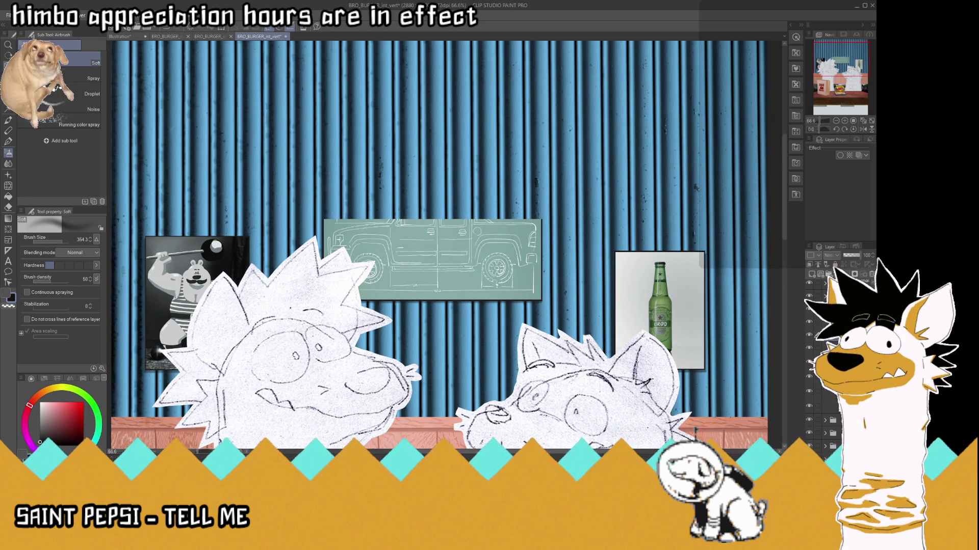
key(i)
scroll(415, 213, up, 4)
scroll(415, 213, up, 1)
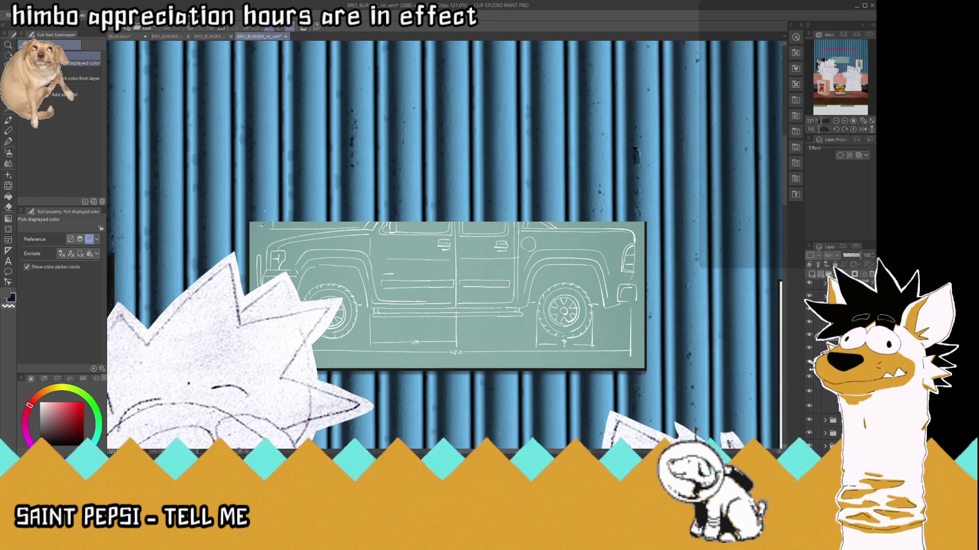
click(418, 235)
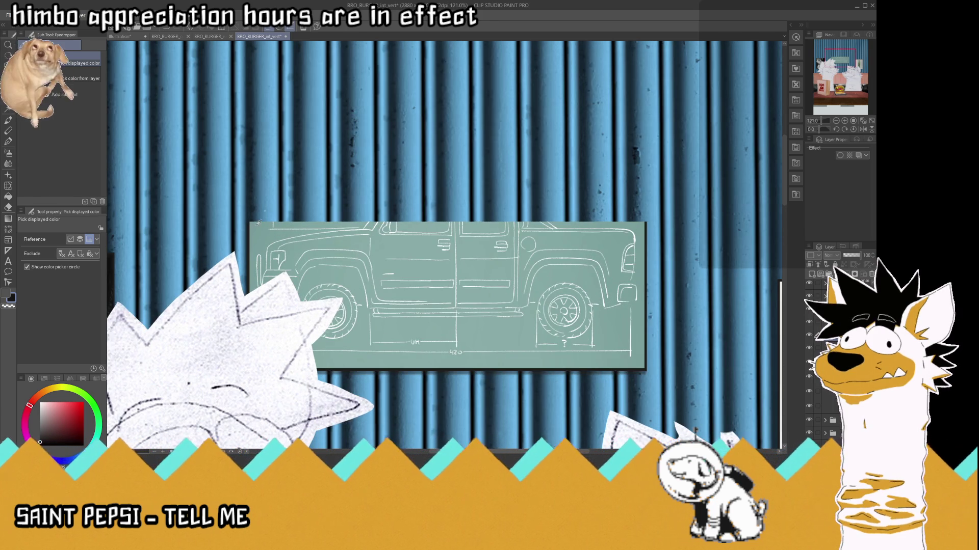
click(8, 142)
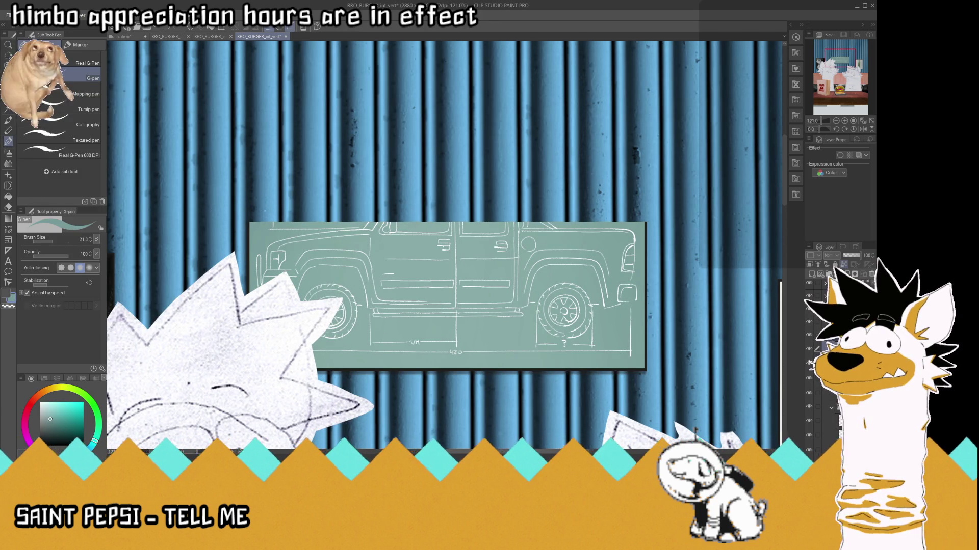
click(810, 363)
click(810, 363)
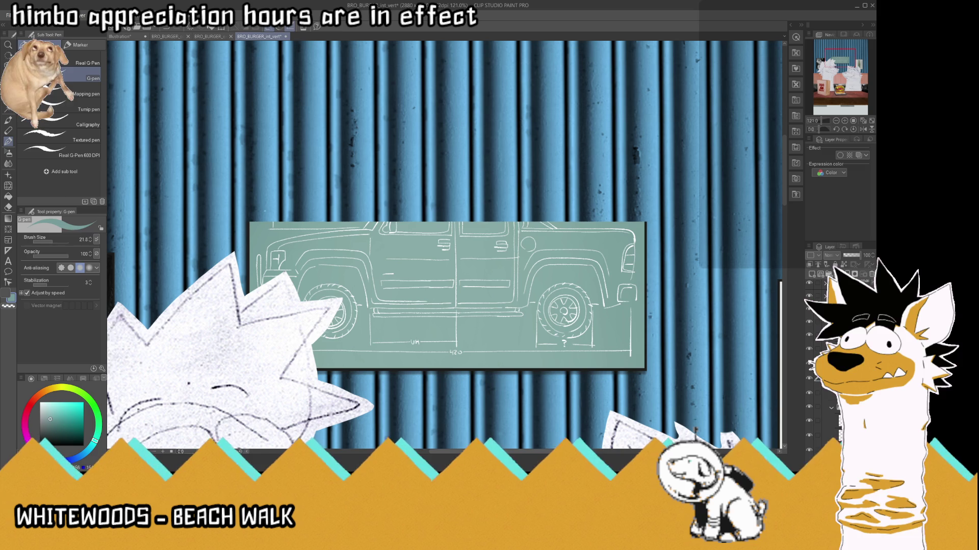
- Stretch the truck sign upward to 187% height
key(ctrl+t)
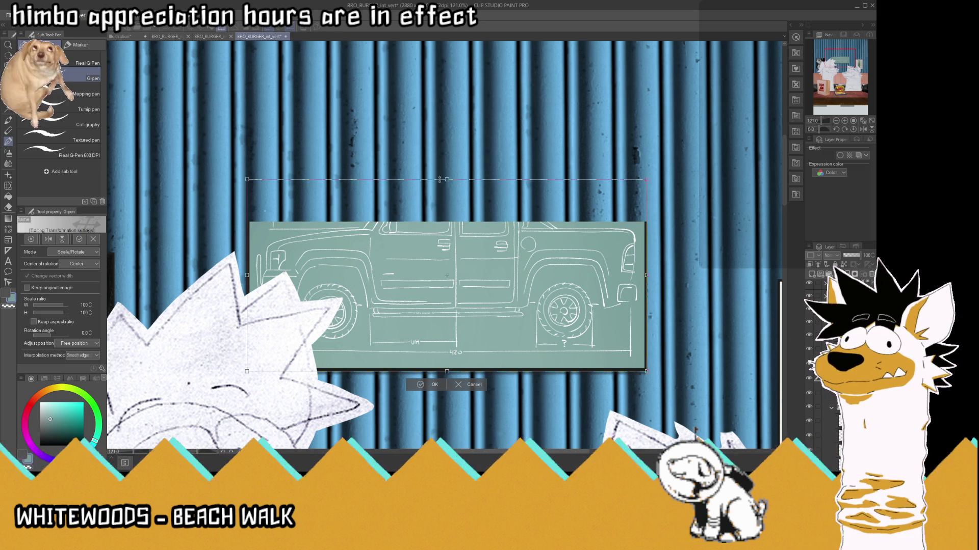
drag(441, 197, 442, 89)
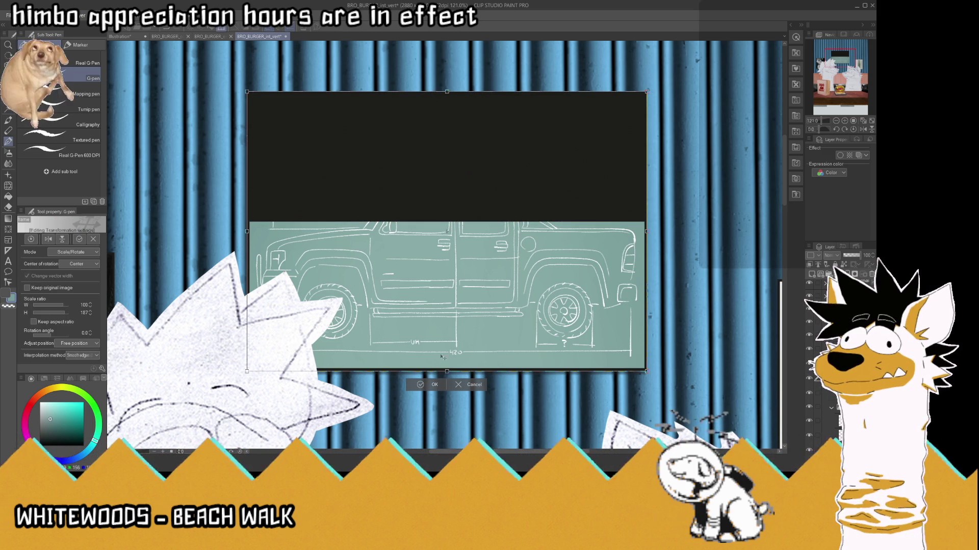
key(Return)
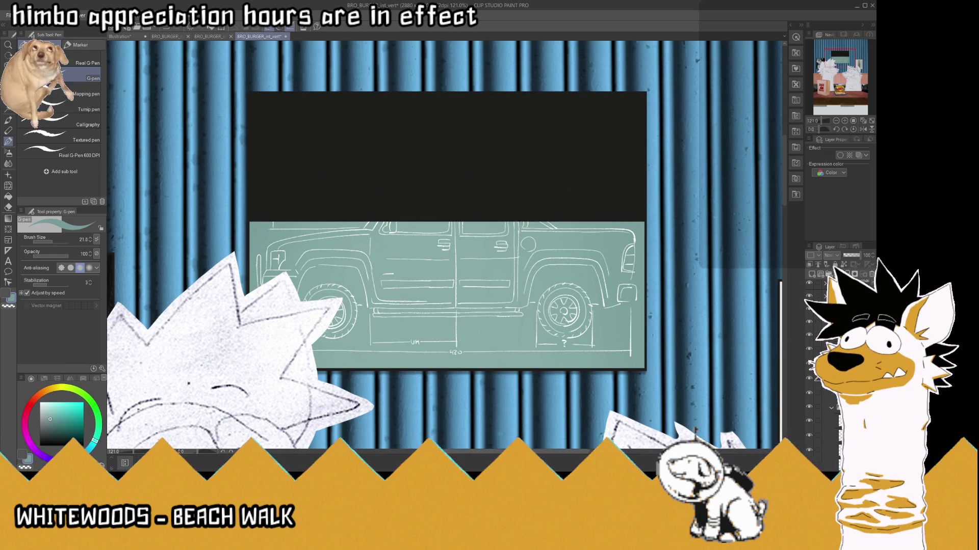
scroll(384, 225, up, 1)
scroll(384, 226, up, 3)
scroll(384, 225, up, 2)
scroll(385, 225, up, 2)
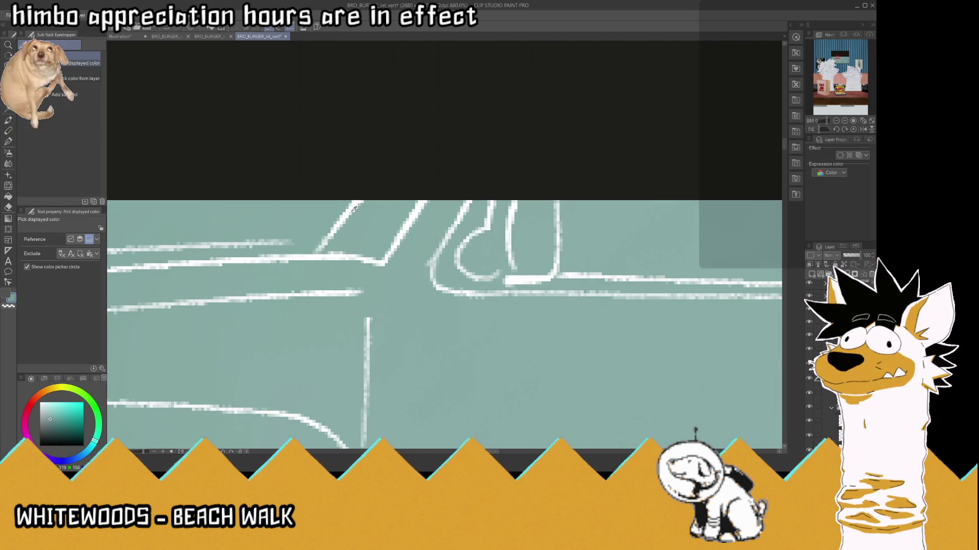
- Sample white from the truck's line art and switch to the Real G-Pen
alt+click(354, 208)
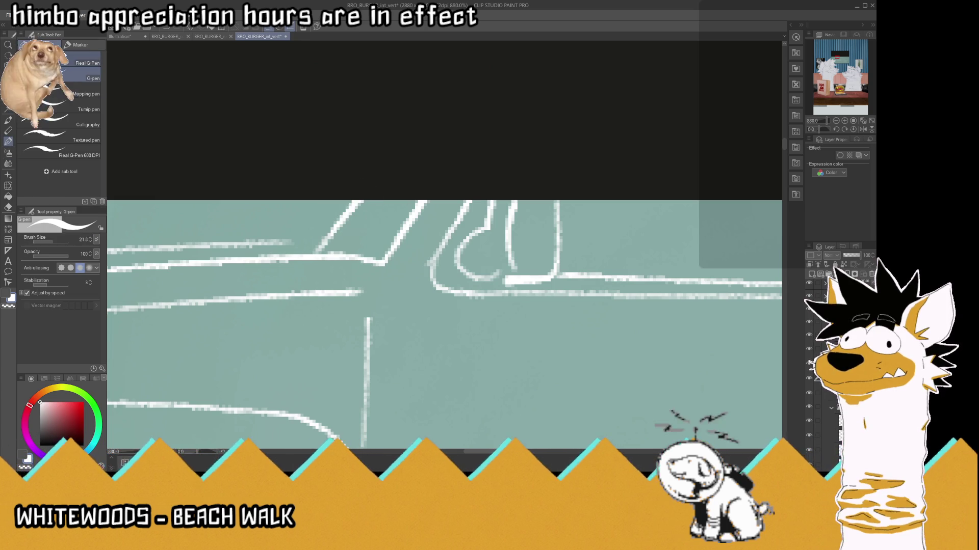
click(88, 63)
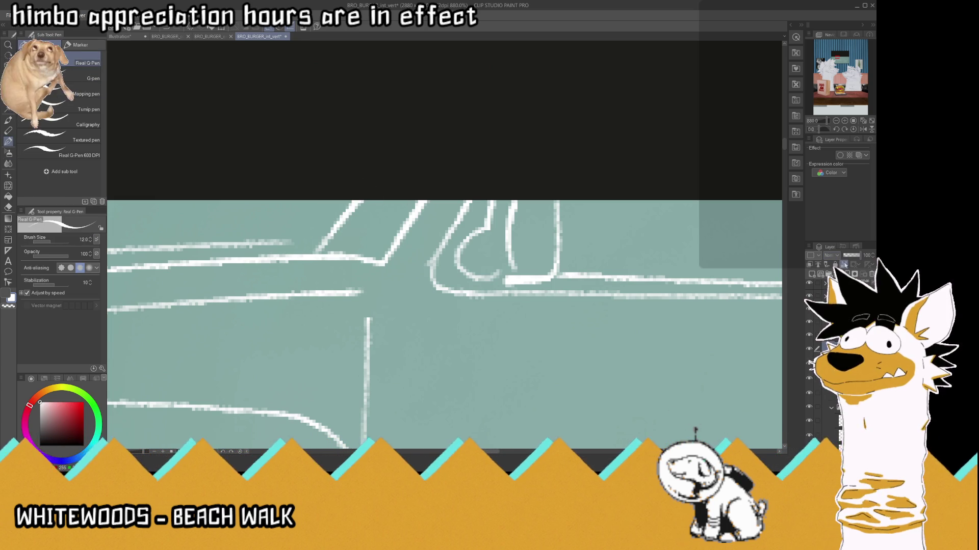
scroll(458, 281, down, 1)
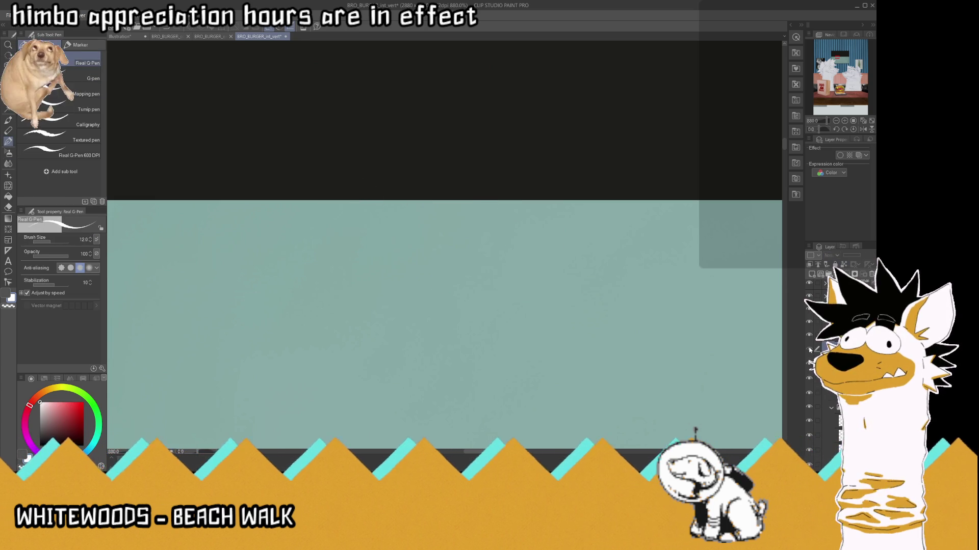
scroll(459, 281, down, 1)
scroll(458, 281, down, 3)
scroll(484, 278, down, 1)
scroll(561, 271, up, 1)
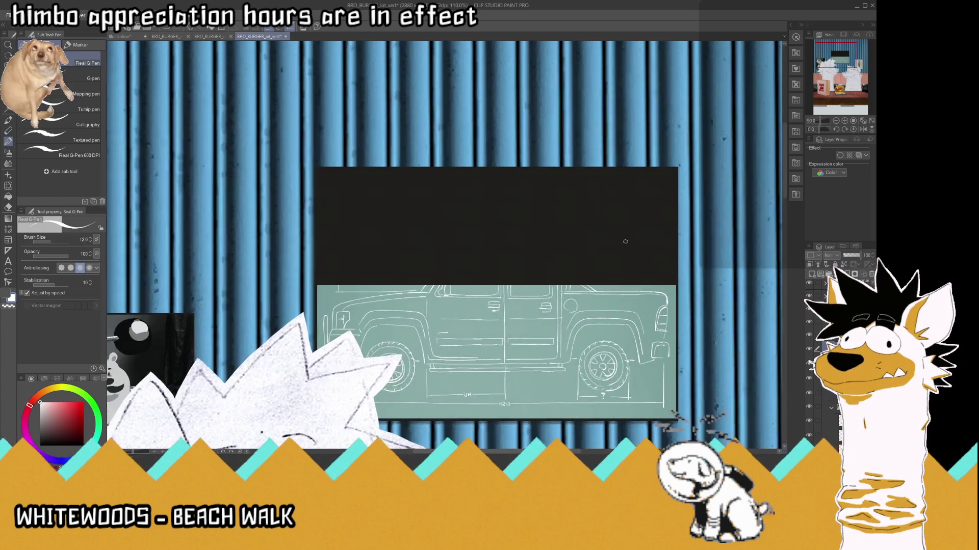
scroll(573, 269, up, 1)
scroll(574, 269, up, 1)
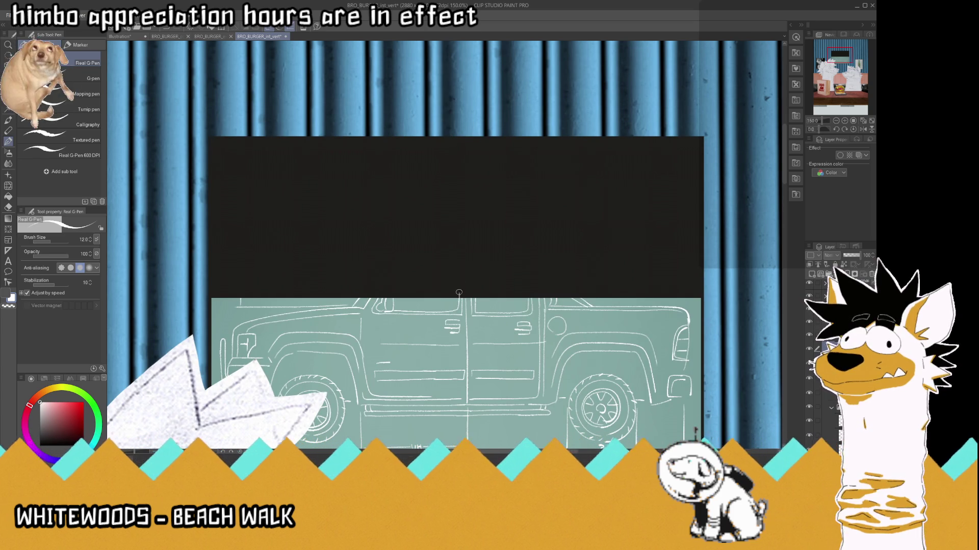
- Draw a vertical line up from the roof, the windshield pillar, and the raised cab roof line
drag(459, 302, 458, 273)
scroll(459, 270, up, 1)
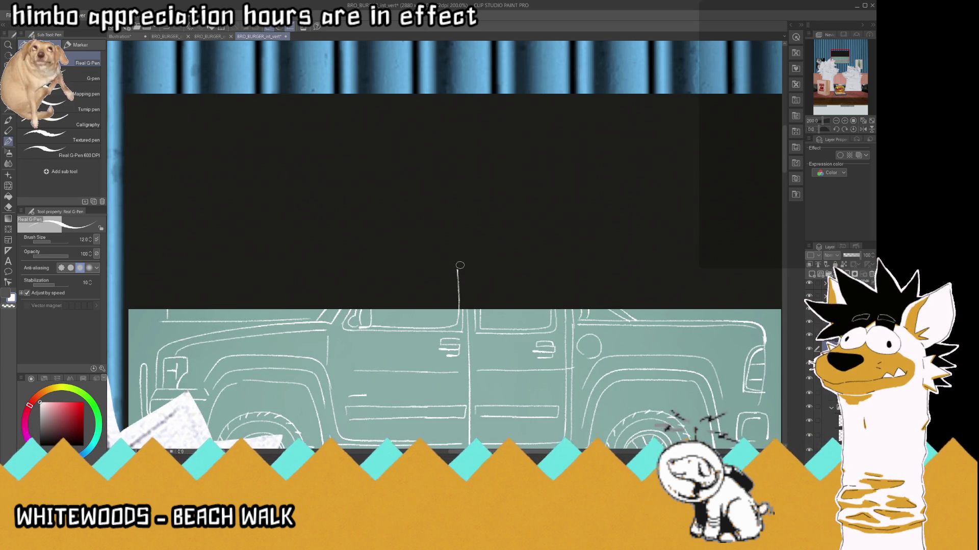
mouse_move(358, 309)
mouse_down()
mouse_move(363, 301)
mouse_move(371, 310)
mouse_move(376, 263)
mouse_up()
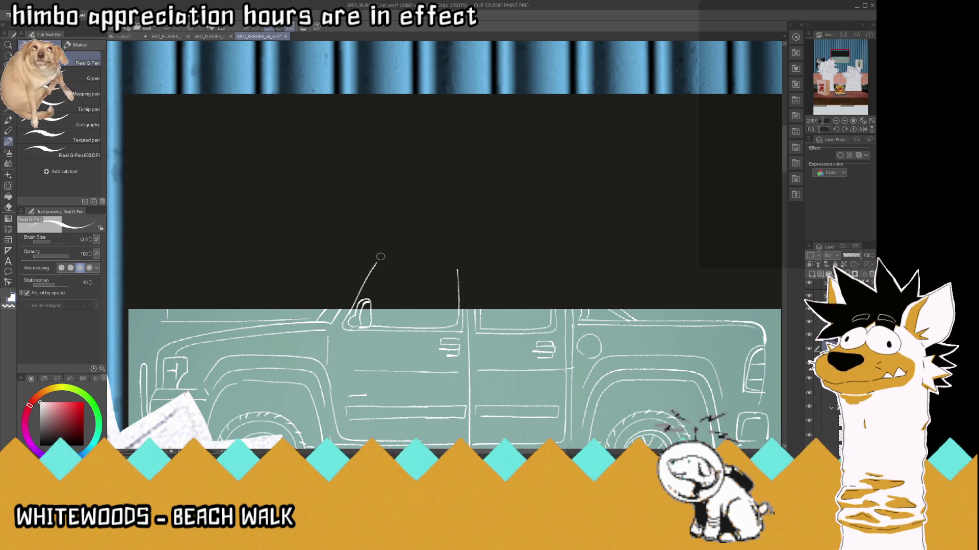
key(ctrl+z)
drag(347, 314, 376, 263)
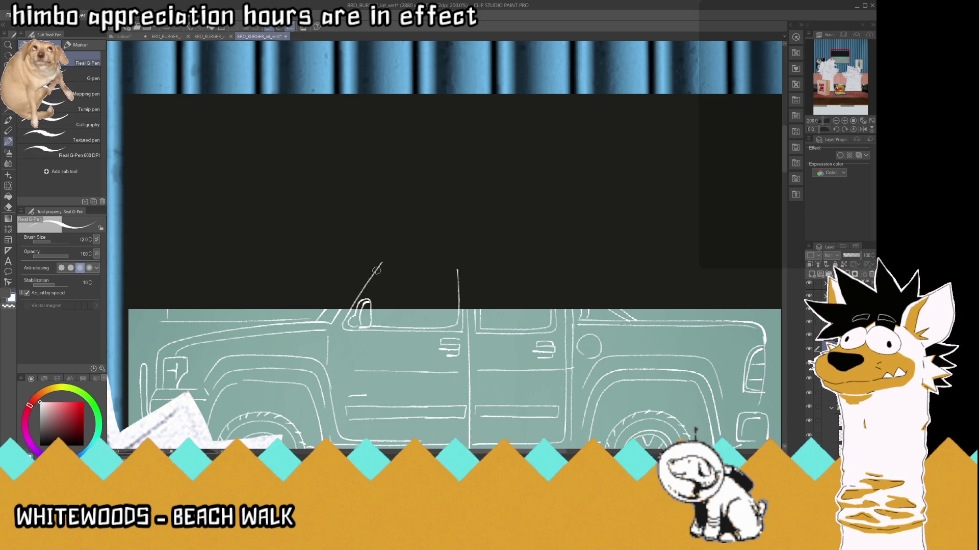
key(ctrl+z)
drag(347, 312, 377, 265)
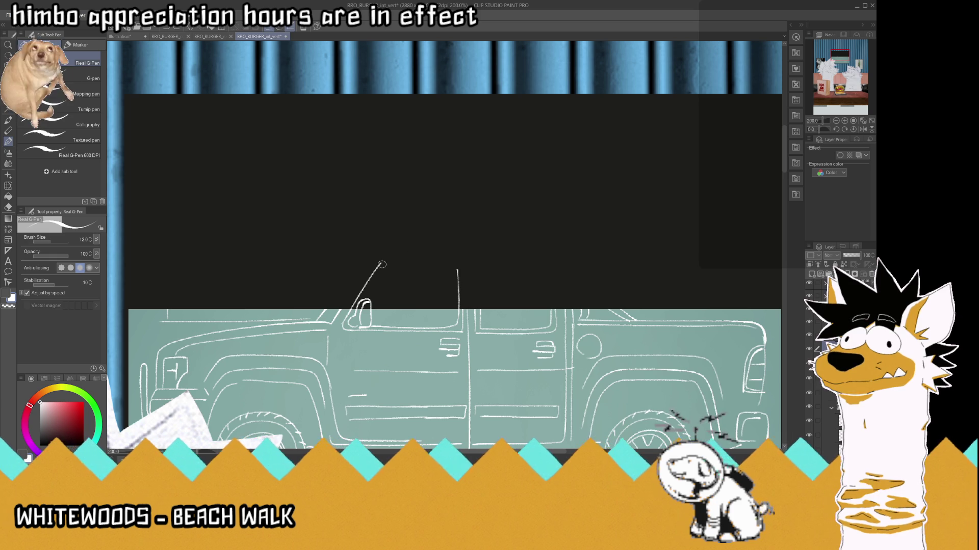
mouse_move(378, 266)
mouse_down()
mouse_move(453, 260)
mouse_move(458, 273)
mouse_move(462, 263)
mouse_up()
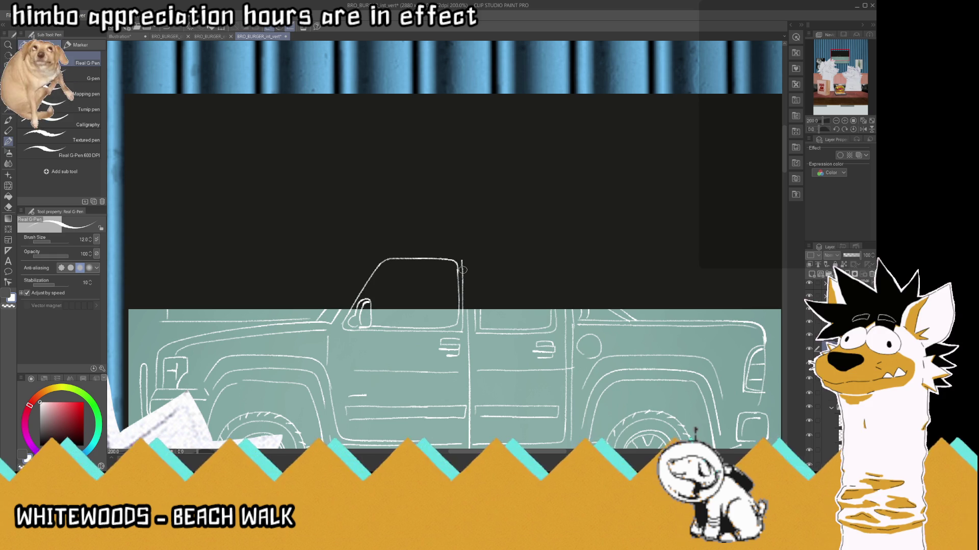
- Add the cab's middle pillar, rear door outline, rounded rear window corner, and inner roof line
drag(466, 312, 467, 261)
drag(475, 313, 479, 257)
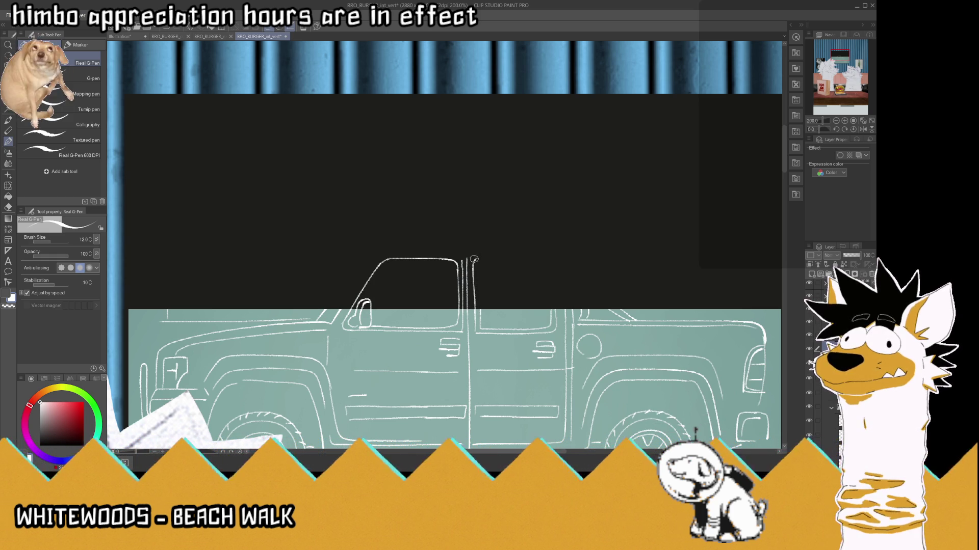
mouse_move(479, 258)
mouse_down()
mouse_move(546, 264)
mouse_move(550, 315)
mouse_move(510, 266)
mouse_move(479, 316)
mouse_up()
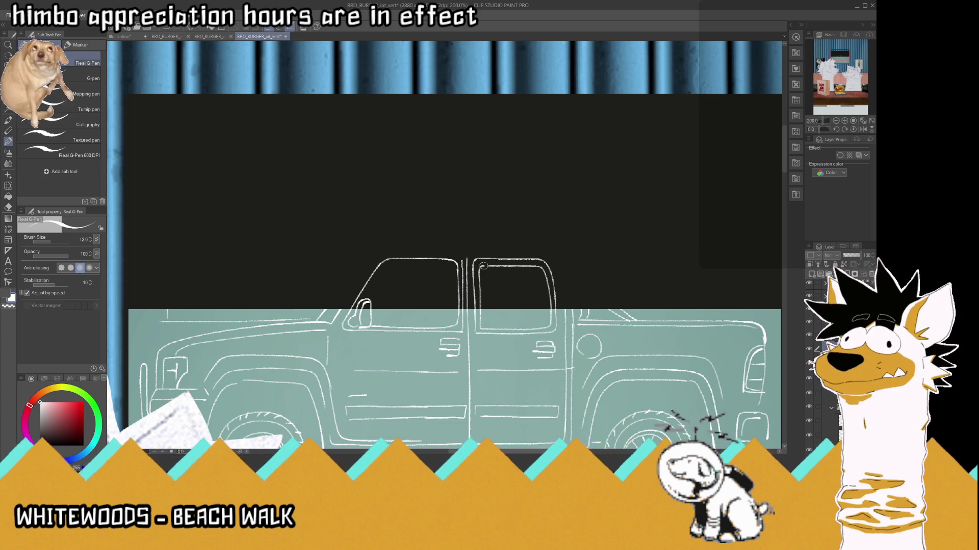
drag(479, 272, 494, 265)
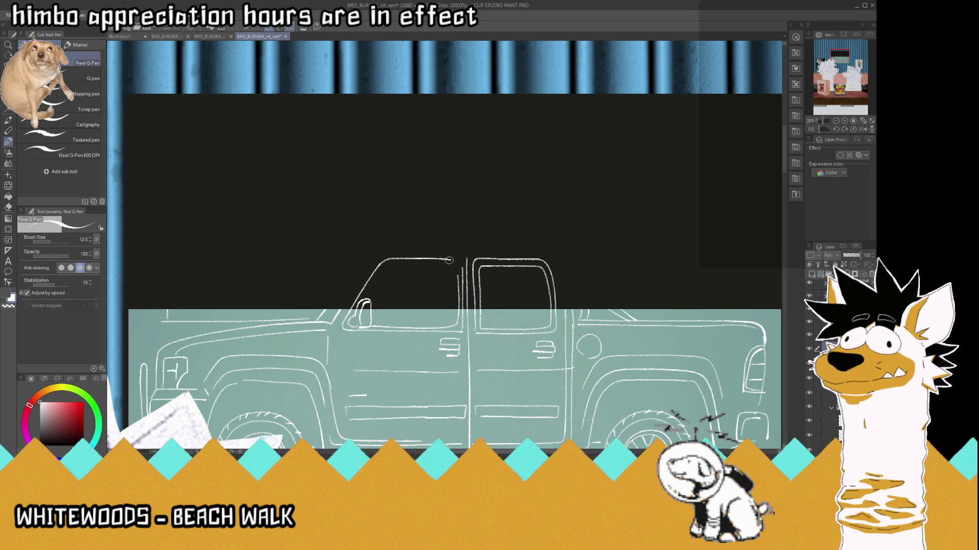
drag(449, 260, 464, 272)
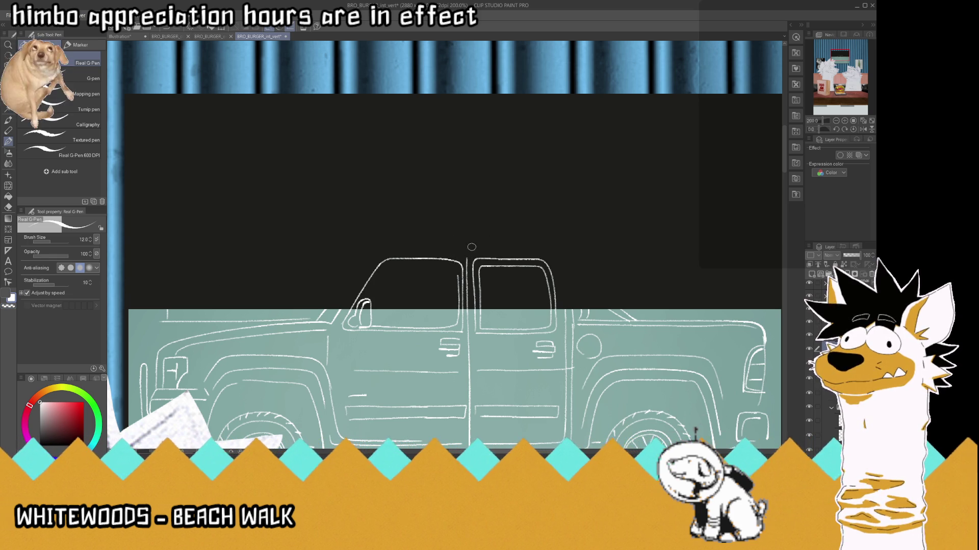
mouse_move(454, 265)
mouse_down()
mouse_move(413, 265)
mouse_move(373, 289)
mouse_up()
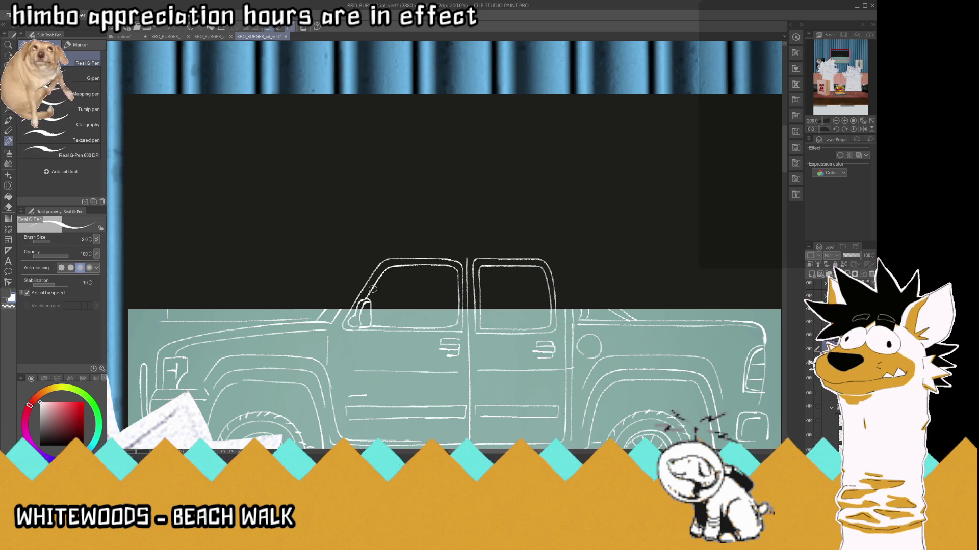
- Redraw the front windshield pillar with a line beside it, curving into the roof
scroll(414, 230, down, 2)
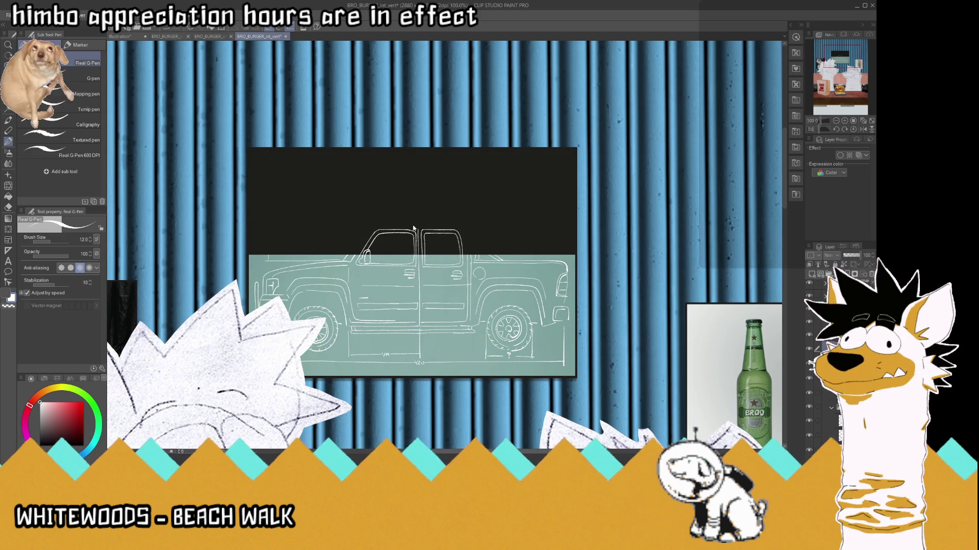
scroll(414, 230, up, 1)
scroll(413, 226, up, 2)
scroll(411, 221, up, 1)
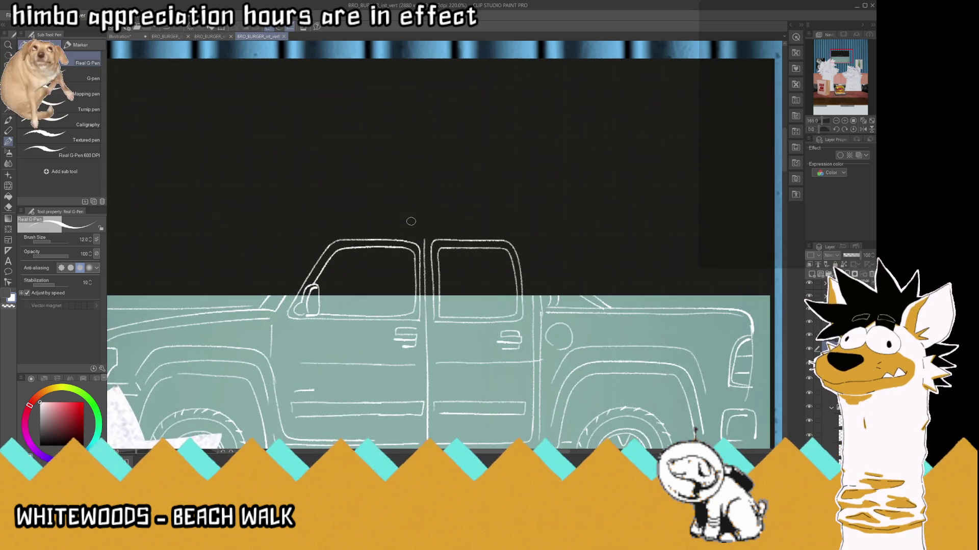
drag(278, 305, 323, 244)
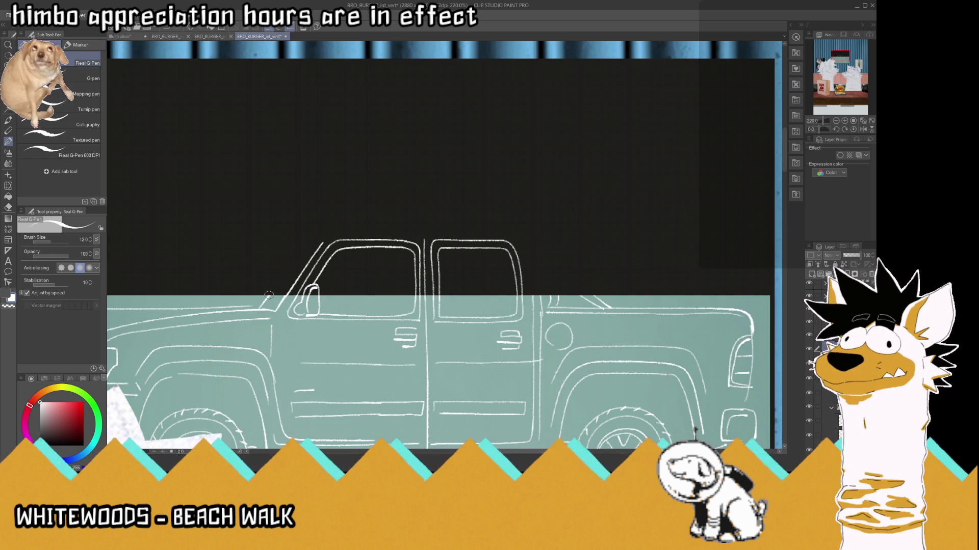
drag(266, 295, 289, 266)
key(ctrl+z)
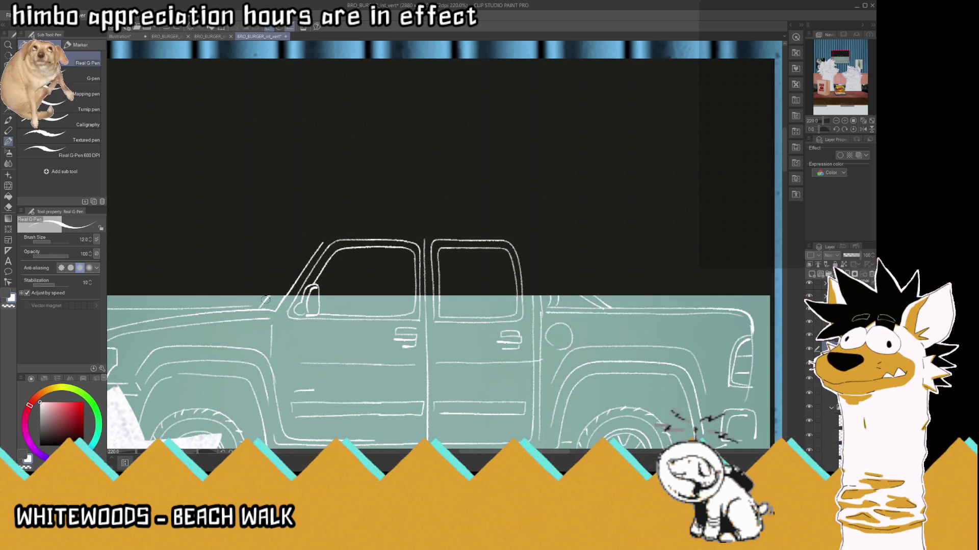
drag(262, 302, 308, 247)
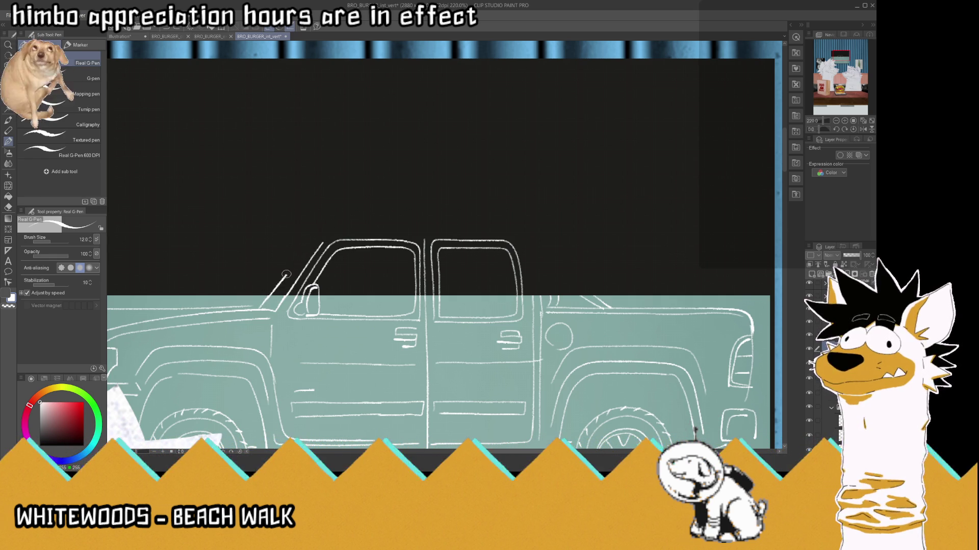
mouse_move(312, 241)
mouse_down()
mouse_move(348, 230)
mouse_move(511, 232)
mouse_move(540, 253)
mouse_move(541, 287)
mouse_up()
- Redraw the cab's rear edge curving up into the roof, then view at 100%
key(ctrl+z)
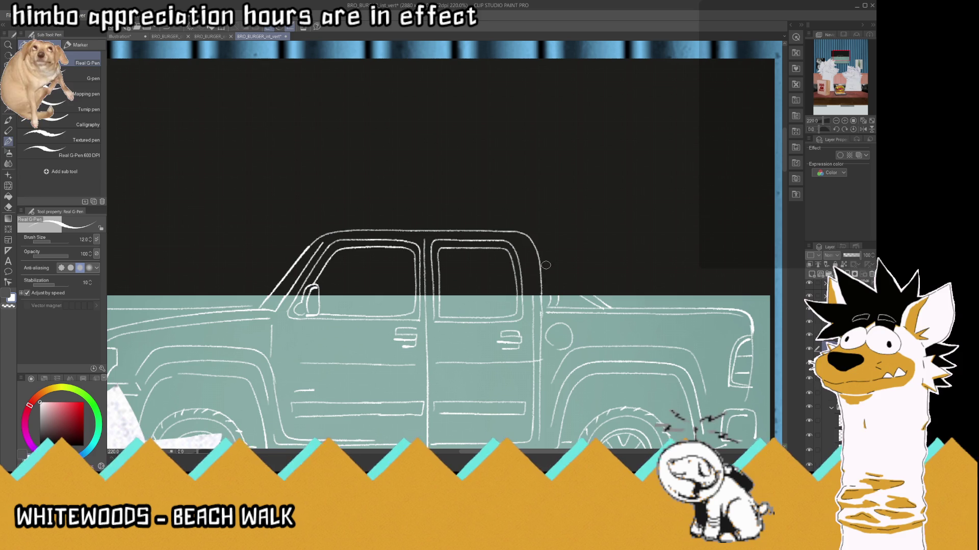
drag(539, 298, 532, 257)
drag(540, 295, 520, 235)
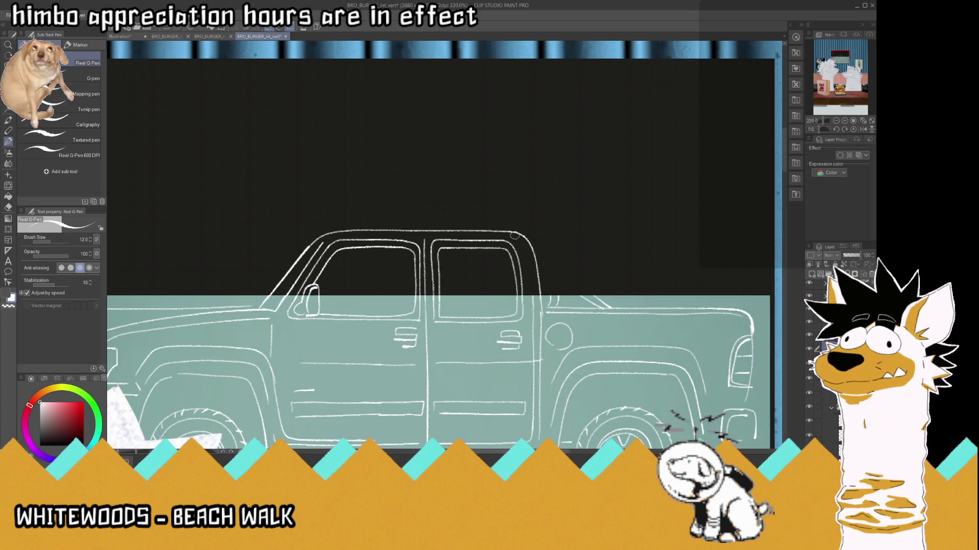
mouse_move(532, 294)
mouse_down()
mouse_move(510, 232)
mouse_move(321, 240)
mouse_up()
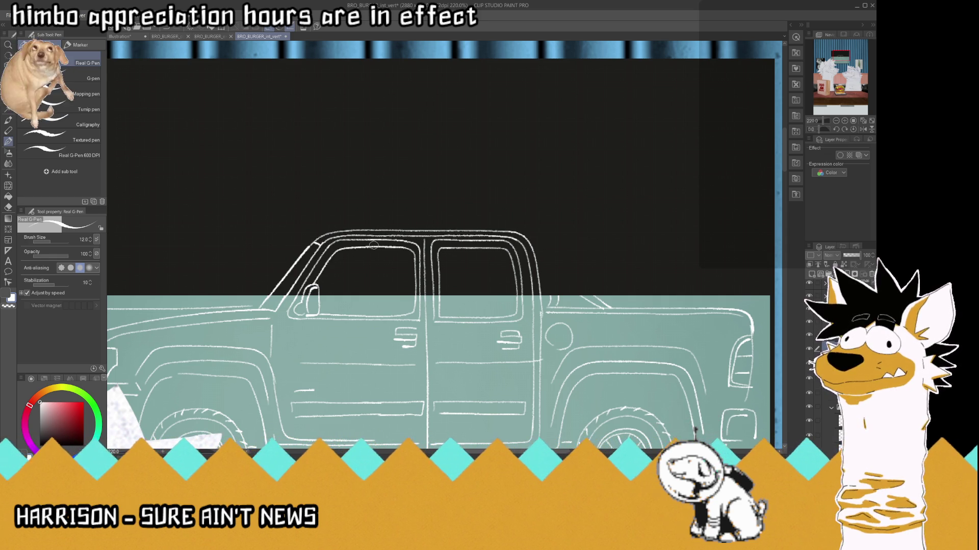
key(ctrl+alt+0)
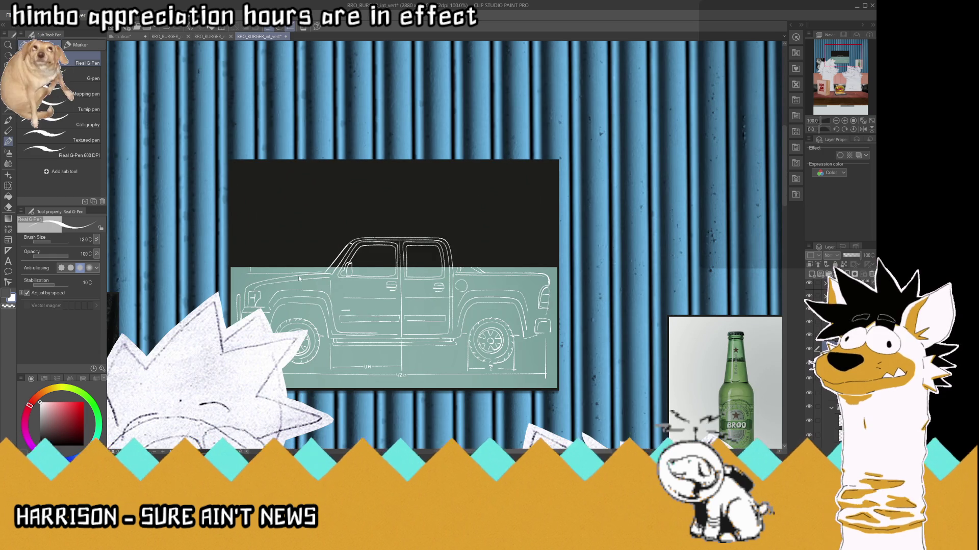
- Draw two upright posts behind the cab and two diagonal braces back to the bed
scroll(495, 254, up, 3)
scroll(495, 255, up, 2)
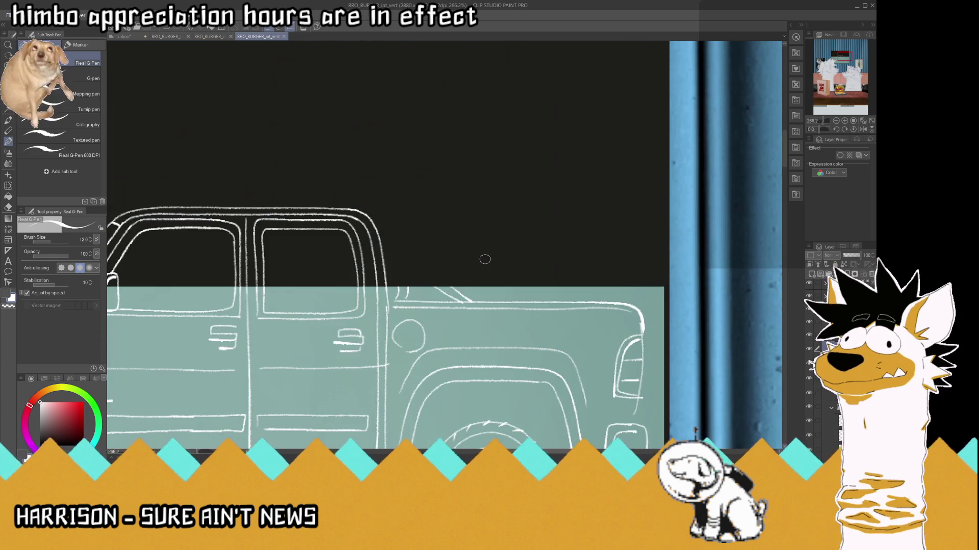
drag(399, 293, 390, 227)
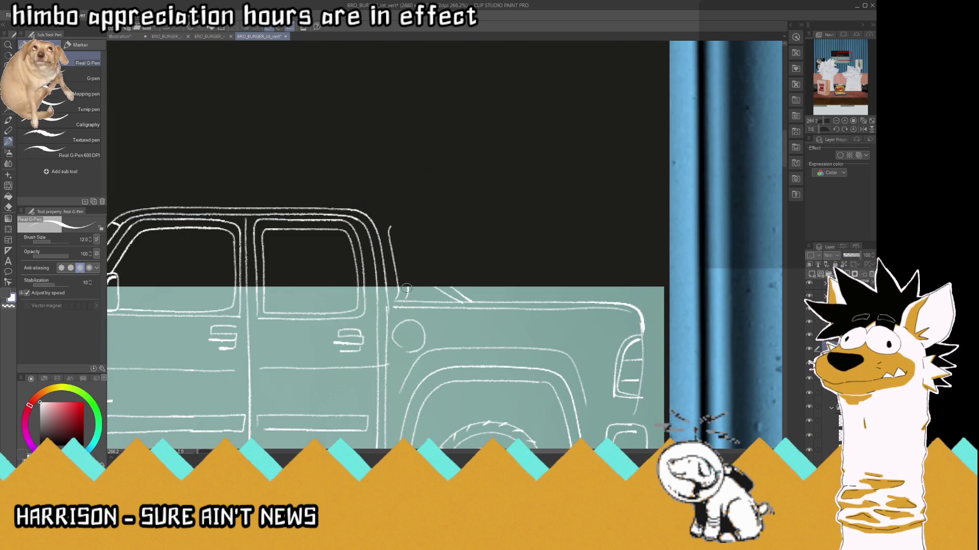
drag(408, 297, 397, 232)
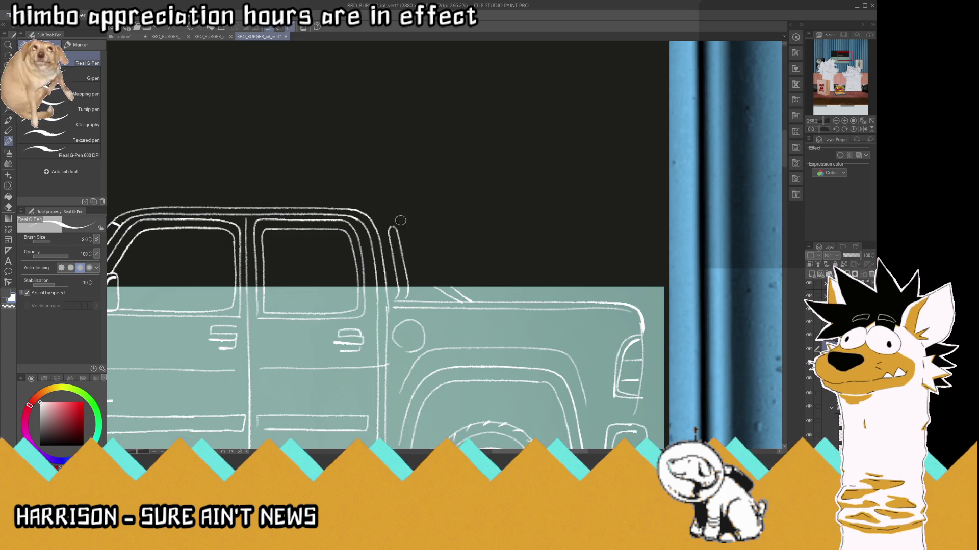
drag(441, 293, 413, 269)
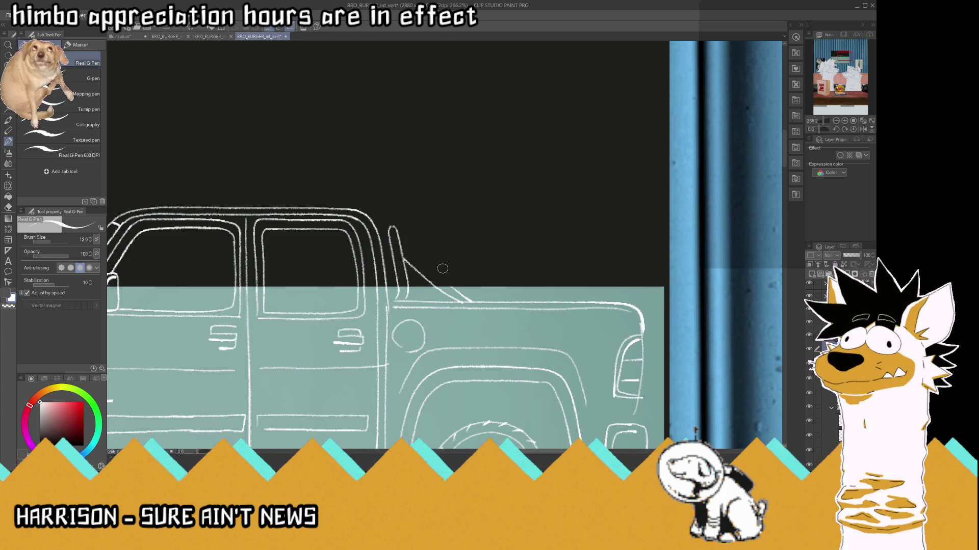
drag(461, 297, 426, 265)
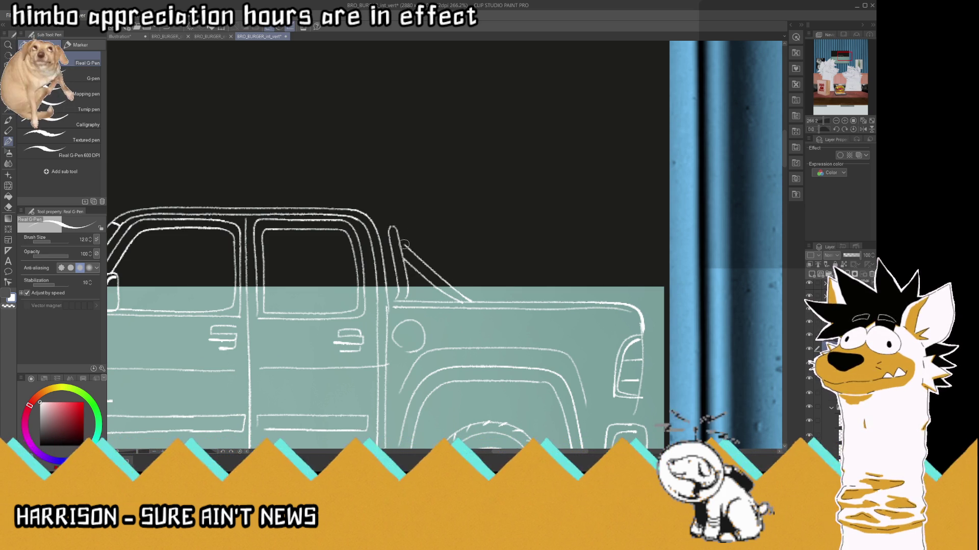
scroll(560, 246, down, 4)
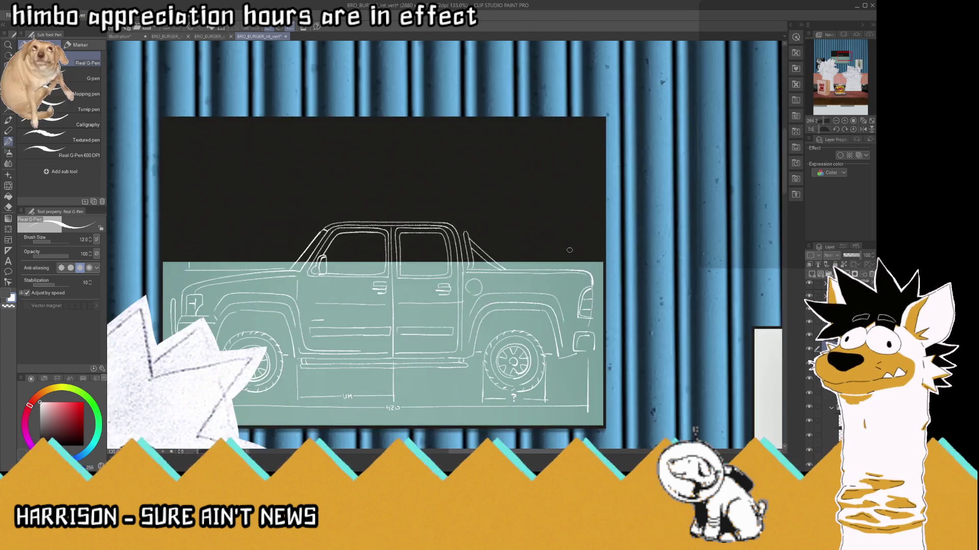
scroll(561, 245, down, 2)
scroll(455, 222, down, 1)
scroll(455, 223, down, 1)
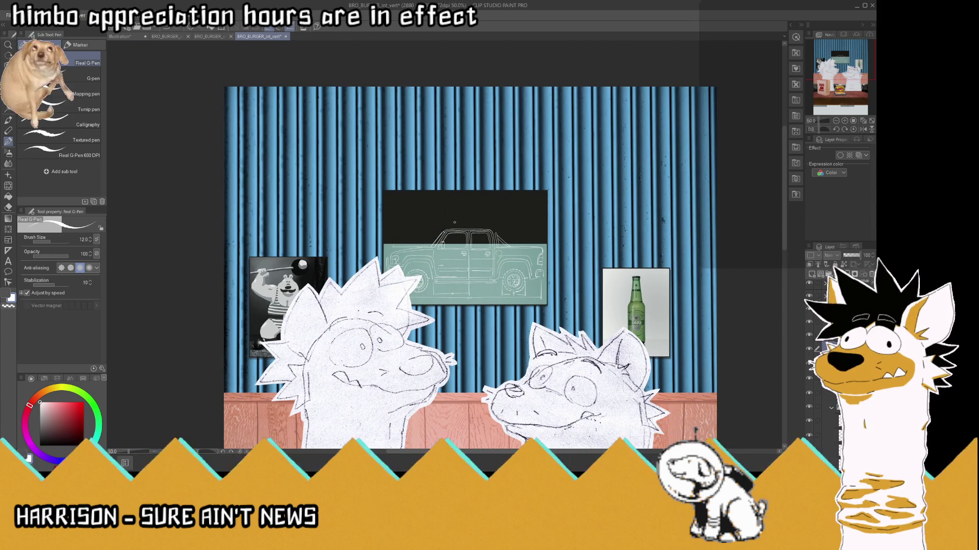
scroll(455, 222, up, 1)
scroll(390, 246, up, 2)
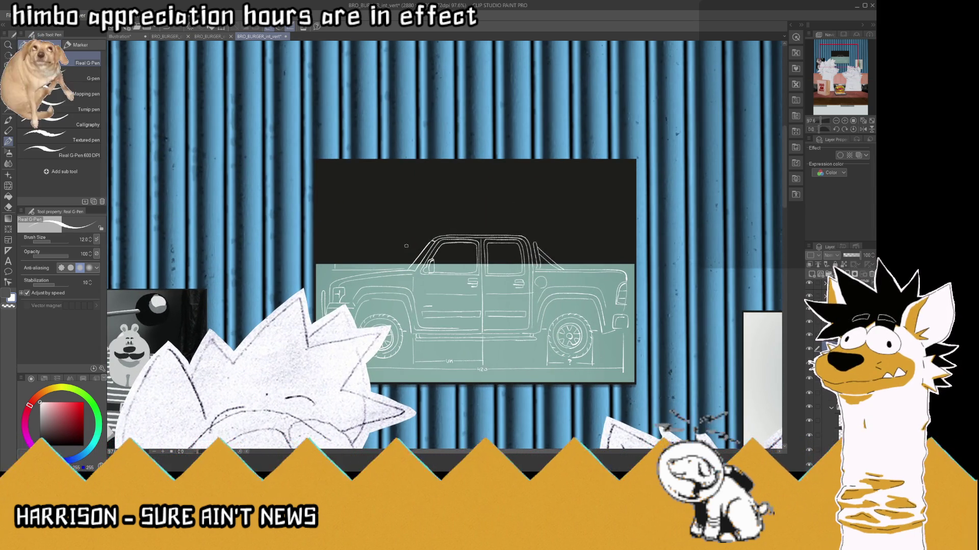
scroll(389, 246, up, 2)
scroll(574, 245, up, 1)
scroll(575, 245, down, 2)
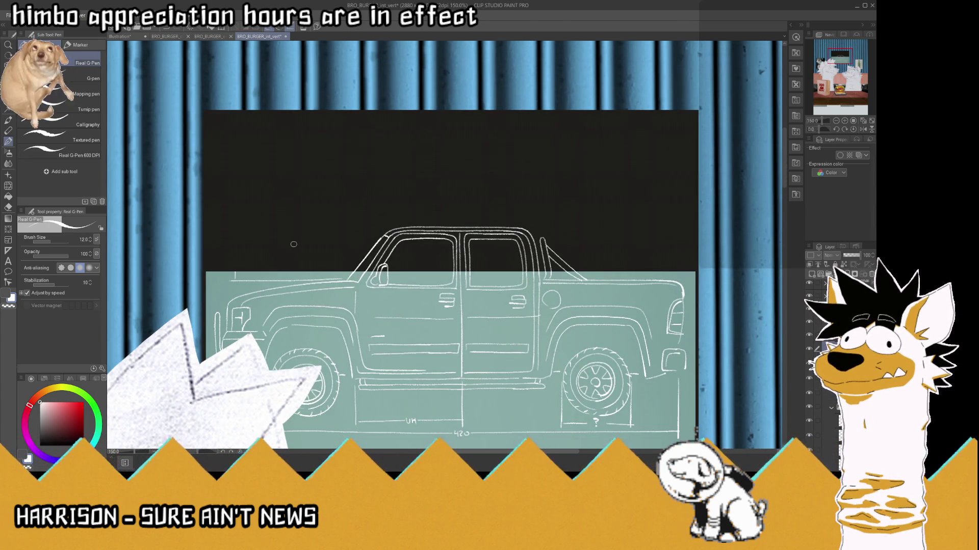
scroll(293, 244, up, 1)
scroll(293, 244, down, 2)
scroll(285, 240, up, 2)
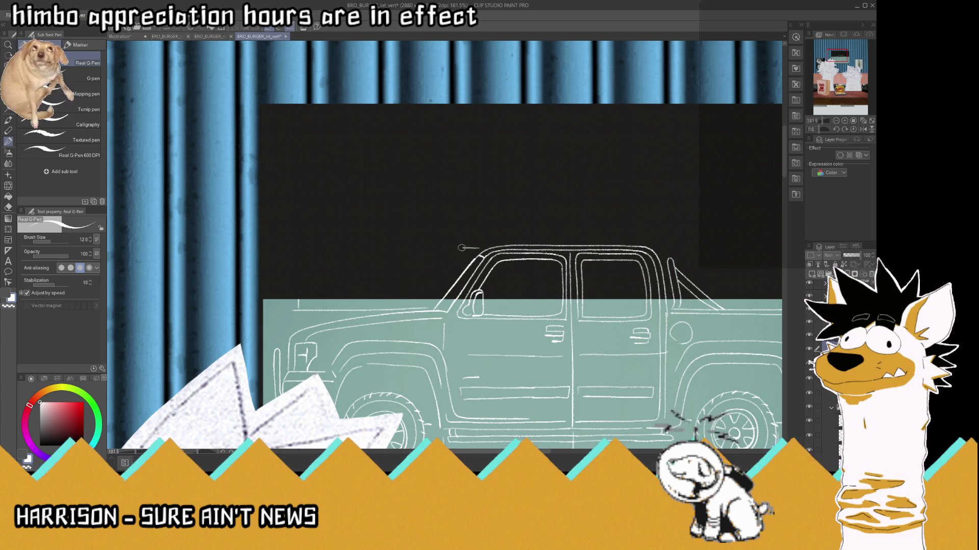
- Draw a horizontal line left from the truck roof ending in a vertical tick
drag(464, 248, 303, 244)
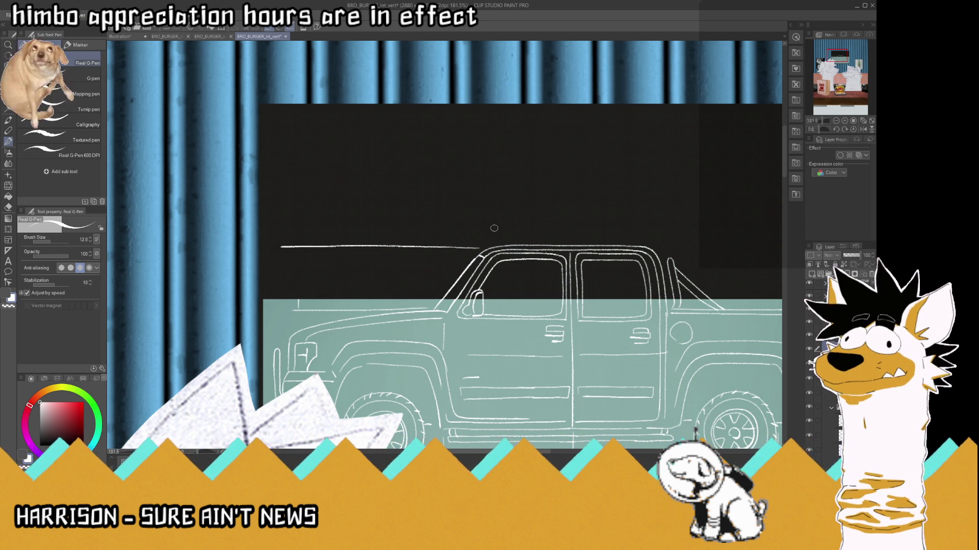
key(ctrl+z)
drag(483, 248, 289, 247)
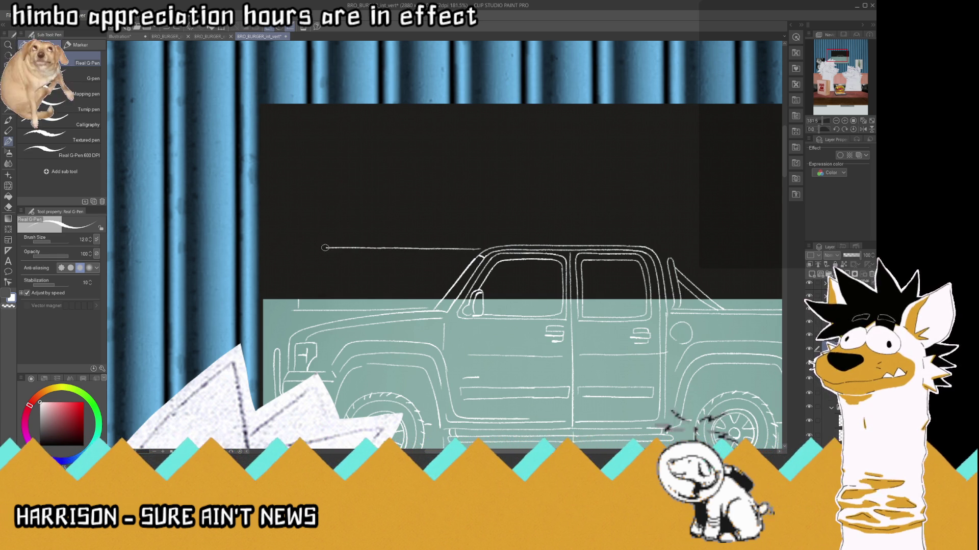
drag(298, 308, 297, 247)
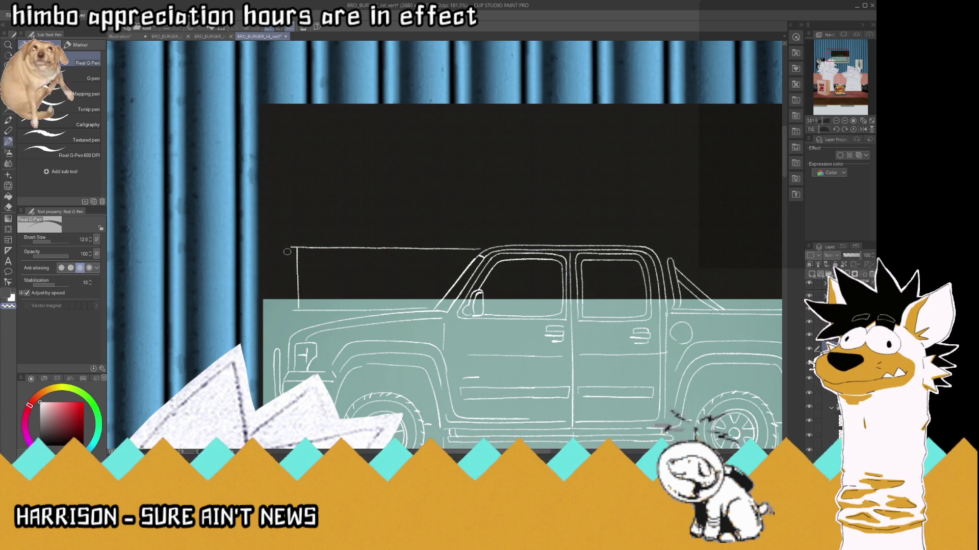
- Write a "1" label beside the vertical tick
scroll(288, 243, down, 5)
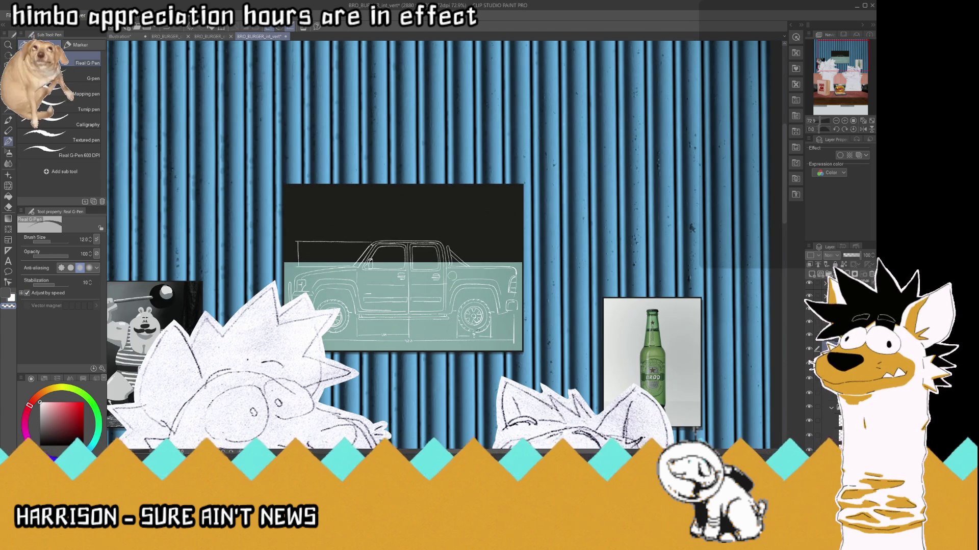
scroll(330, 259, up, 3)
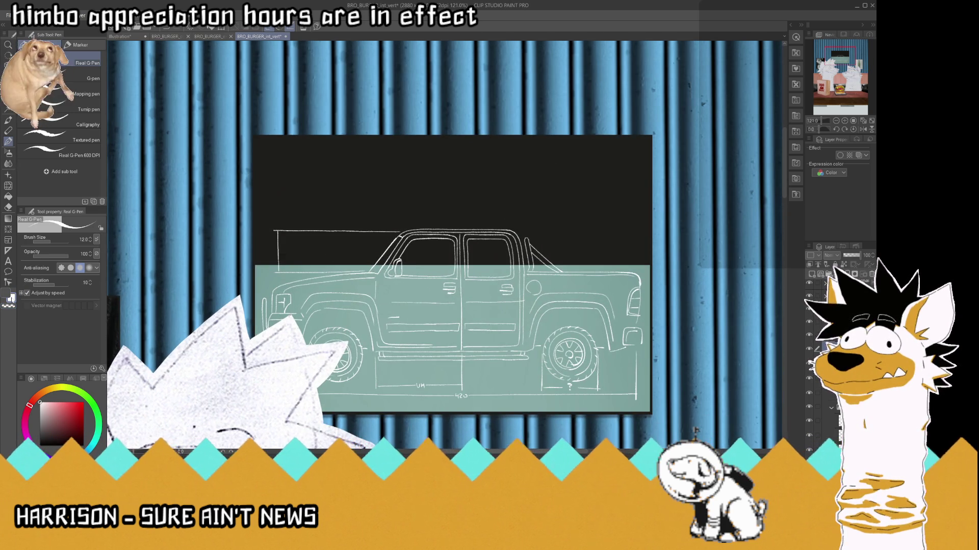
scroll(292, 239, up, 1)
scroll(275, 227, up, 1)
scroll(265, 221, up, 1)
scroll(338, 221, down, 3)
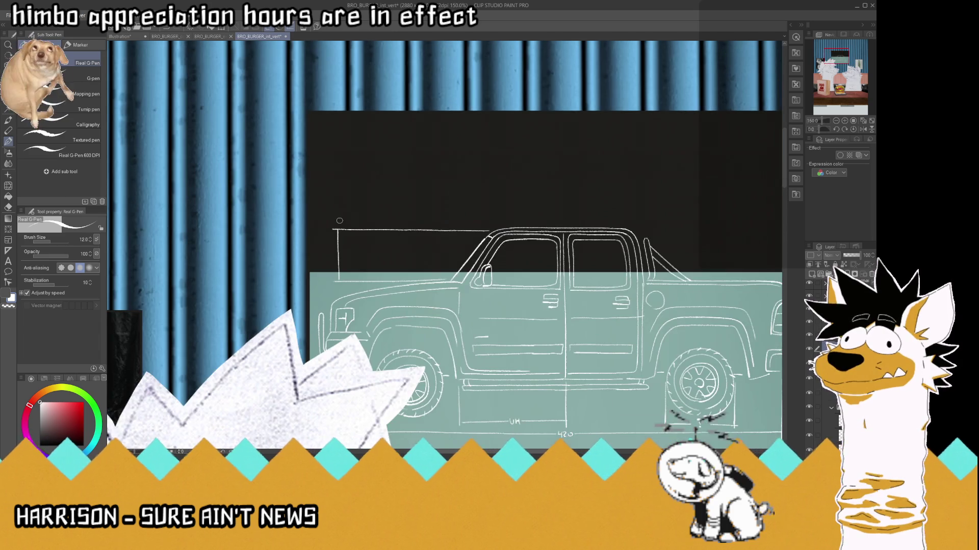
scroll(340, 220, up, 2)
scroll(340, 221, up, 4)
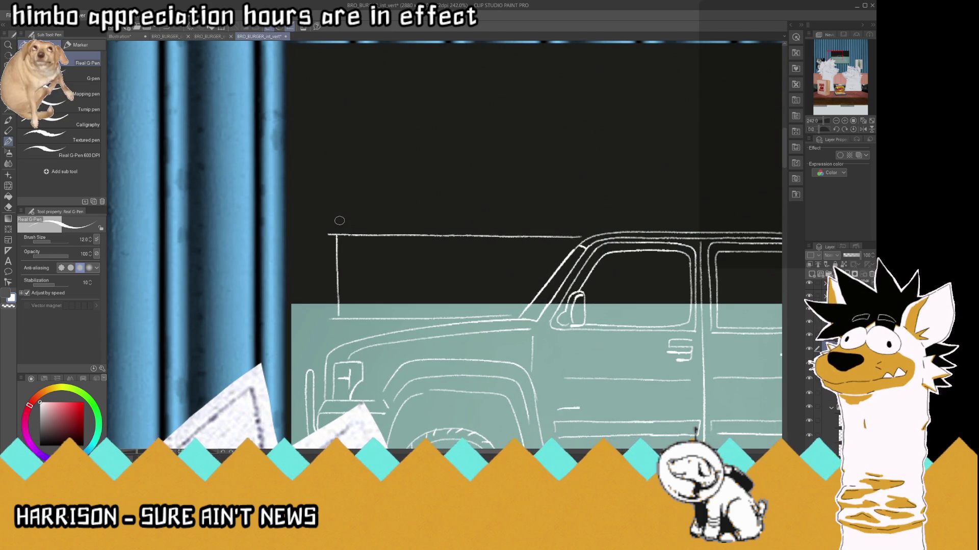
drag(324, 266, 326, 275)
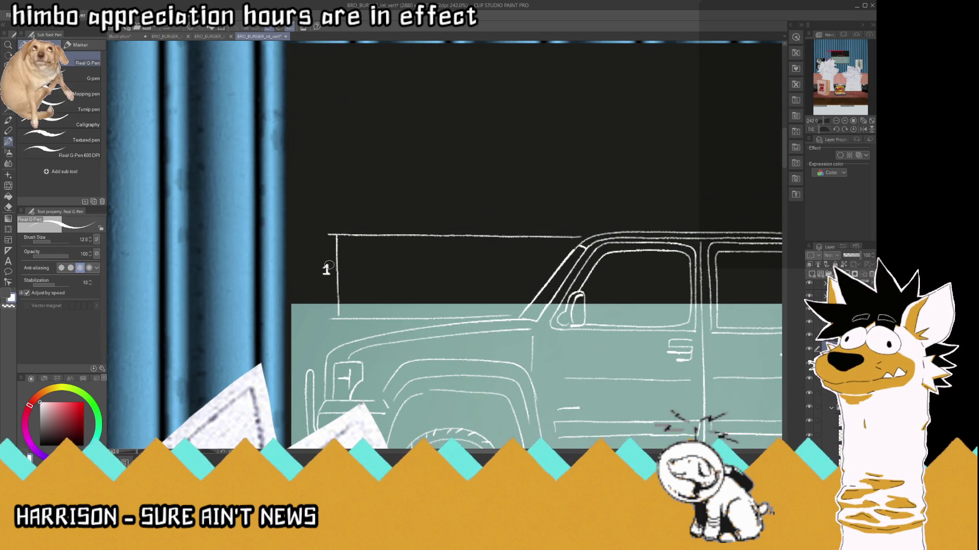
scroll(326, 268, down, 5)
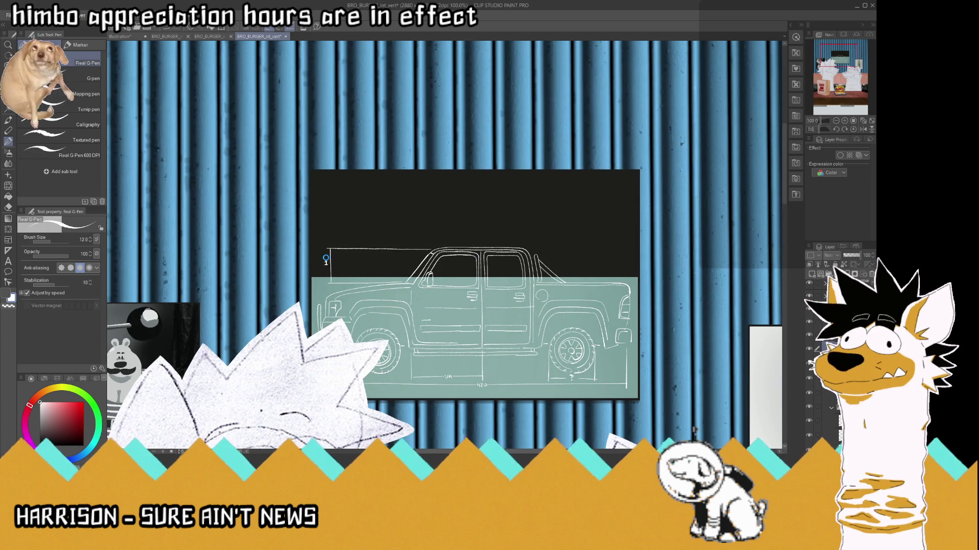
scroll(506, 229, down, 2)
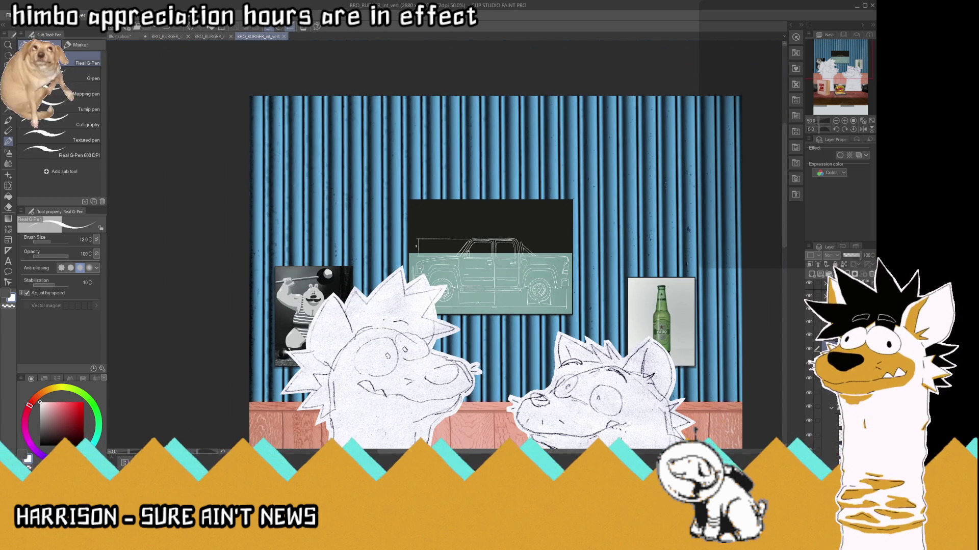
scroll(480, 250, up, 2)
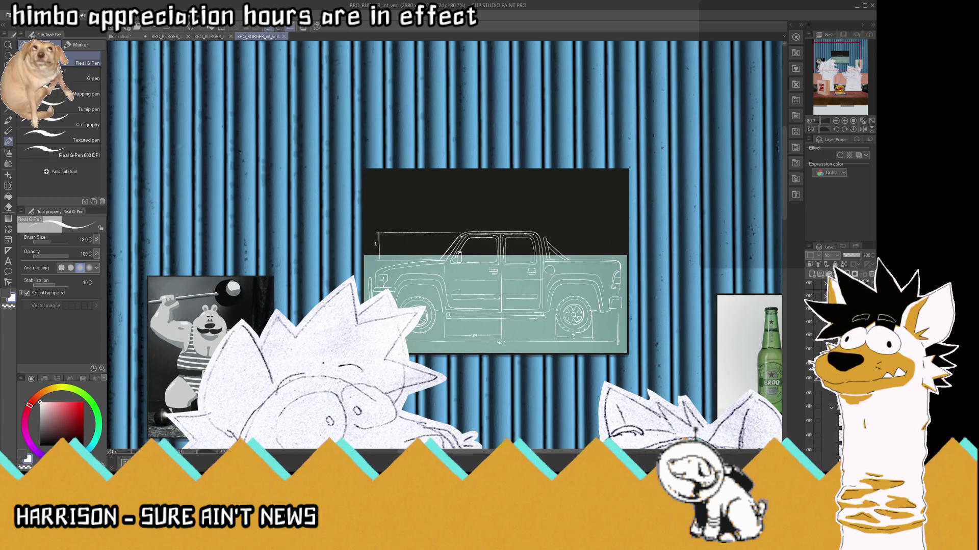
- Raise the layer opacity from 48 to 100 and sample the teal from the truck panel
click(850, 255)
scroll(572, 245, up, 1)
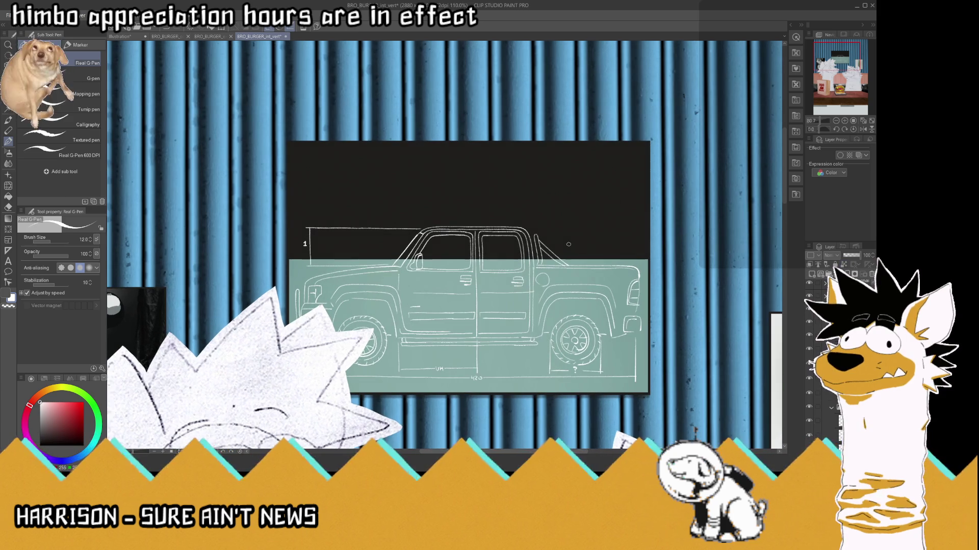
key(i)
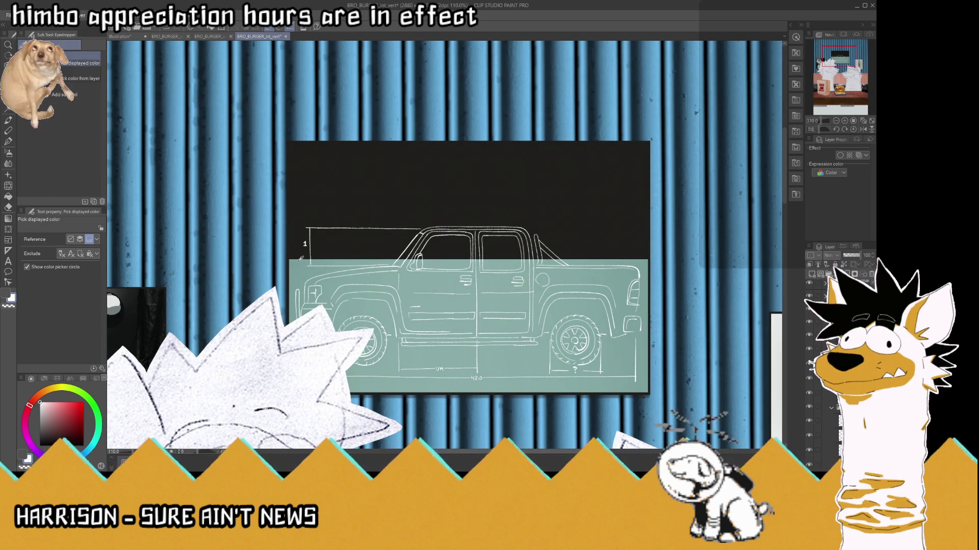
click(297, 261)
key(p)
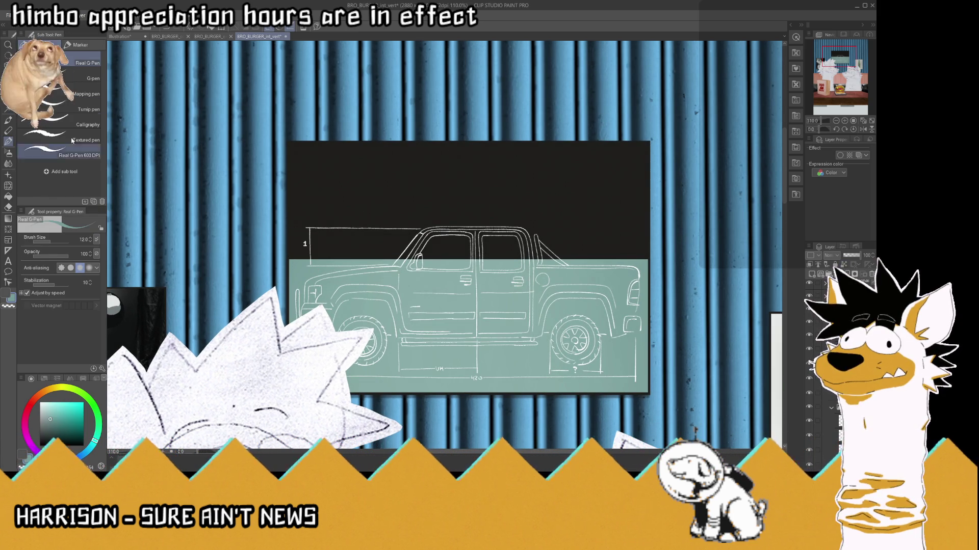
- Fill a rectangular selection over the truck board with teal
key(m)
click(88, 63)
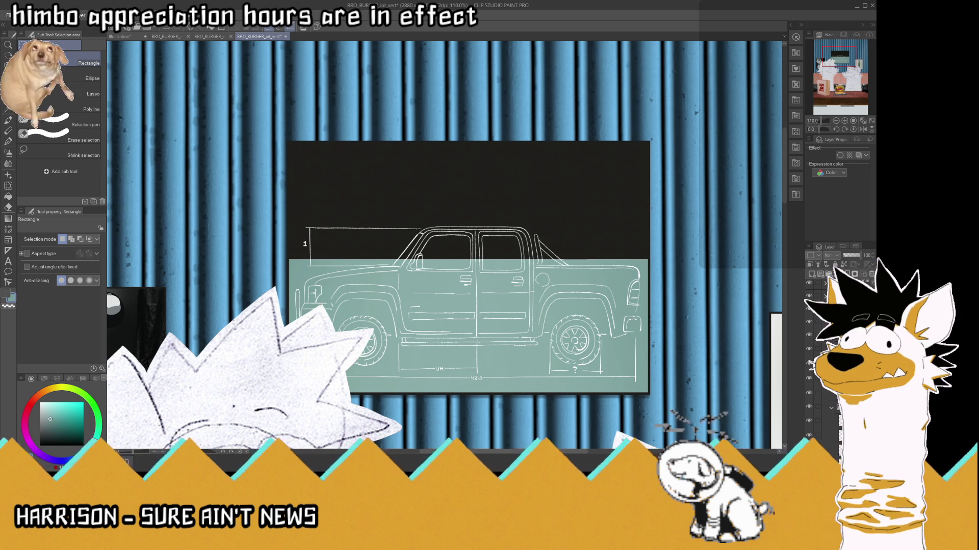
scroll(437, 189, up, 2)
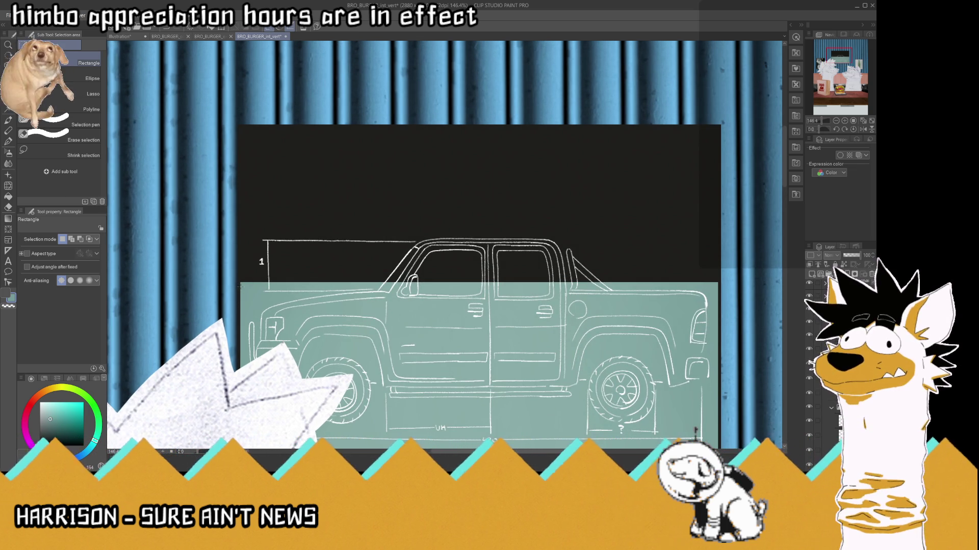
drag(240, 286, 717, 179)
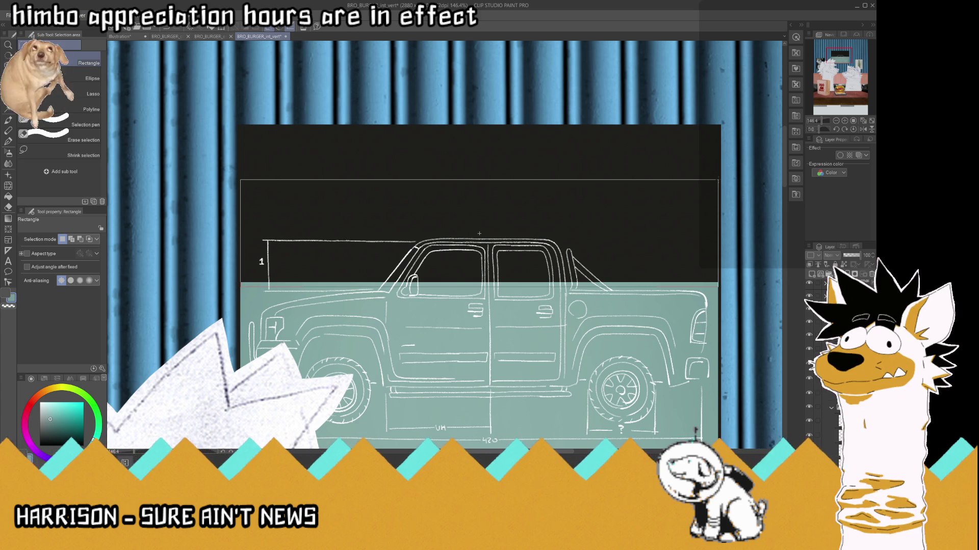
drag(717, 180, 718, 179)
key(g)
click(325, 228)
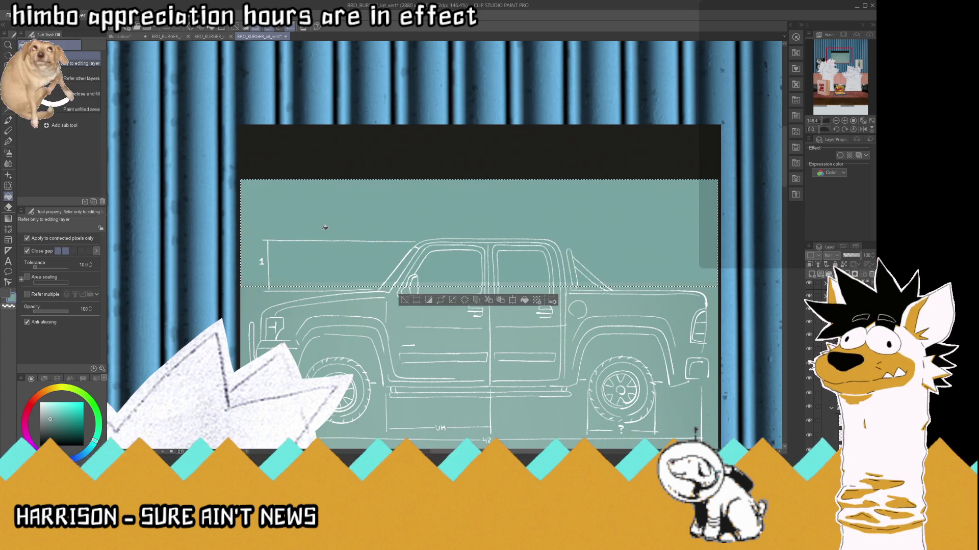
- Clear the selection and select the strip across the top of the board
key(m)
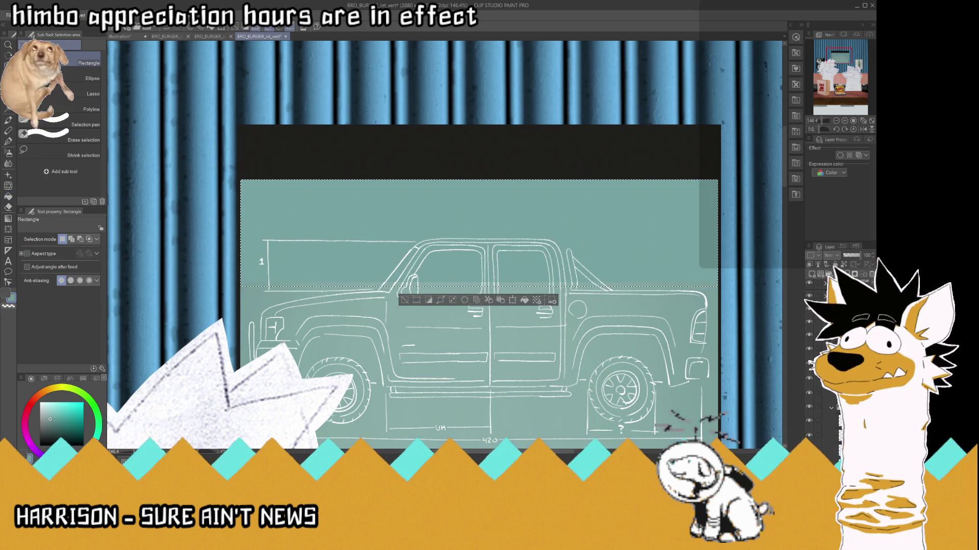
click(247, 158)
scroll(248, 158, down, 2)
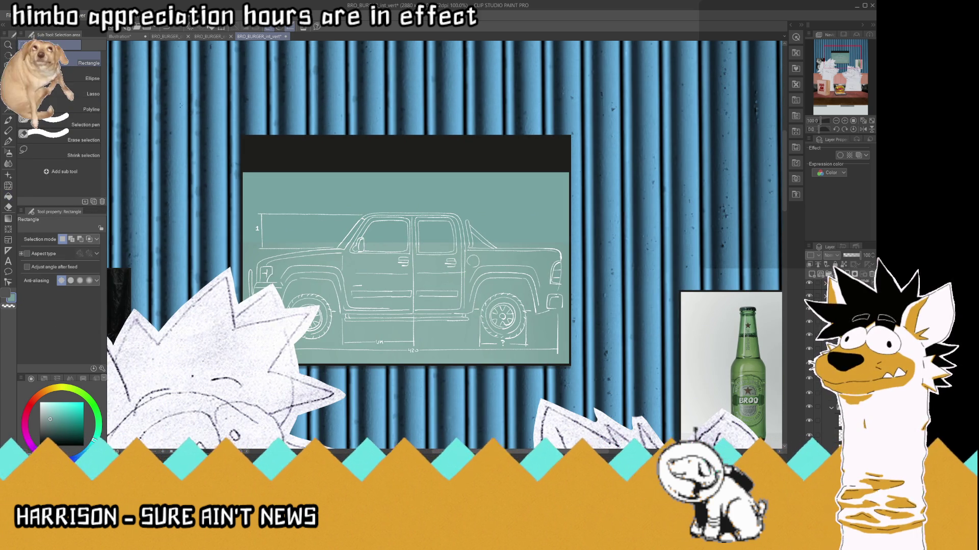
drag(170, 97, 644, 187)
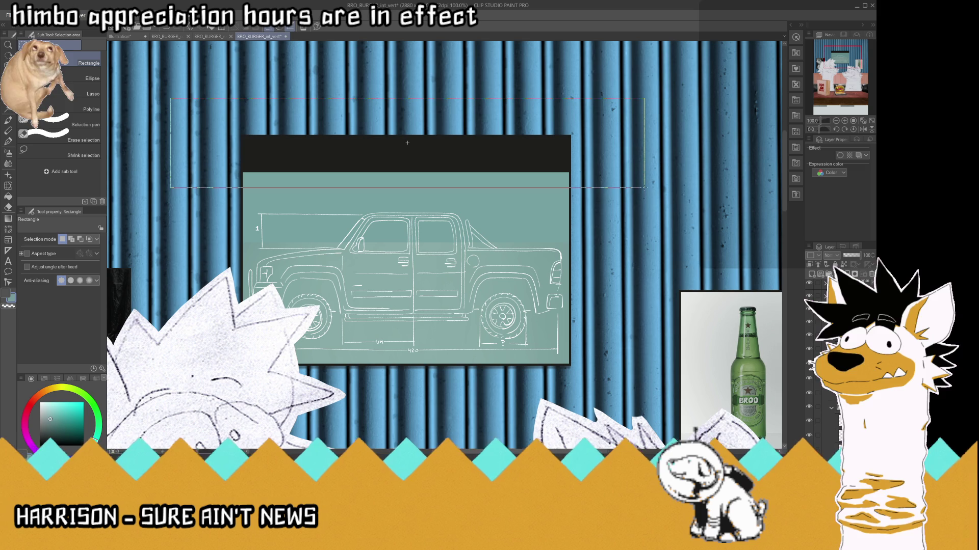
- Clear the teal from the board's top strip, then sample the teal and set the Soft airbrush to 76.1
key(Delete)
key(ctrl+d)
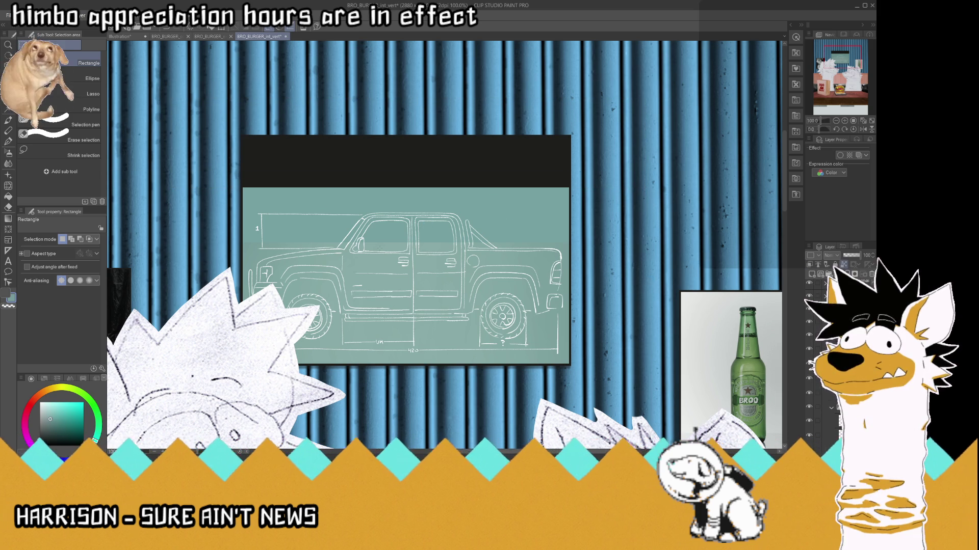
scroll(347, 206, up, 1)
scroll(346, 206, up, 2)
click(8, 163)
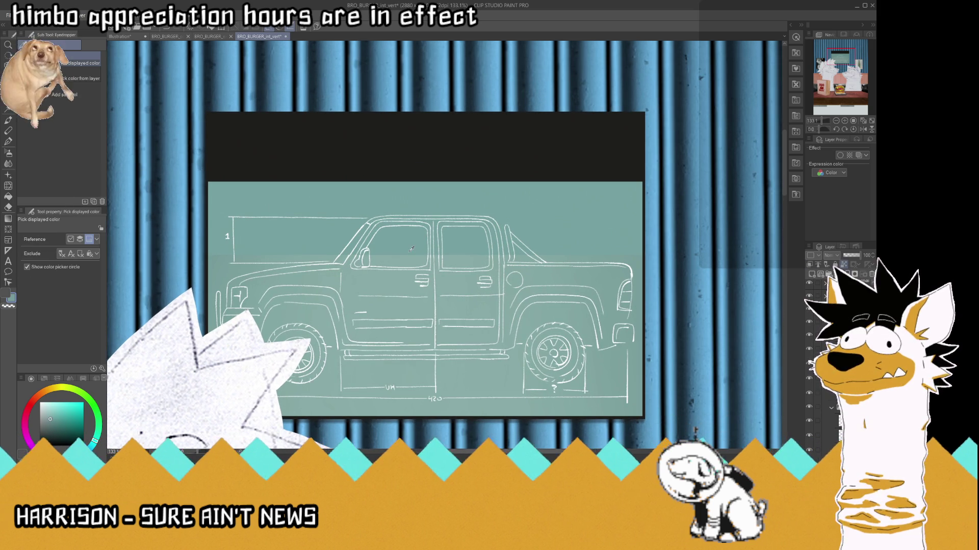
click(411, 260)
click(8, 152)
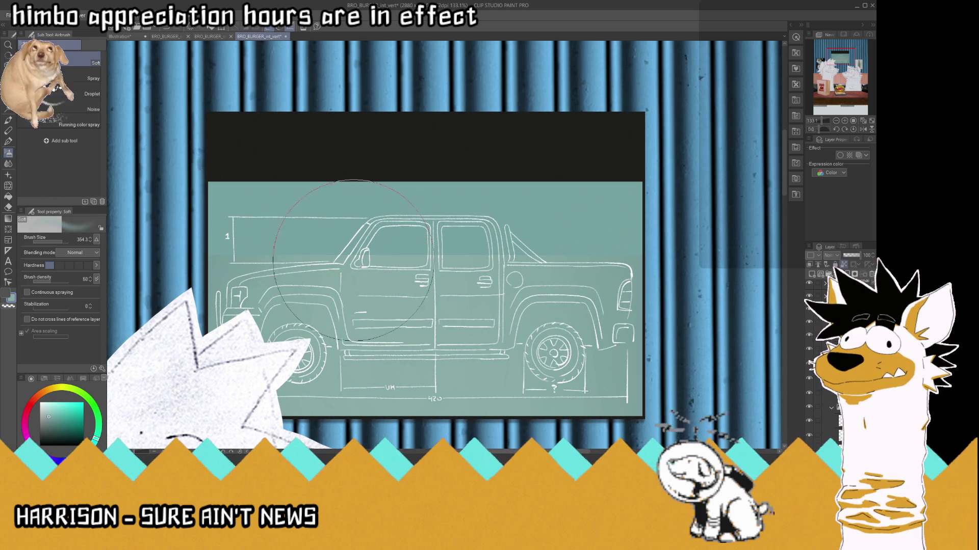
click(58, 243)
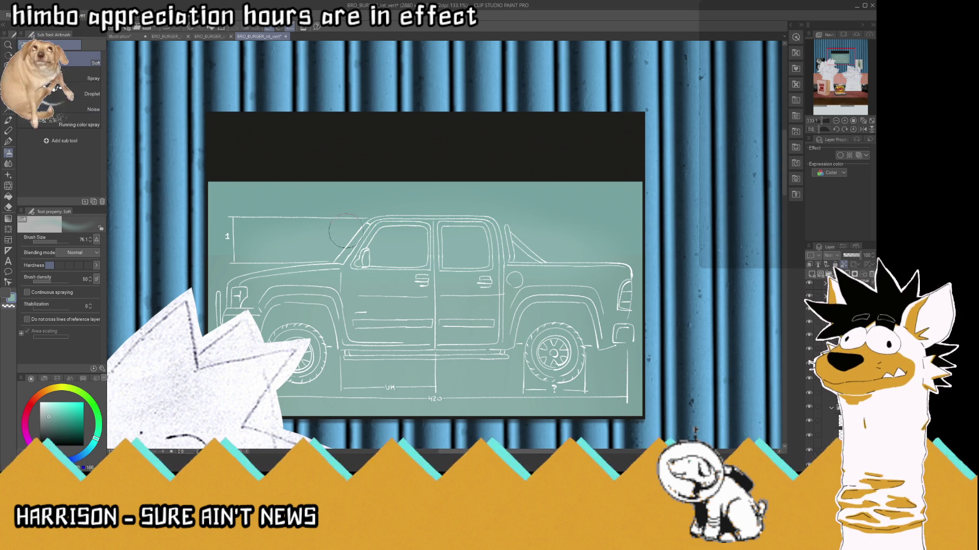
- Airbrush shading onto the board with a darker shade of the colour sampled near the 1
key(i)
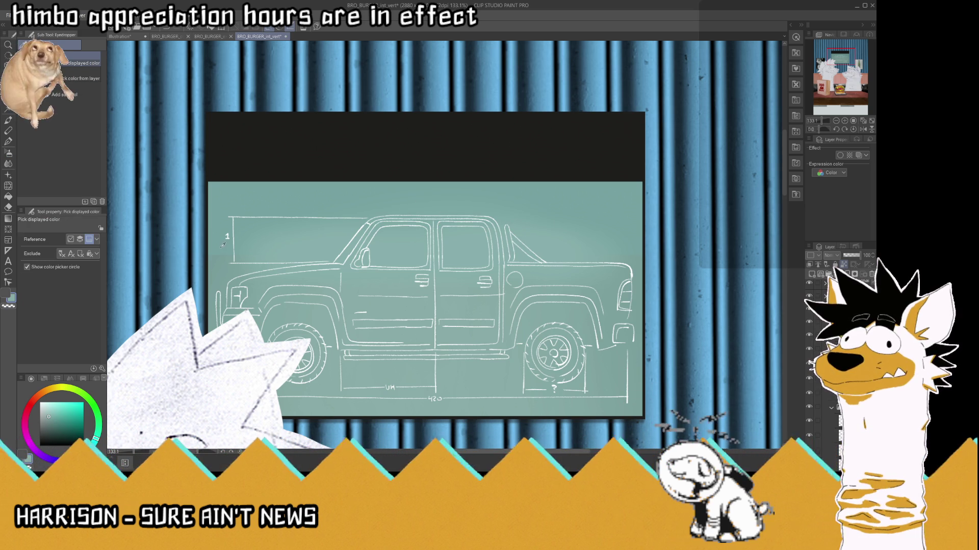
click(217, 253)
click(9, 152)
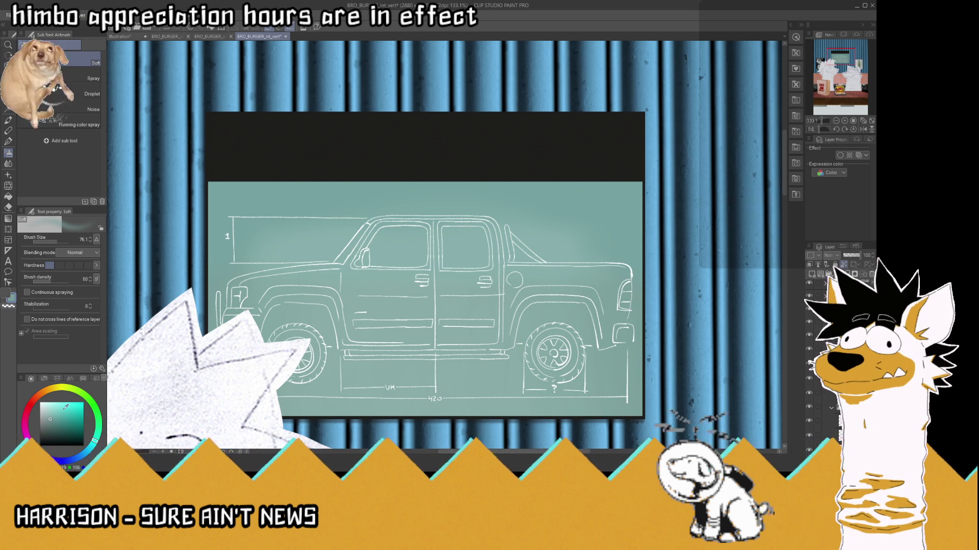
click(52, 425)
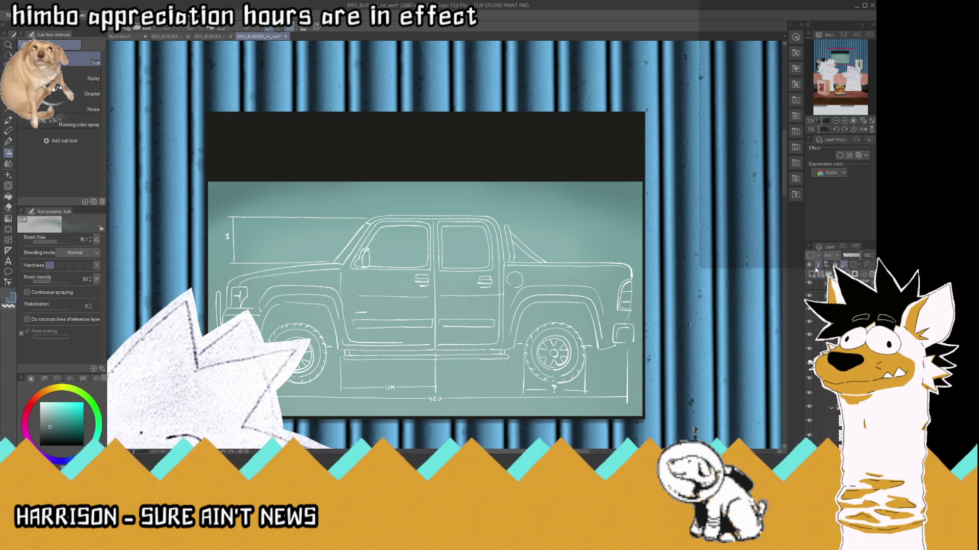
scroll(662, 246, down, 5)
scroll(662, 245, down, 2)
scroll(669, 244, up, 2)
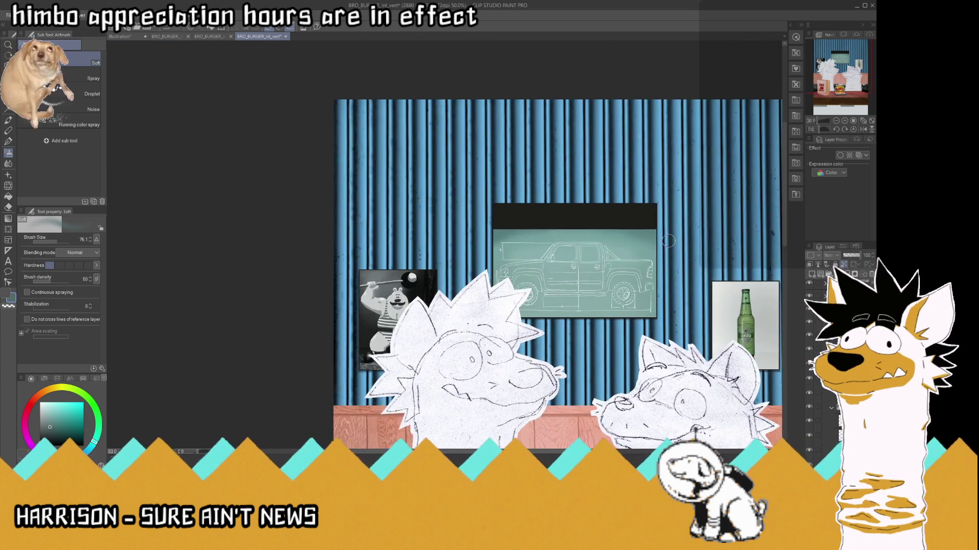
scroll(669, 244, up, 2)
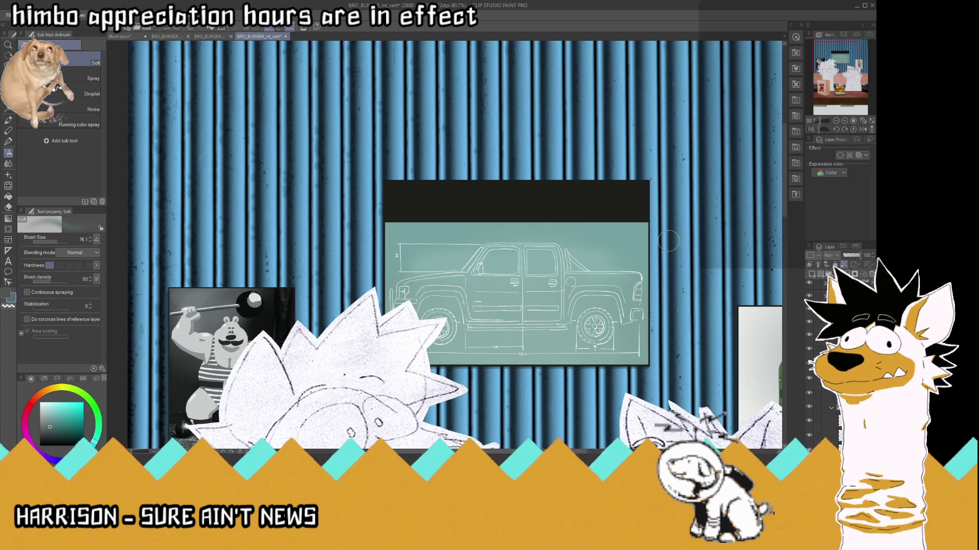
- Airbrush the board with a newly sampled colour at size 241.2 and save the file
key(i)
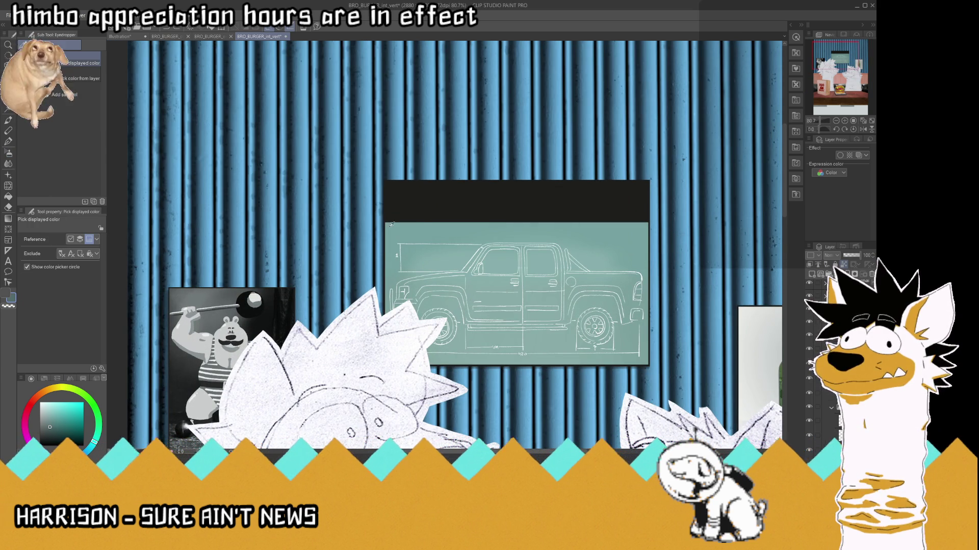
click(389, 221)
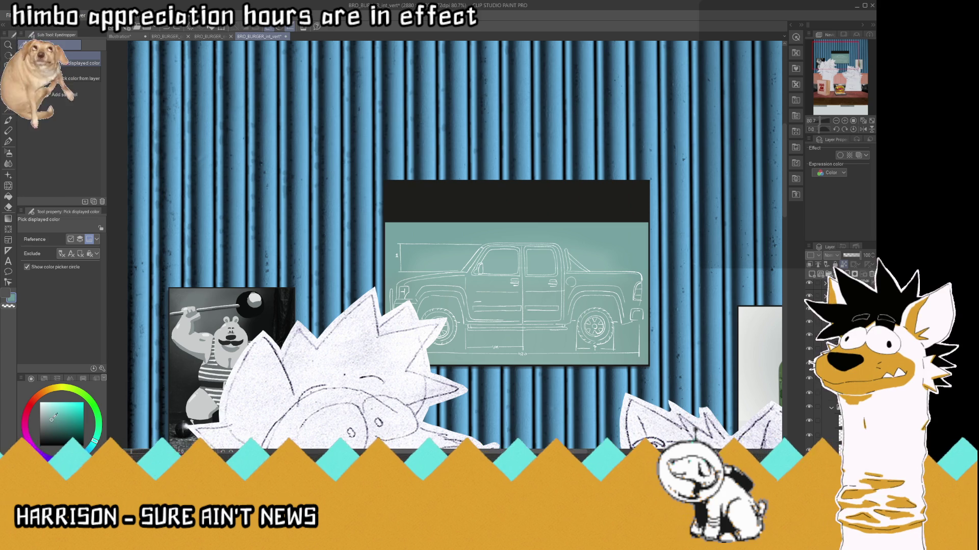
click(10, 154)
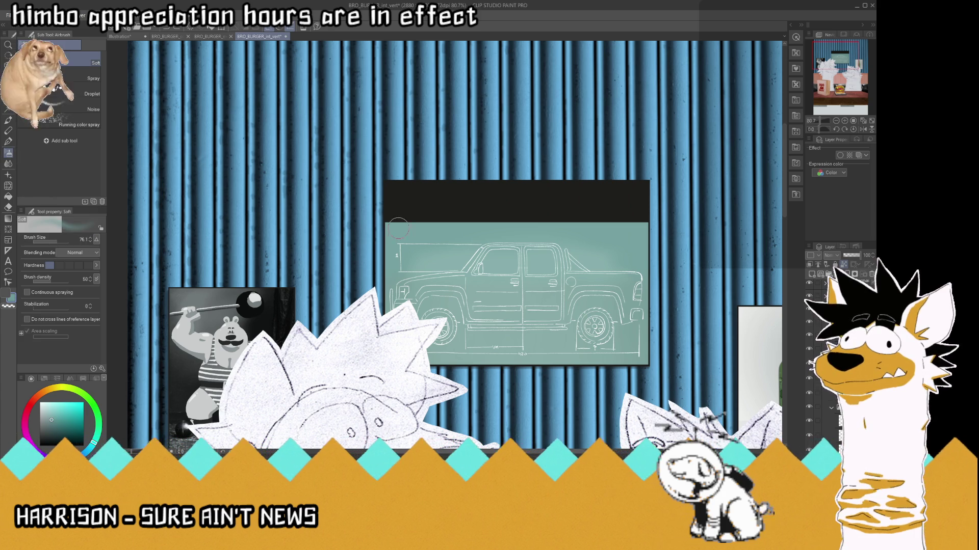
drag(60, 242, 64, 242)
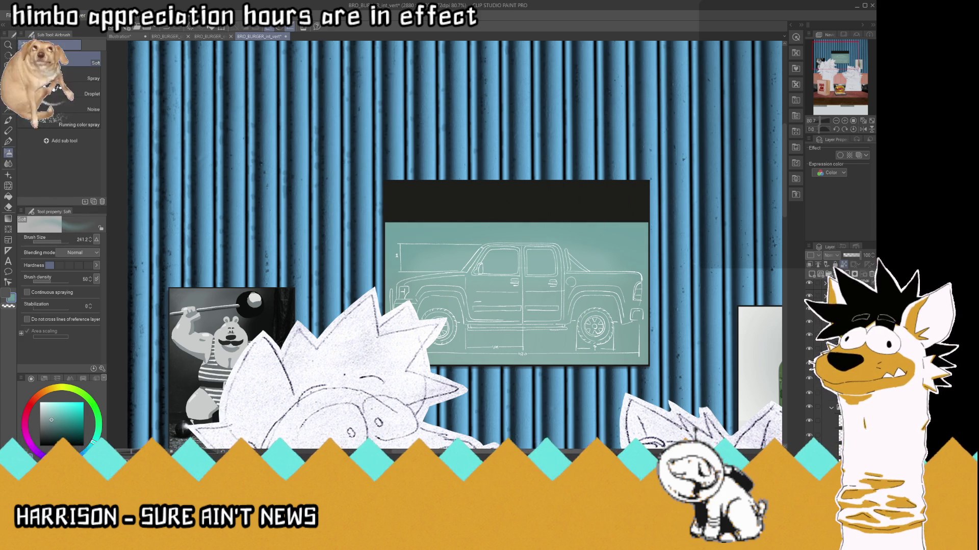
key(ctrl+s)
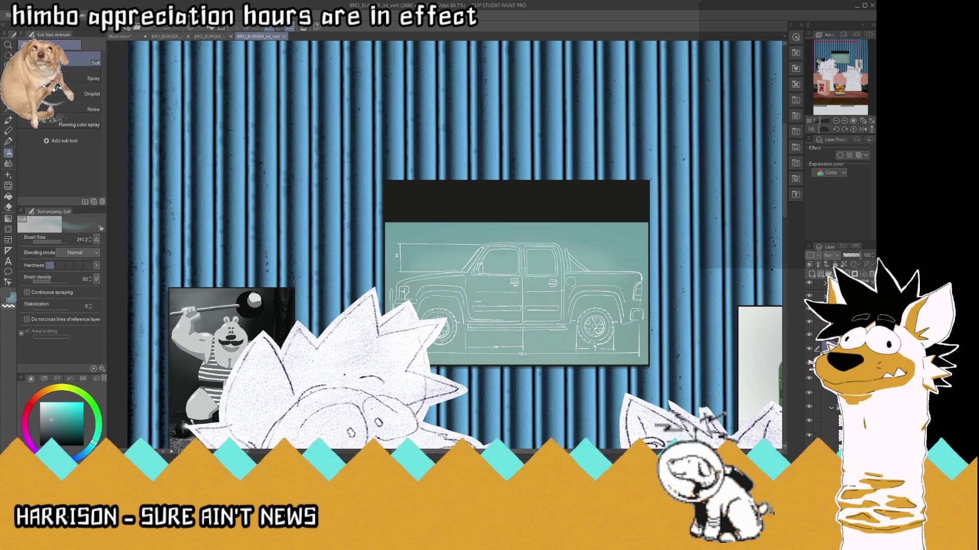
key(i)
scroll(476, 268, up, 10)
- Hand-letter TRUCK in white with the G-pen above the truck, erasing stray strokes with transparent colour
click(458, 273)
key(p)
scroll(487, 253, down, 3)
scroll(487, 253, down, 7)
scroll(466, 179, up, 4)
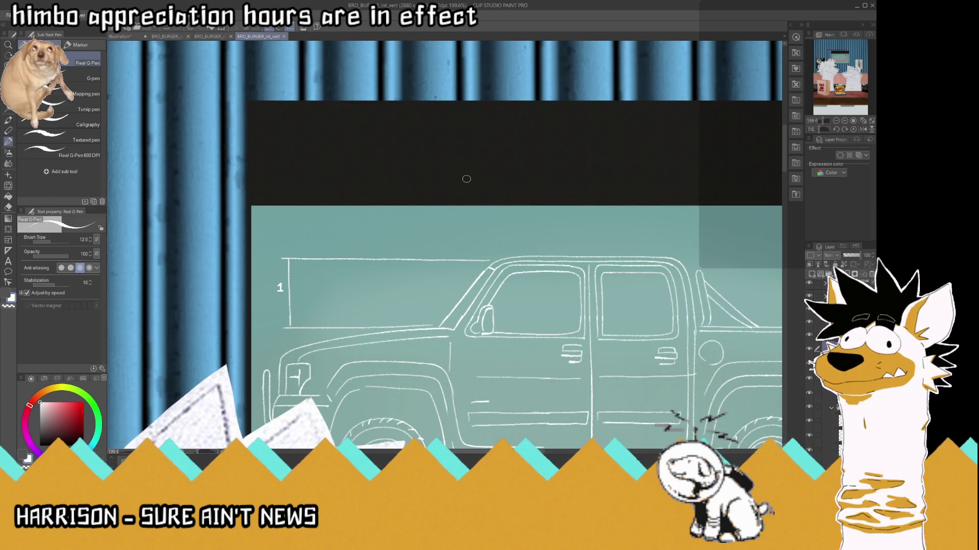
mouse_move(317, 217)
mouse_down()
mouse_move(339, 226)
mouse_move(326, 246)
mouse_move(316, 216)
mouse_move(351, 245)
mouse_move(385, 237)
mouse_move(390, 247)
mouse_up()
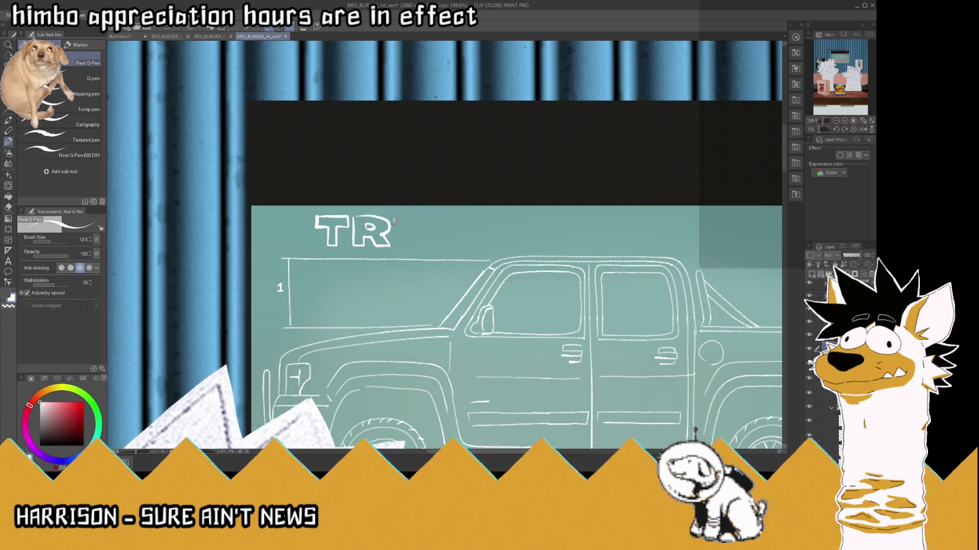
mouse_move(406, 222)
mouse_down()
mouse_move(398, 214)
mouse_move(402, 237)
mouse_move(417, 217)
mouse_move(456, 246)
mouse_move(454, 216)
mouse_move(462, 229)
mouse_move(439, 232)
mouse_move(458, 236)
mouse_up()
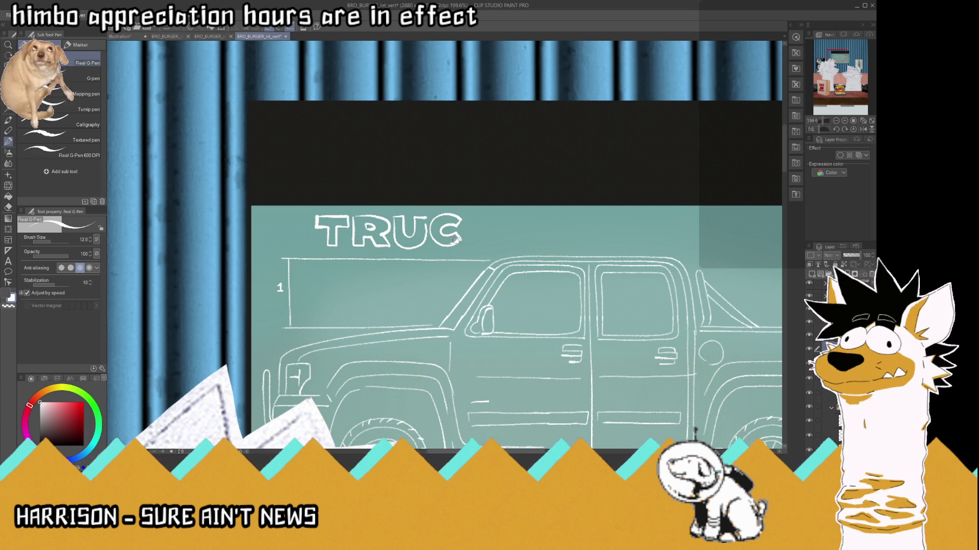
click(9, 306)
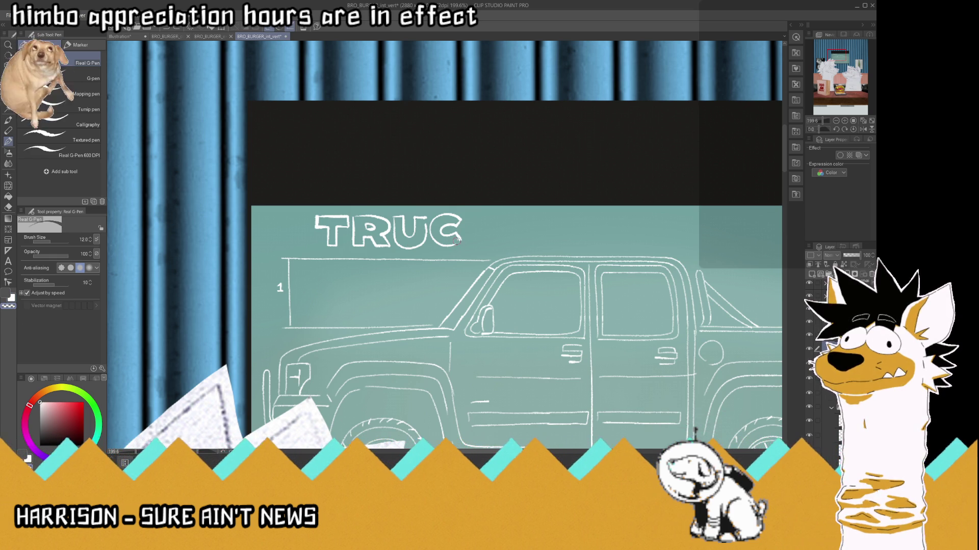
key(c)
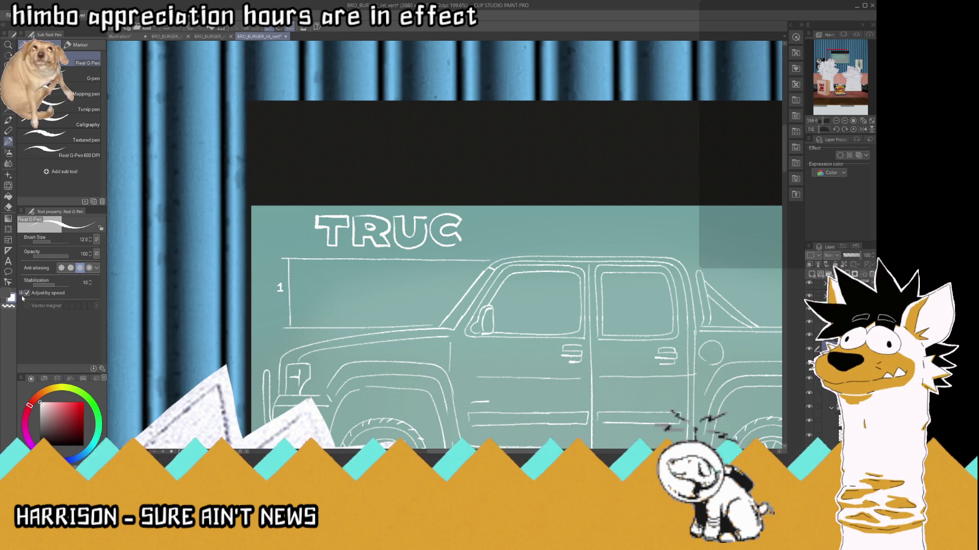
mouse_move(470, 217)
mouse_down()
mouse_move(473, 247)
mouse_move(499, 249)
mouse_move(478, 218)
mouse_move(480, 227)
mouse_move(504, 219)
mouse_move(493, 234)
mouse_up()
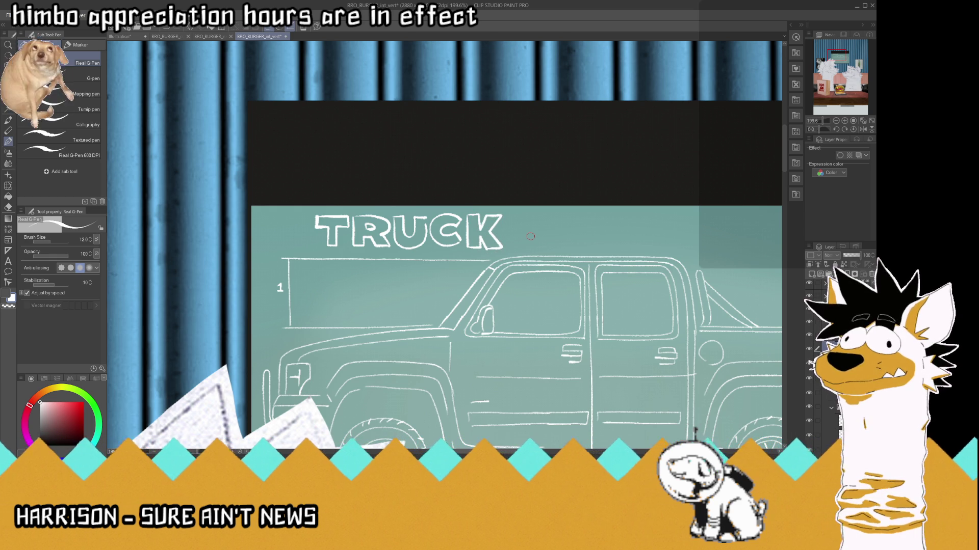
- Rectangle-select the black bar above the TRUCK board and delete it
scroll(344, 144, down, 5)
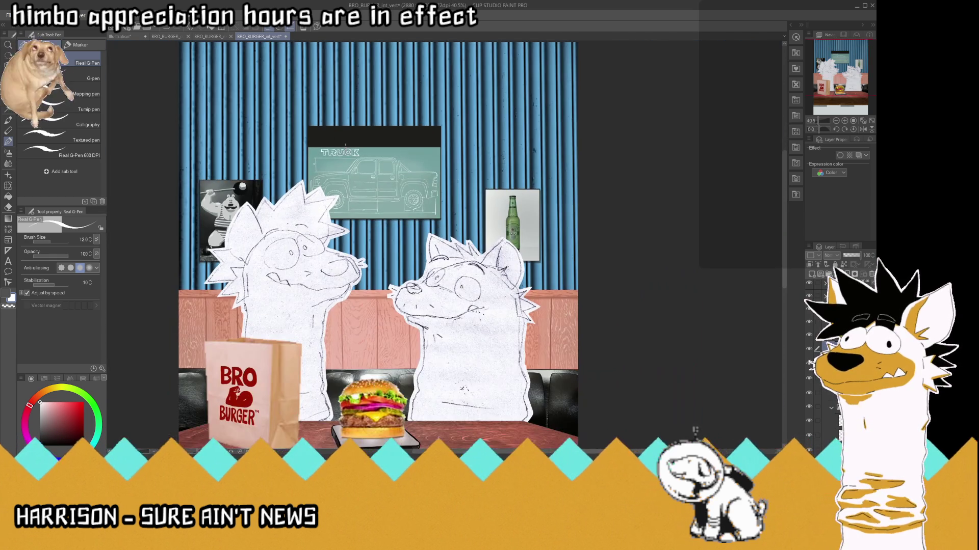
scroll(342, 117, up, 3)
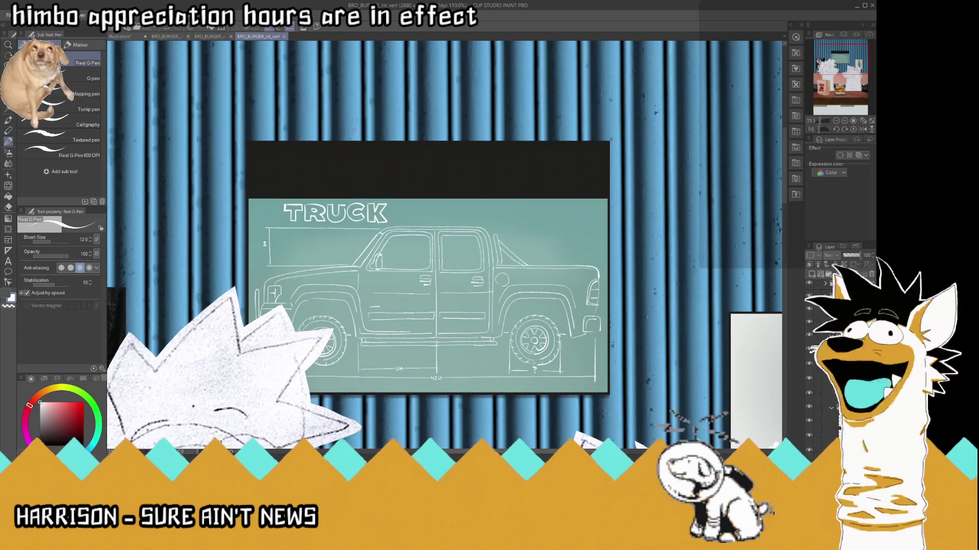
click(8, 98)
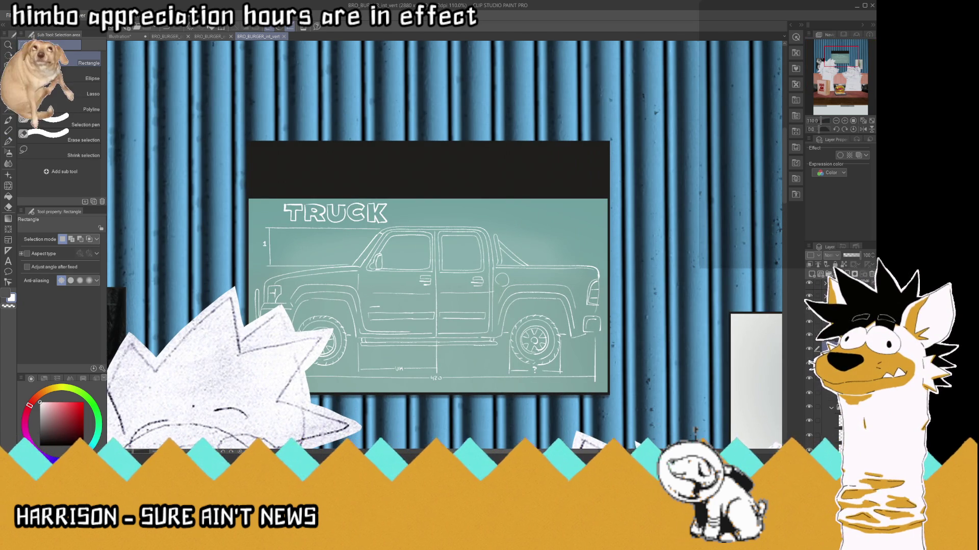
click(811, 393)
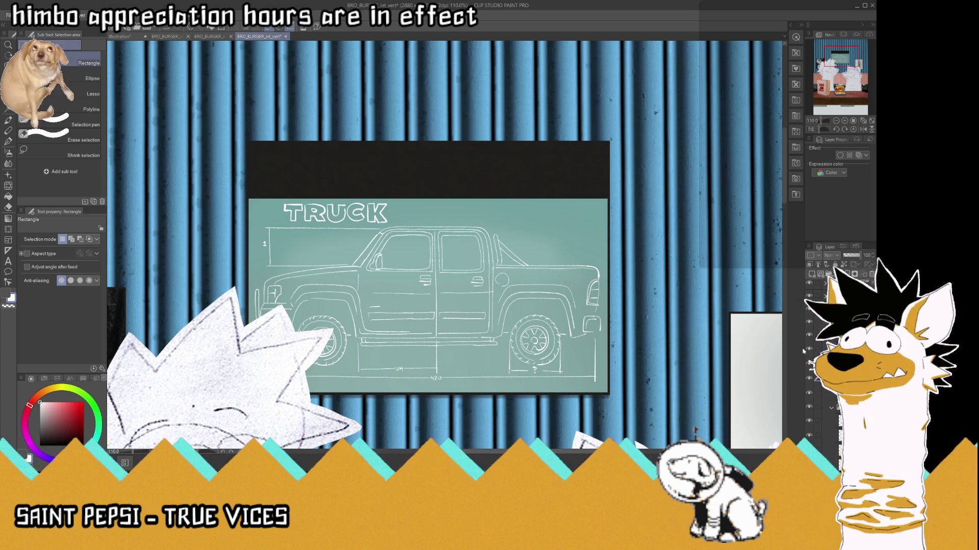
drag(236, 117, 640, 196)
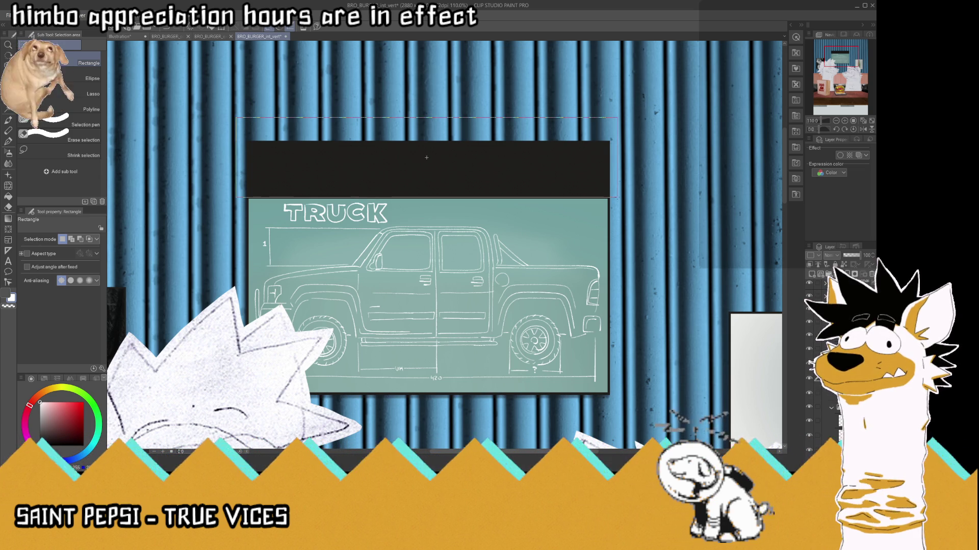
key(Delete)
key(ctrl+d)
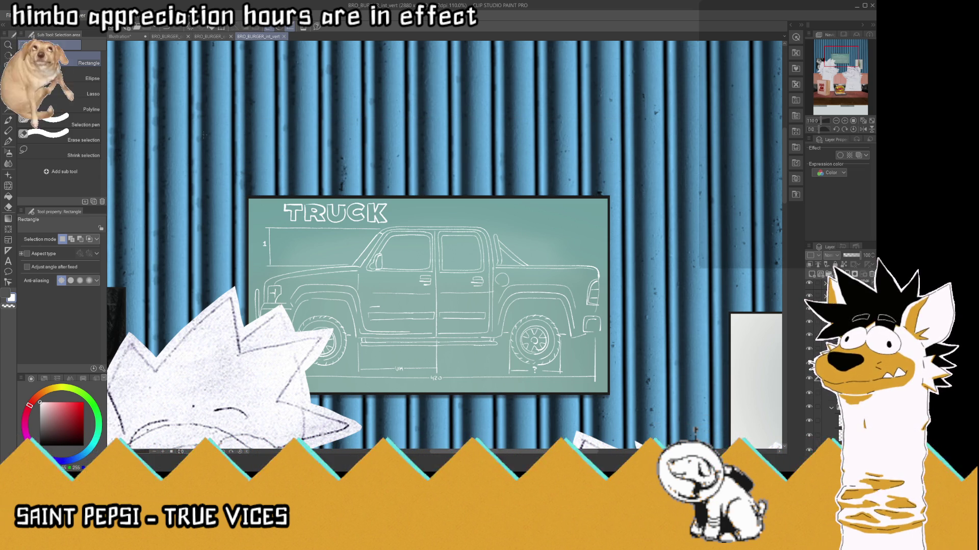
scroll(694, 431, down, 5)
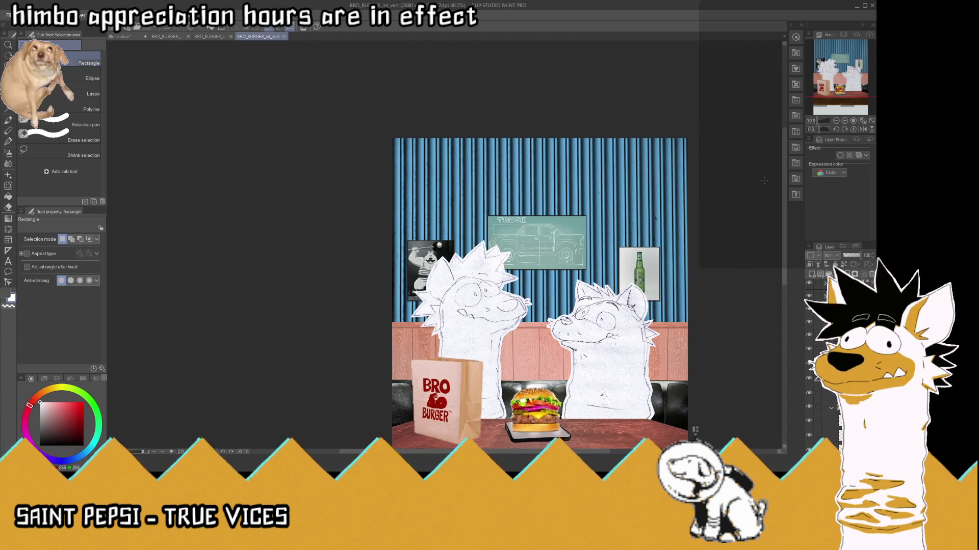
key(ctrl+0)
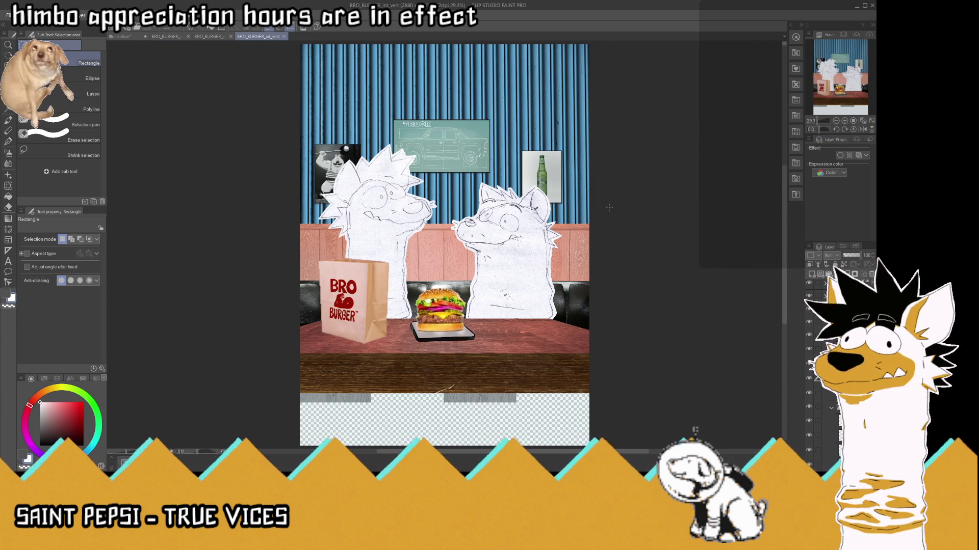
scroll(610, 208, down, 2)
scroll(561, 163, up, 2)
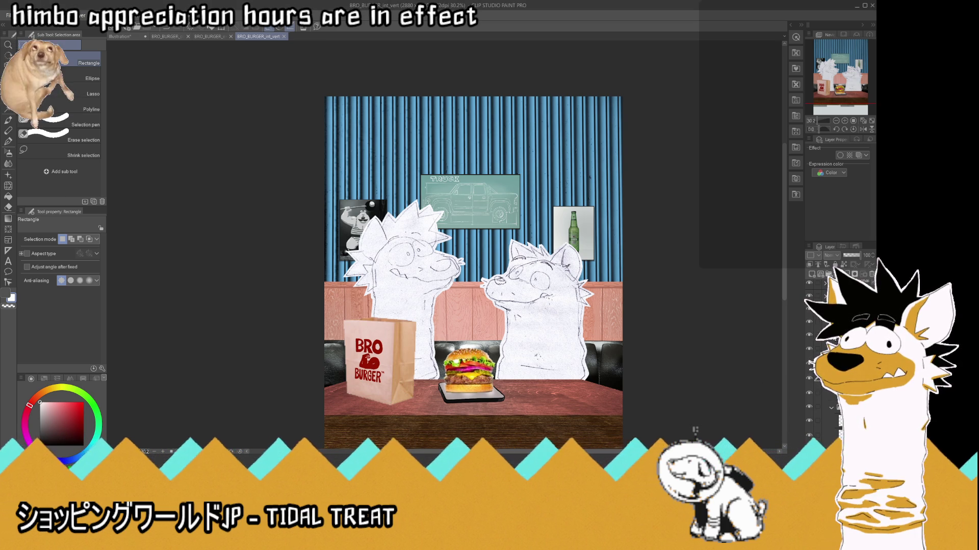
- Hide and reshow the blue curtain wall to check beneath, then ready the Soft airbrush in black
key(ctrl+g)
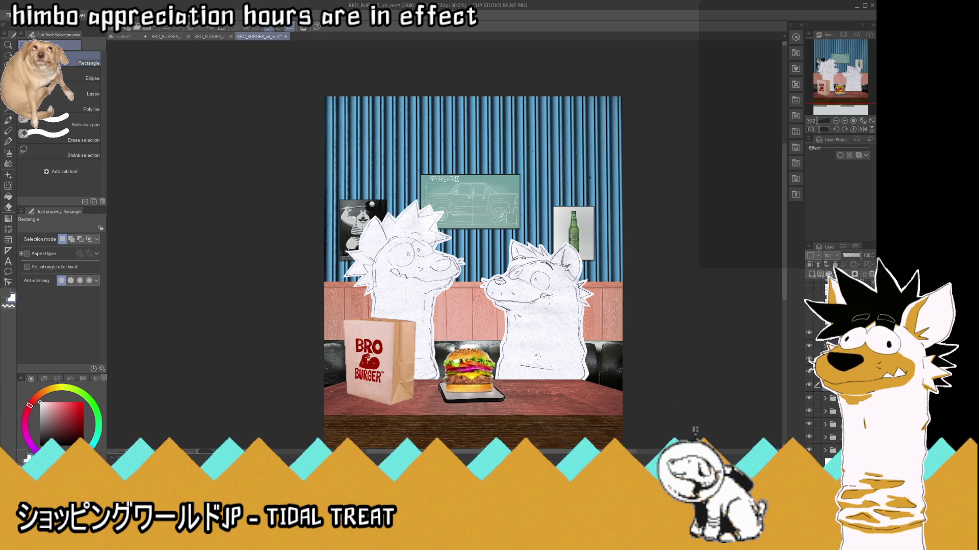
key(ctrl+g)
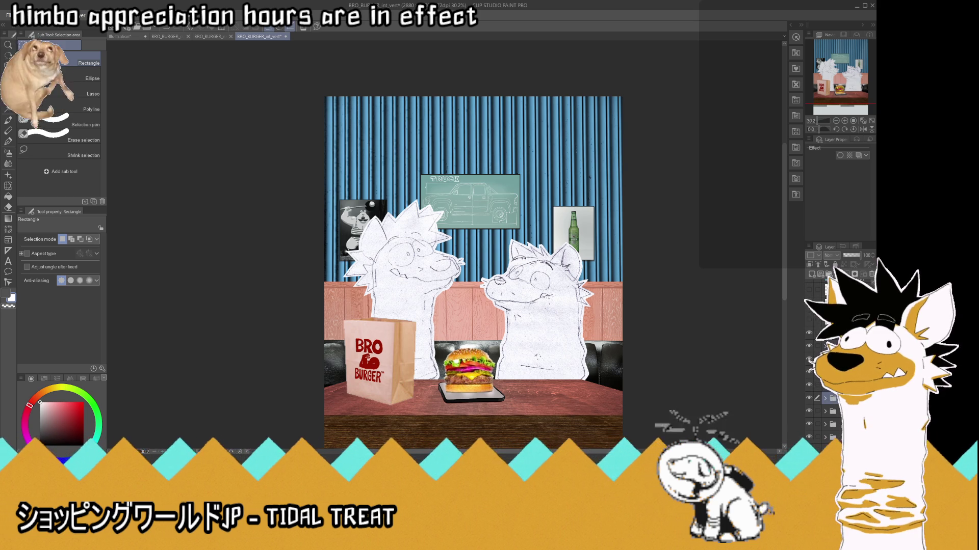
click(808, 410)
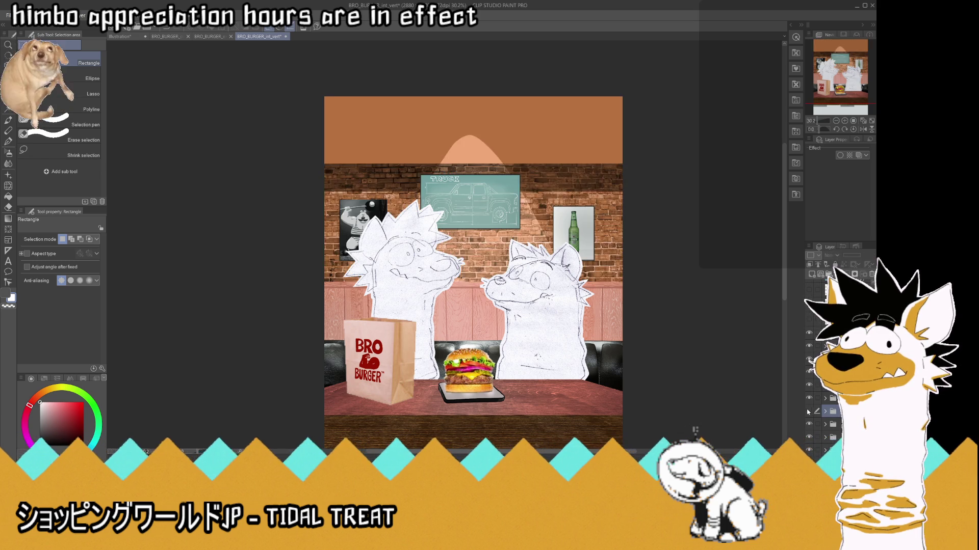
click(809, 411)
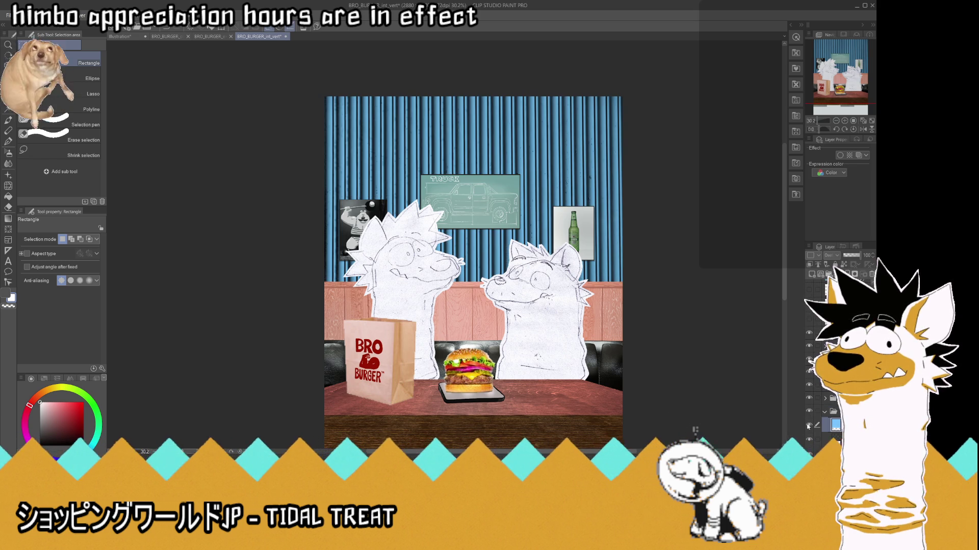
click(808, 441)
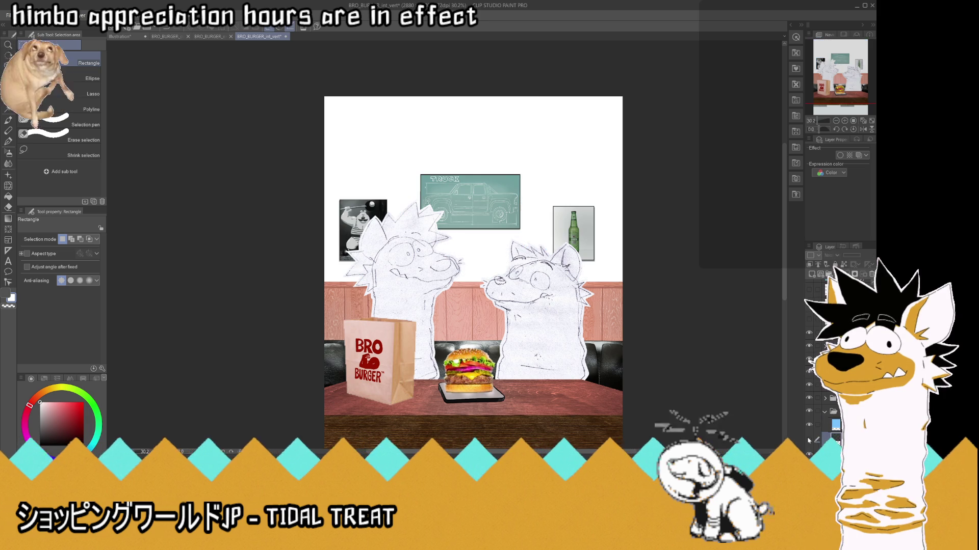
click(808, 440)
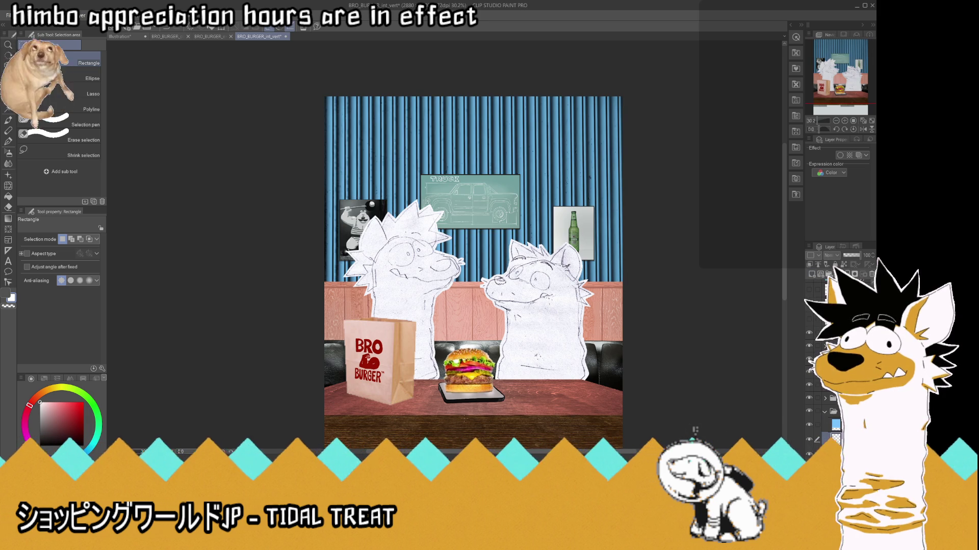
key(x)
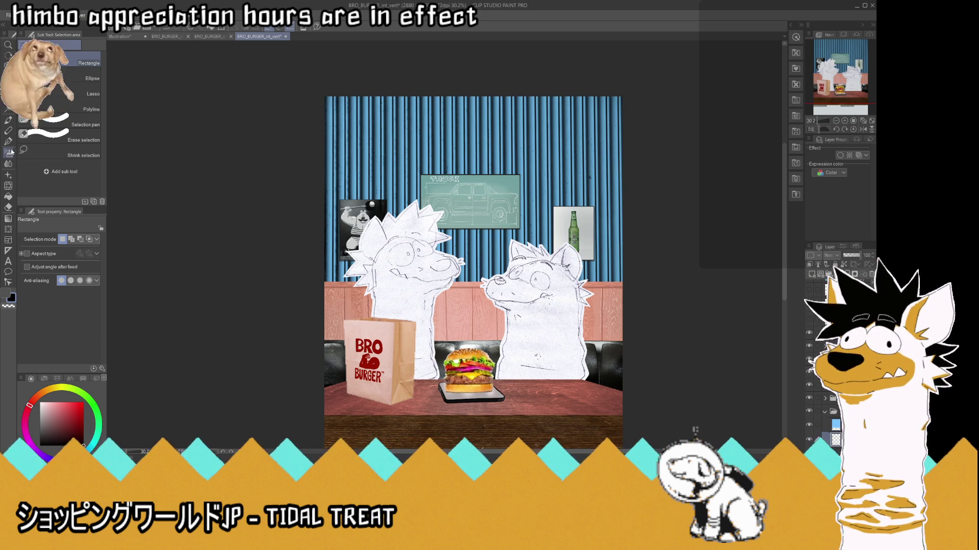
click(9, 152)
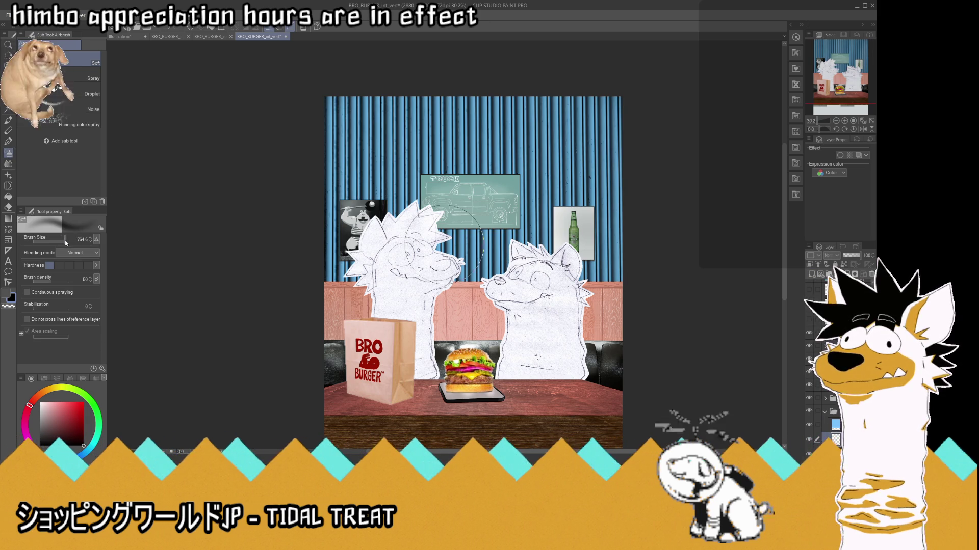
- Set the airbrush to 1816.7 and raise the shading layer's opacity from 42 to 56
key(ctrl+minus)
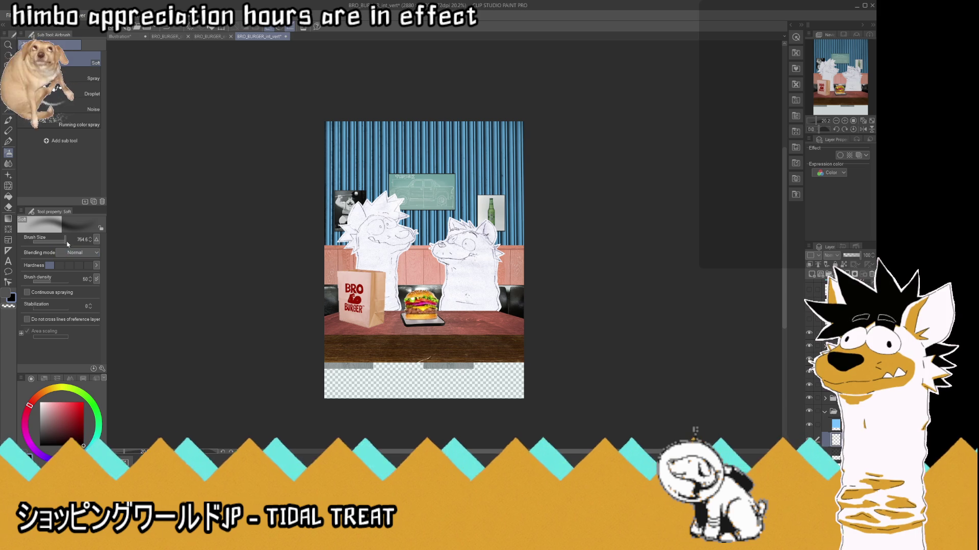
click(66, 245)
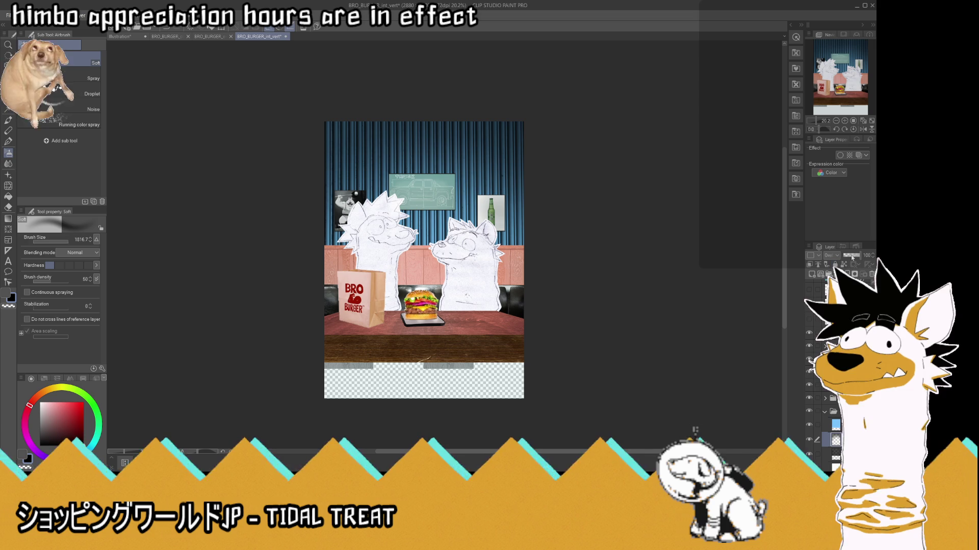
click(810, 441)
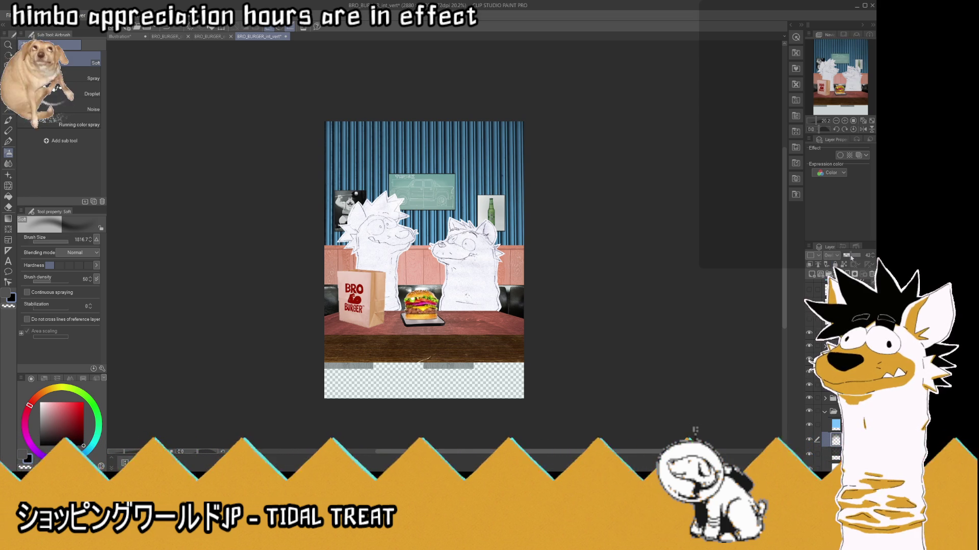
drag(851, 258, 854, 257)
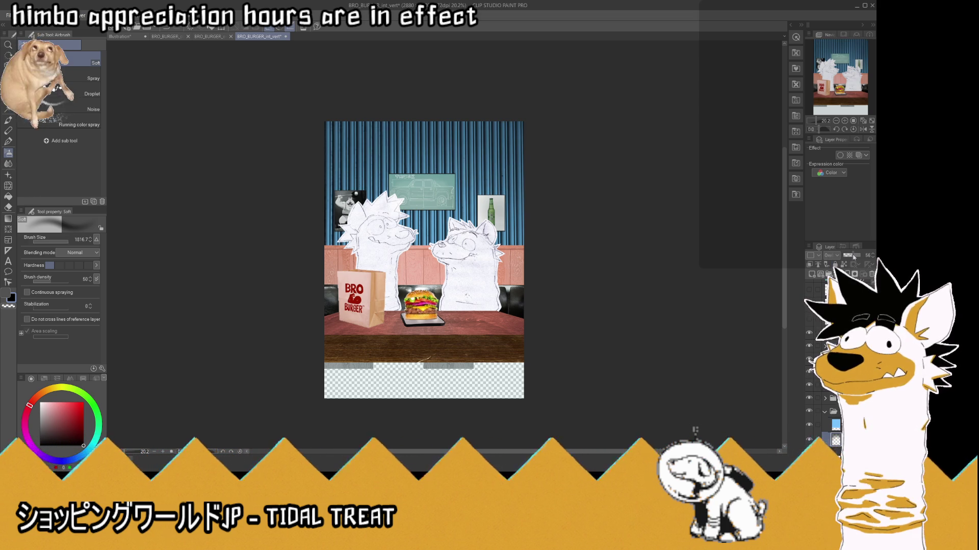
click(809, 439)
click(808, 439)
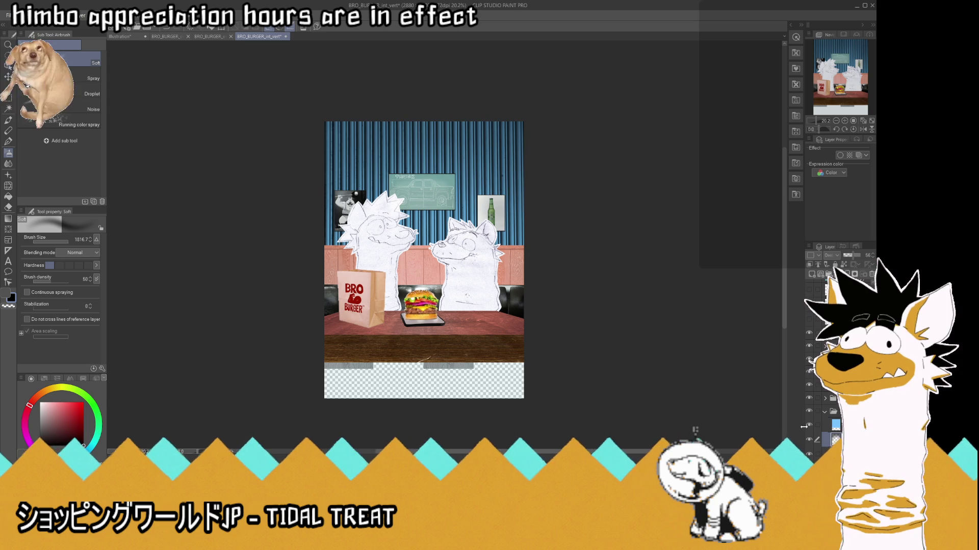
- Softly erase the shading over the two characters, raise opacity to 78, and save
click(8, 306)
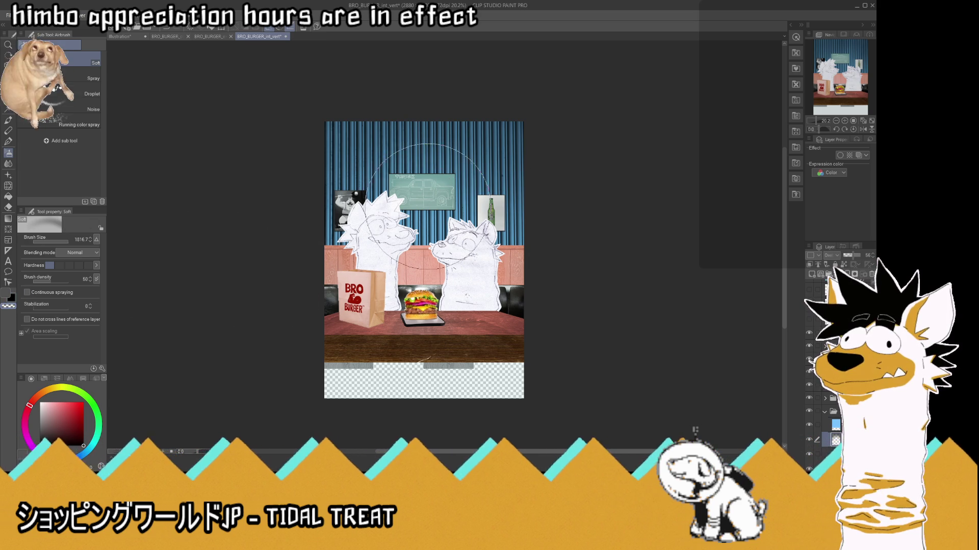
drag(426, 224, 449, 265)
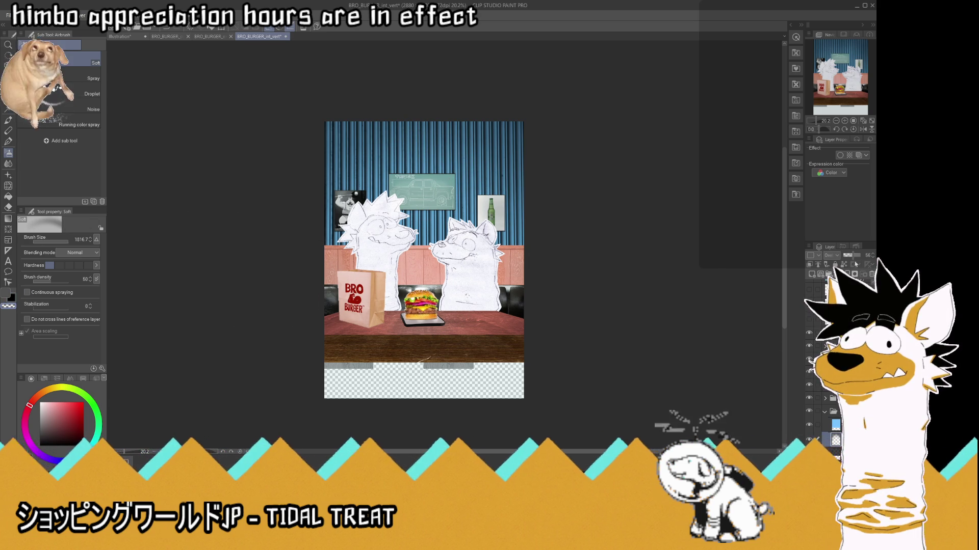
drag(856, 258, 861, 256)
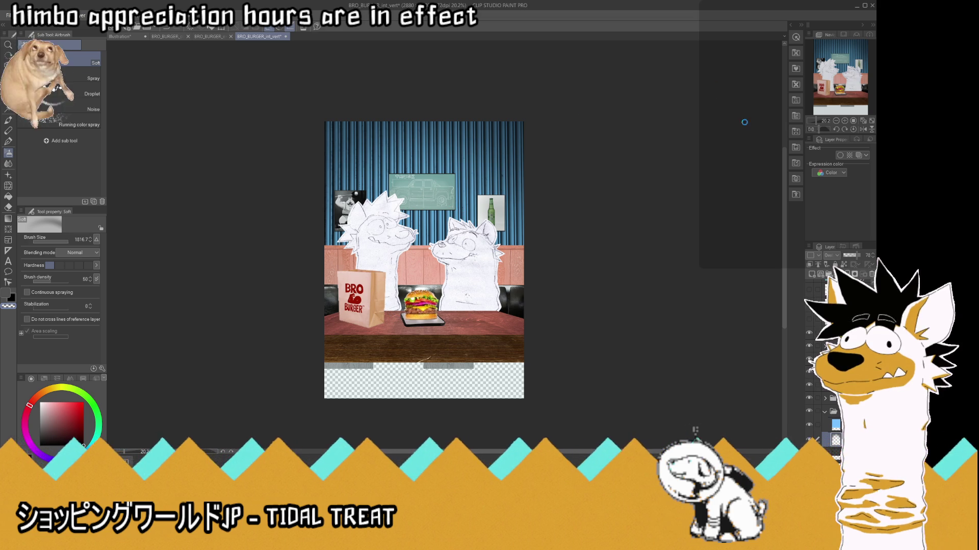
key(ctrl+s)
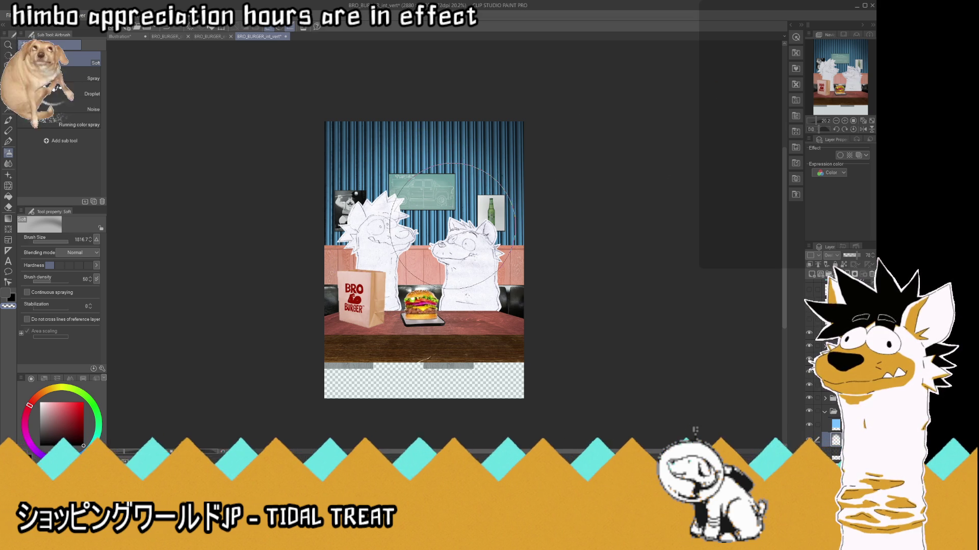
click(864, 121)
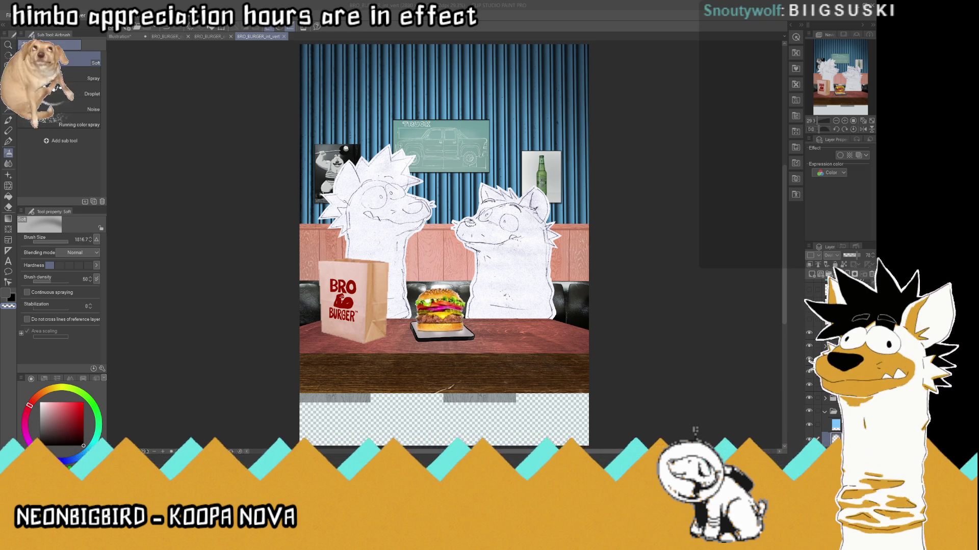
click(836, 411)
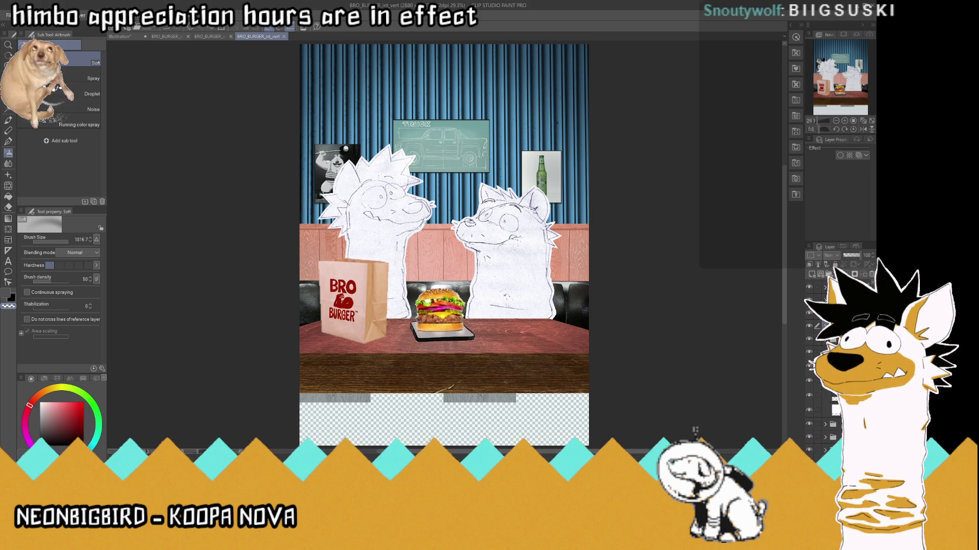
- Paste the bear sketch into a new layer and place it upper right of the TRUCK poster
key(ctrl+g)
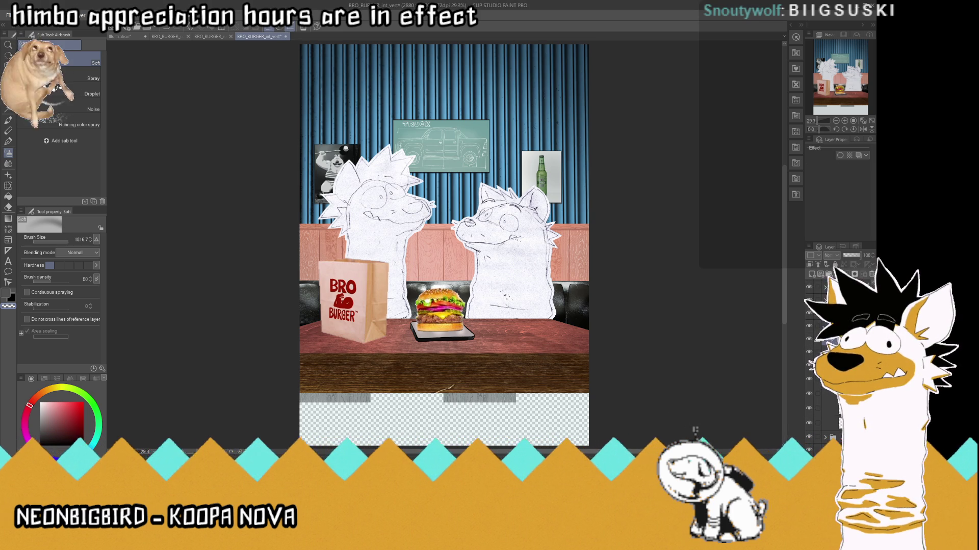
key(ctrl+v)
key(k)
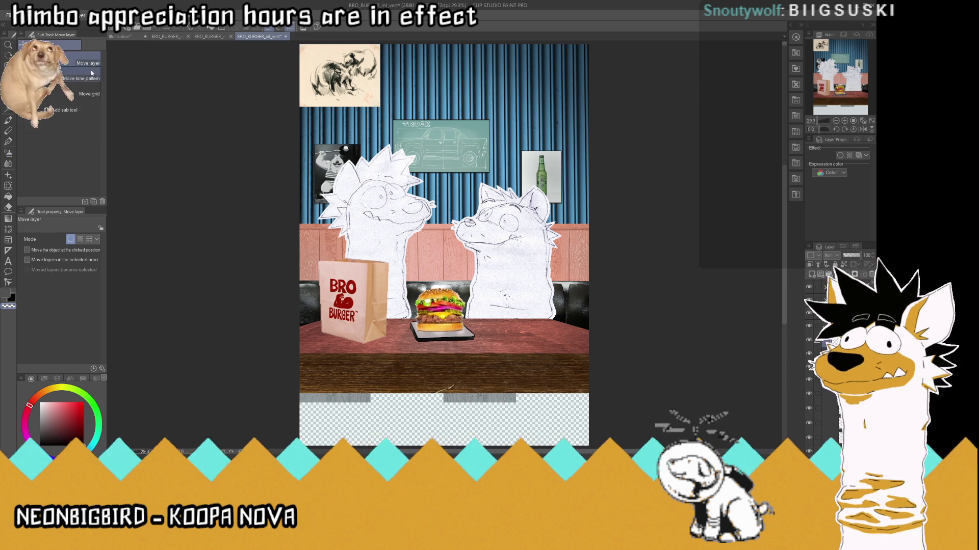
drag(363, 72, 562, 97)
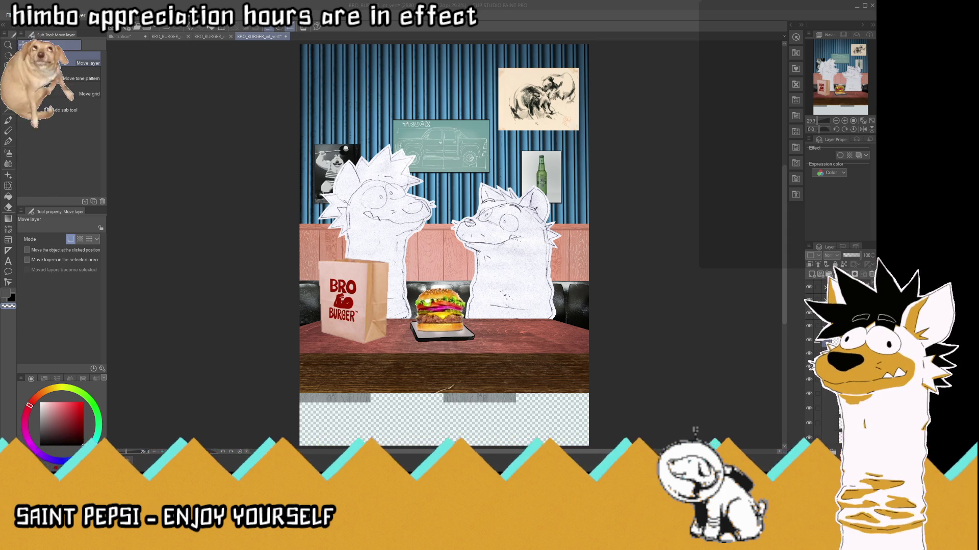
key(ctrl+plus)
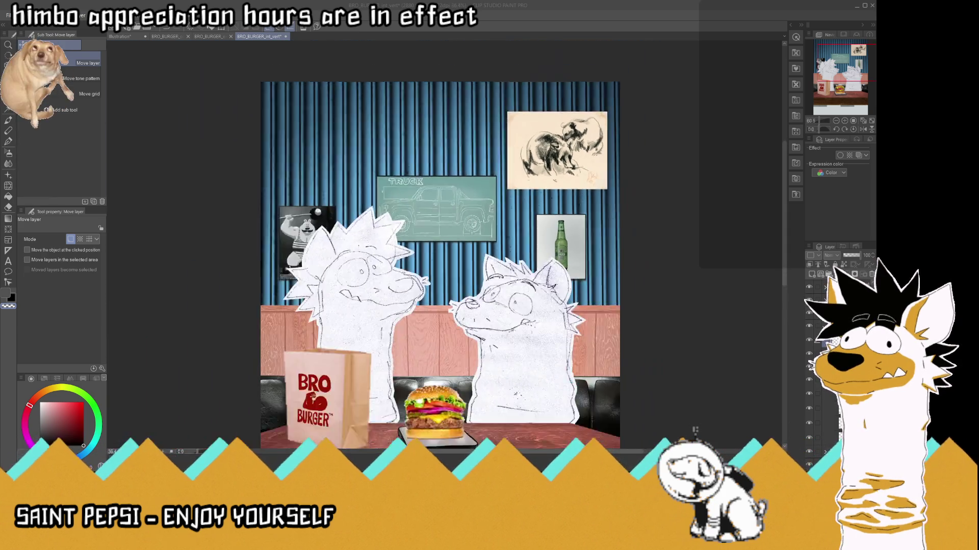
key(ctrl+minus)
key(ctrl+plus)
key(ctrl+plus)
key(ctrl+plus)
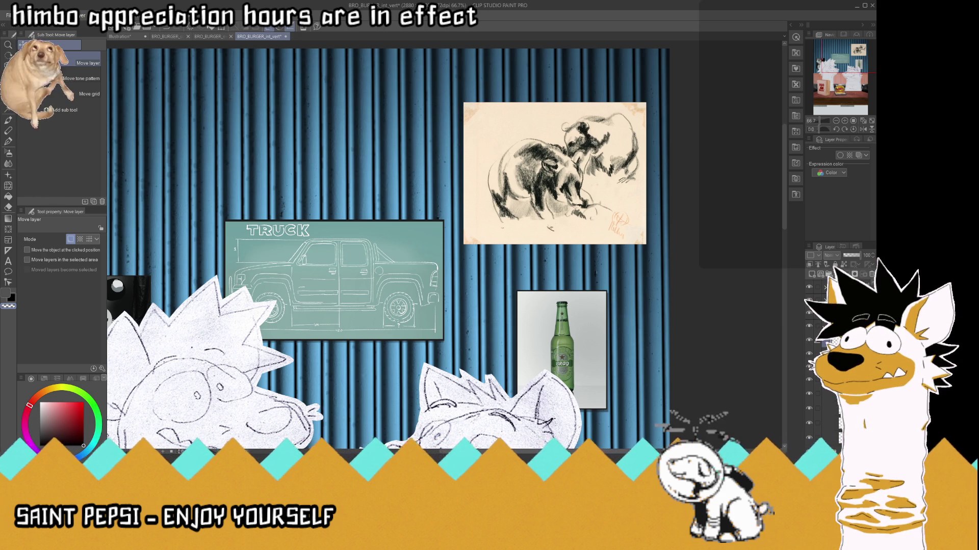
- Shrink the bear sketch to 75 percent and nudge it slightly up and right
key(ctrl+t)
drag(554, 103, 553, 114)
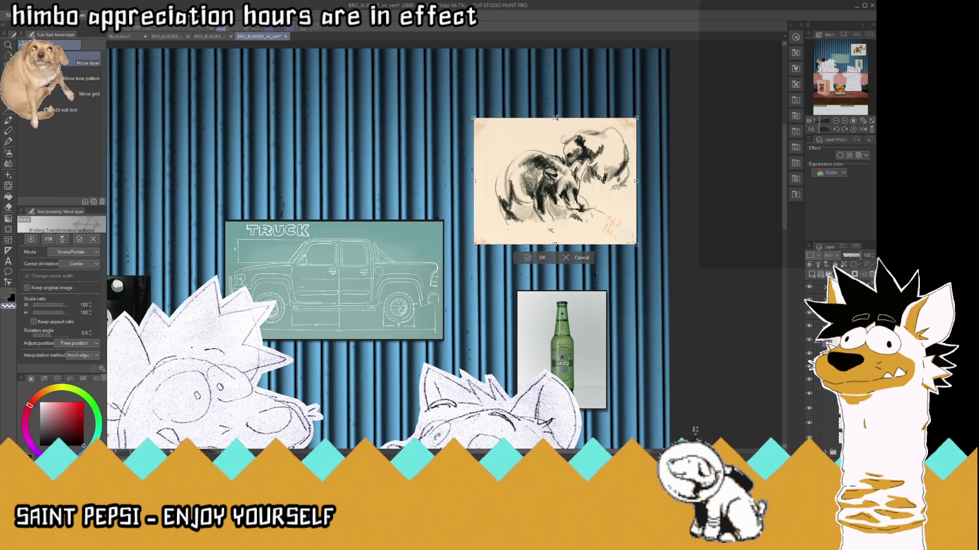
drag(555, 167, 552, 158)
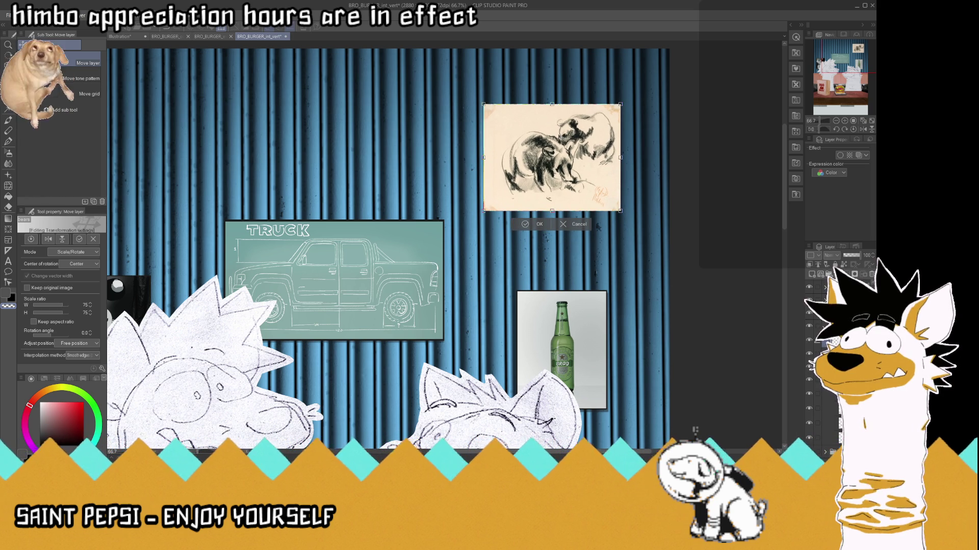
key(Return)
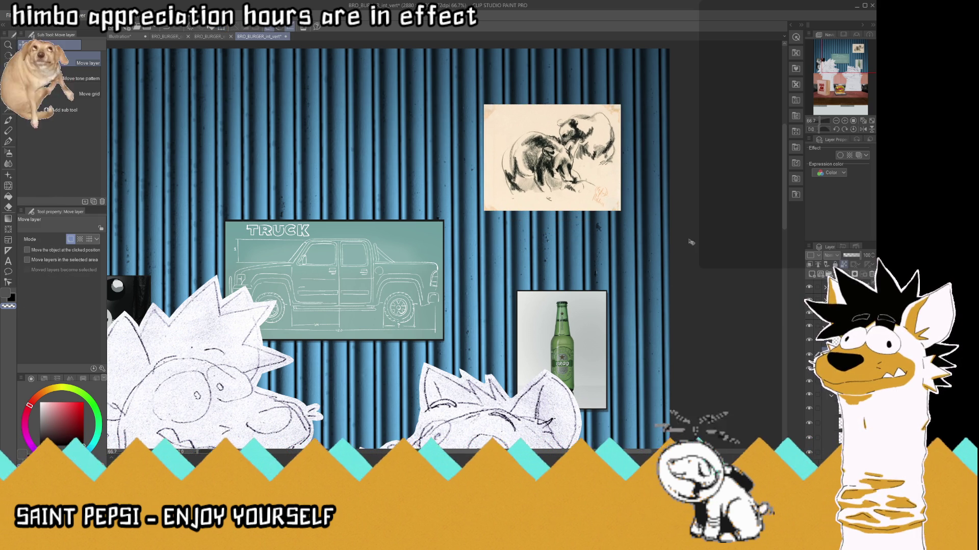
- Tint the bear picture blue-grey using a colour sampled near the bottle poster
key(i)
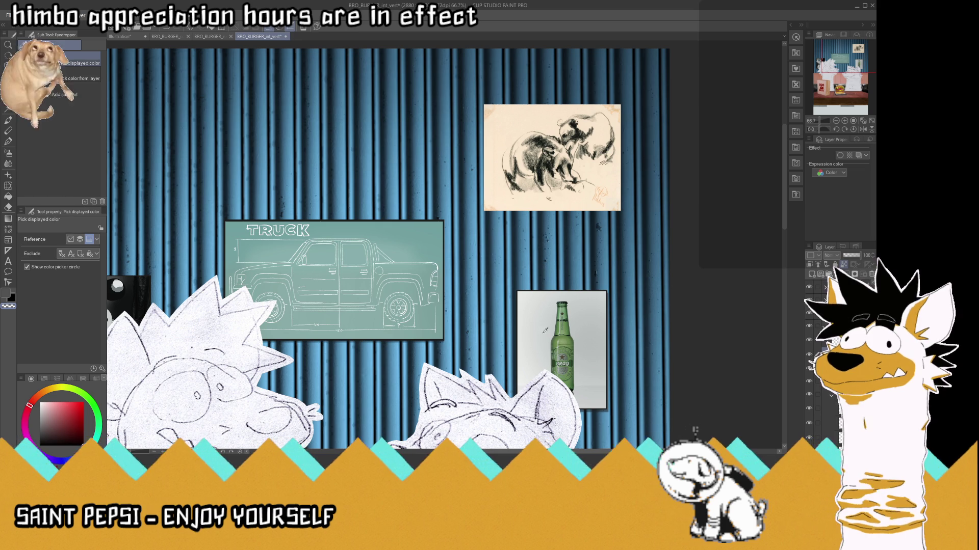
click(540, 331)
click(8, 145)
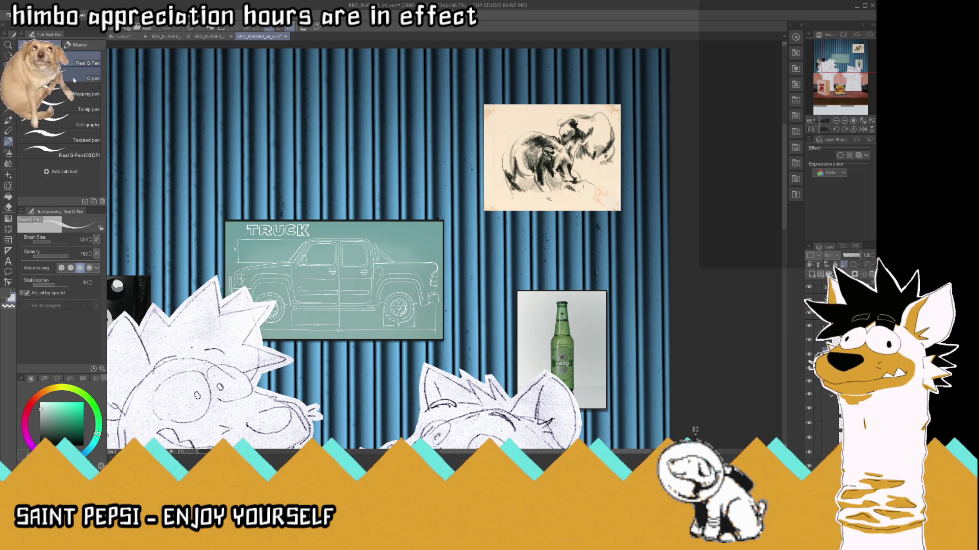
drag(58, 241, 69, 241)
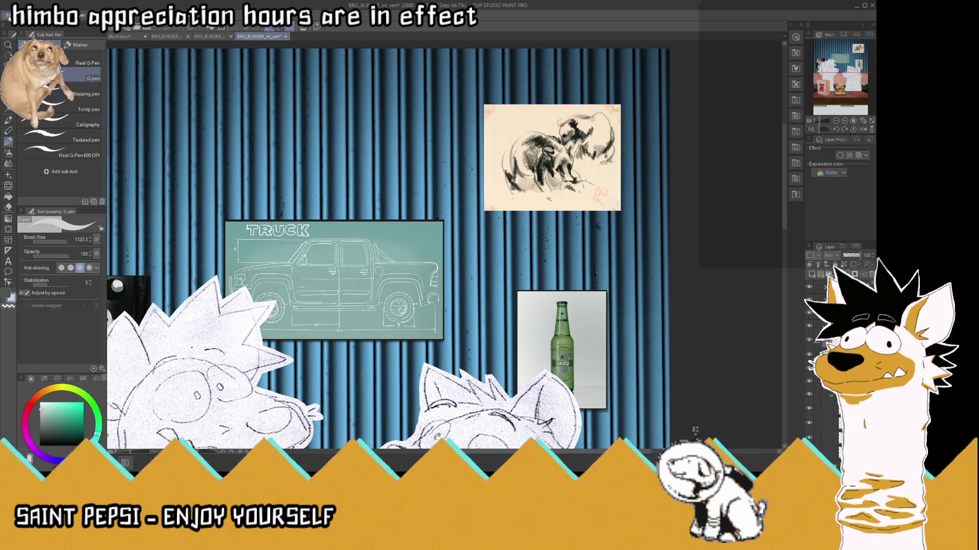
click(552, 158)
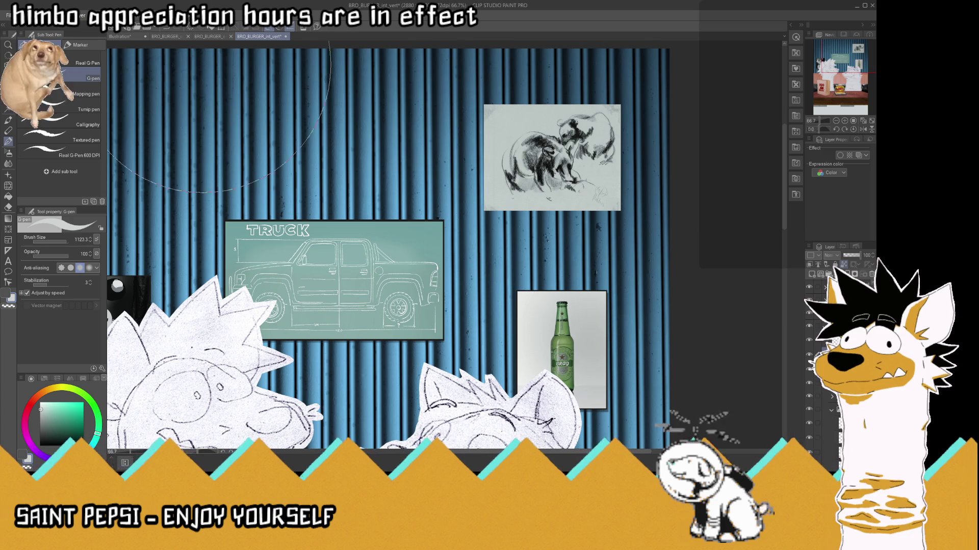
- Scale the bear picture up slightly to about 103% and apply it
key(ctrl+t)
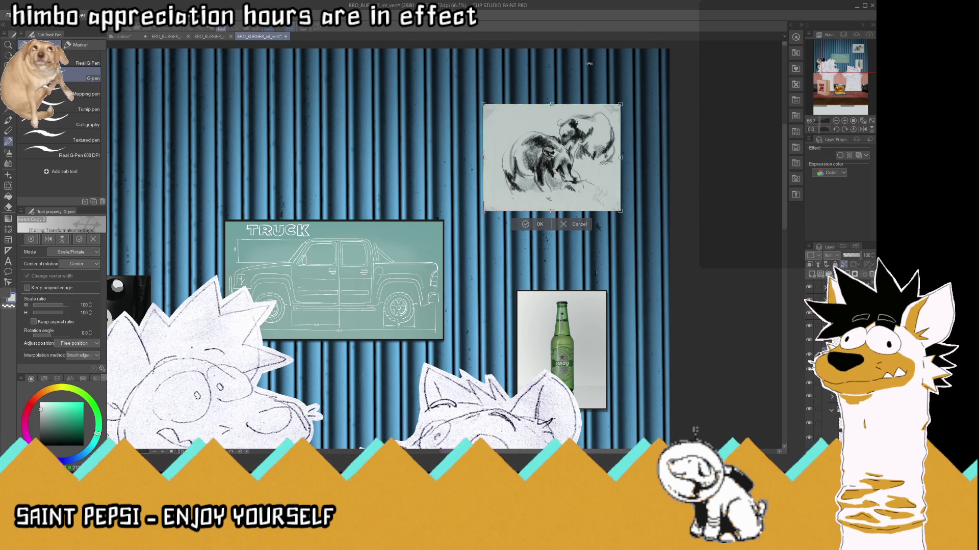
scroll(561, 97, up, 2)
scroll(560, 96, up, 2)
scroll(561, 97, up, 2)
drag(391, 108, 389, 107)
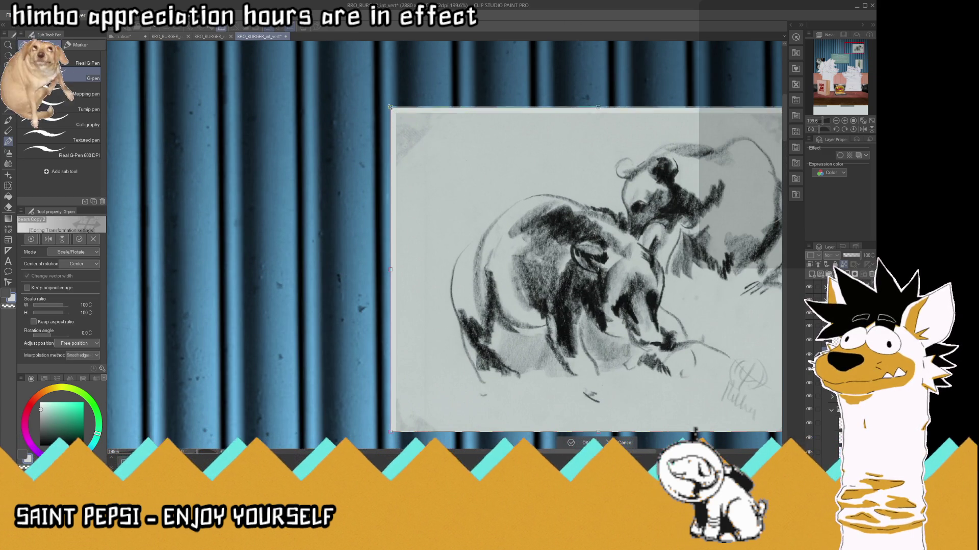
scroll(391, 108, down, 5)
scroll(552, 255, up, 5)
scroll(552, 255, up, 2)
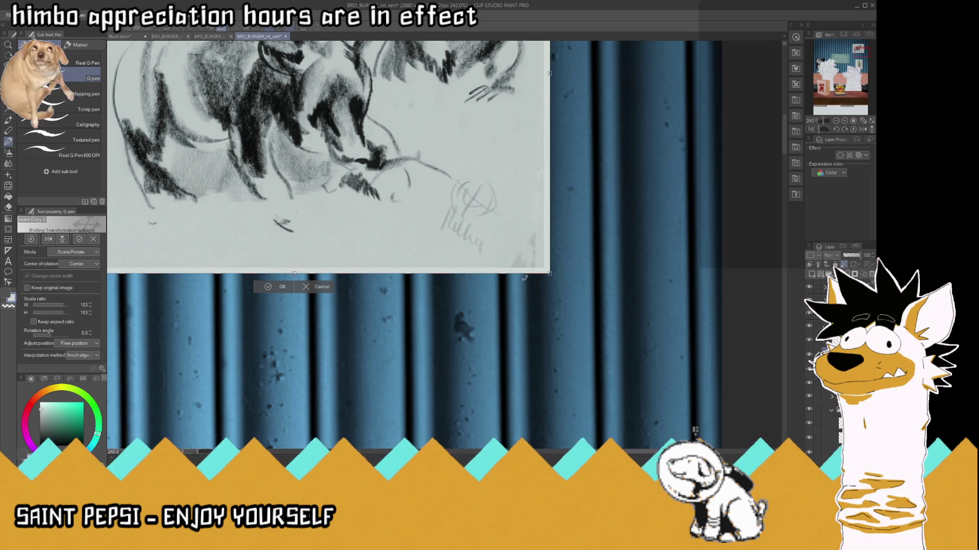
key(Return)
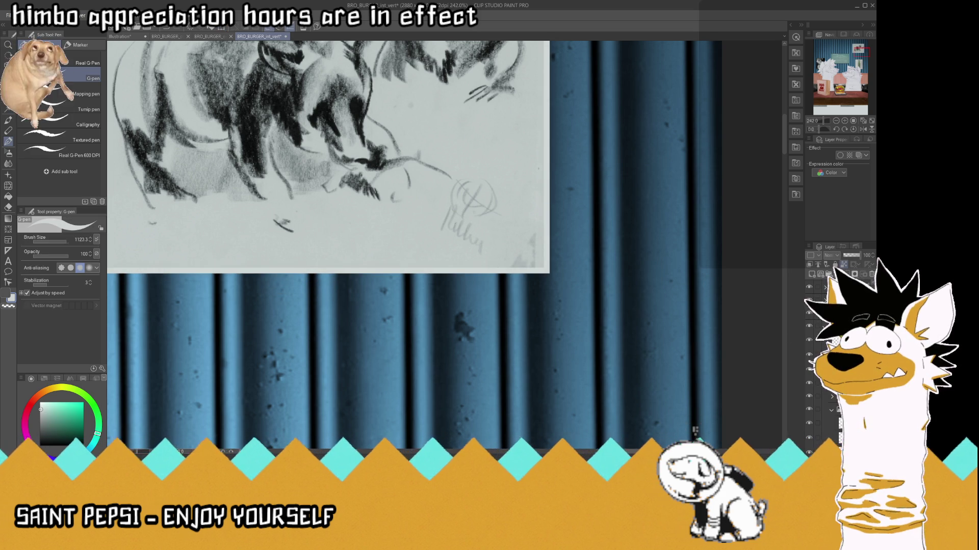
scroll(526, 242, down, 3)
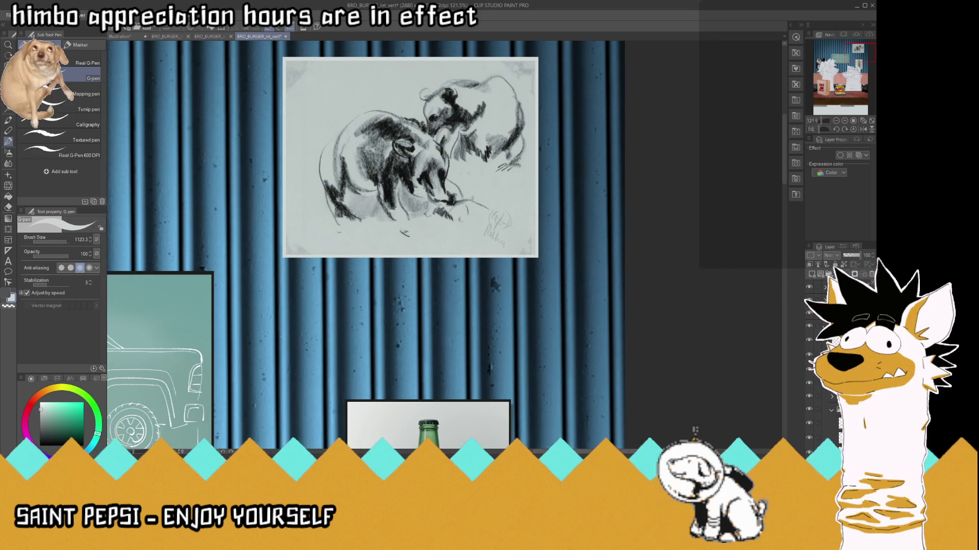
- Paint a dark frame colour sampled from the canvas around the bear picture, undoing the oversized stroke
click(5, 65)
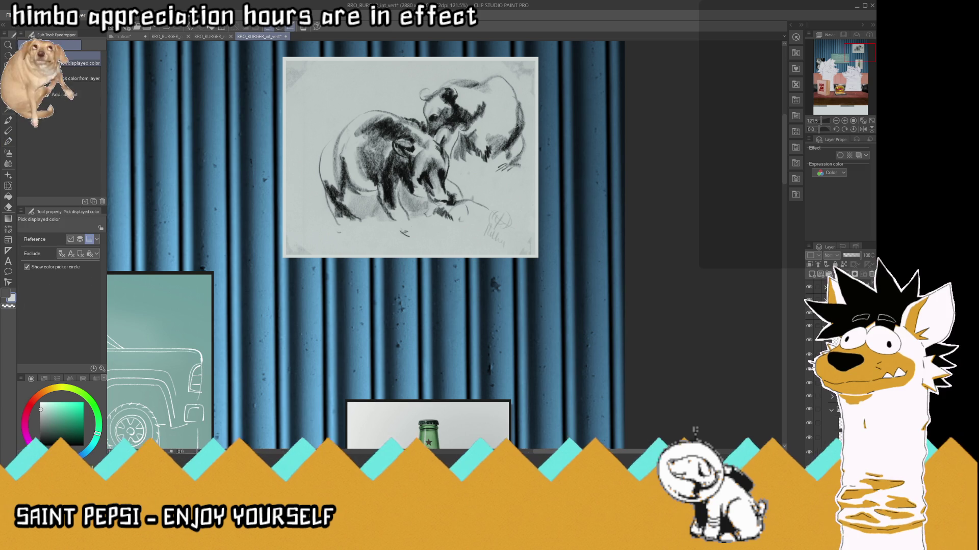
click(185, 269)
key(p)
drag(286, 113, 528, 110)
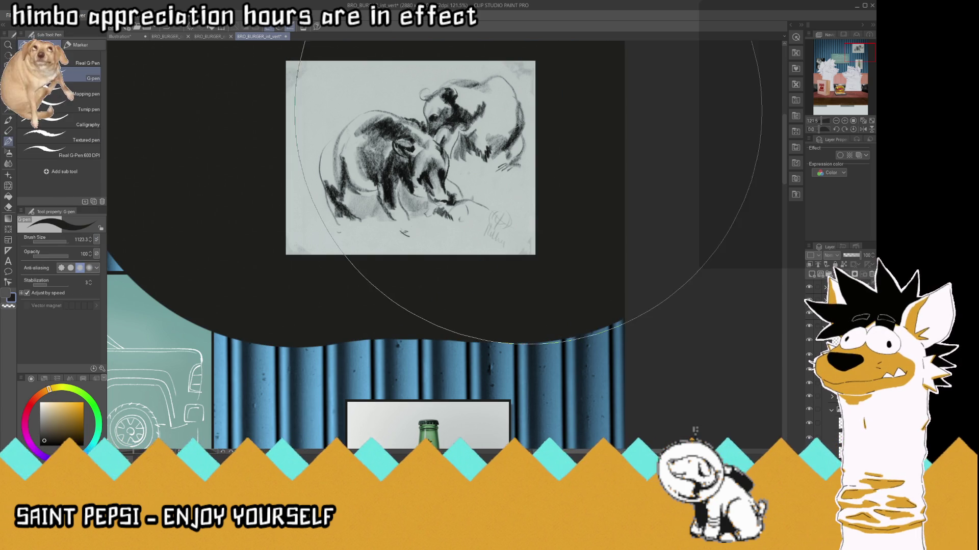
key(ctrl+z)
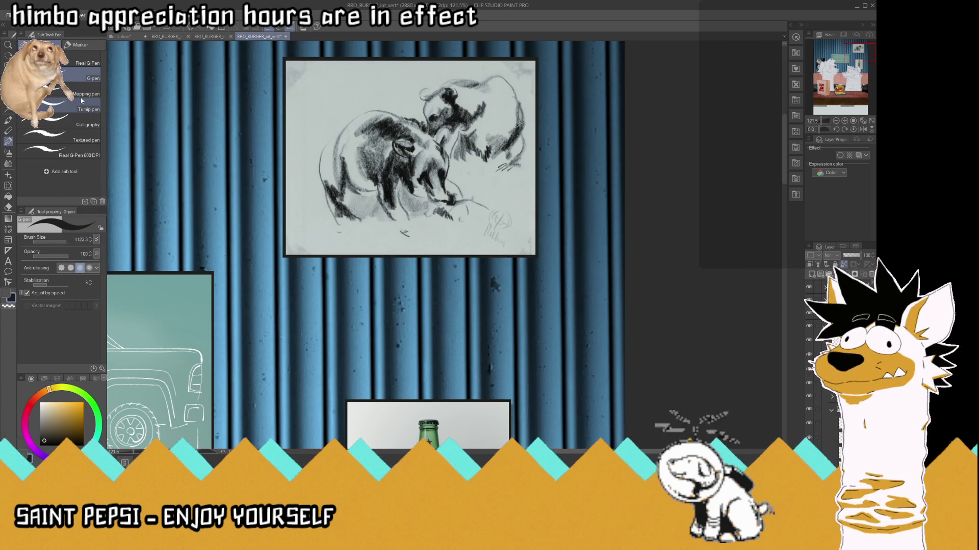
click(9, 98)
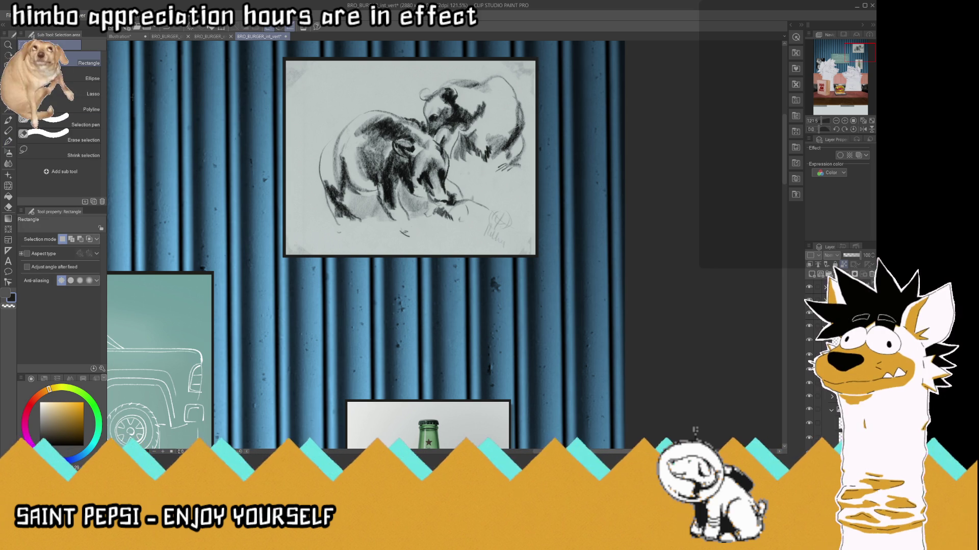
click(6, 77)
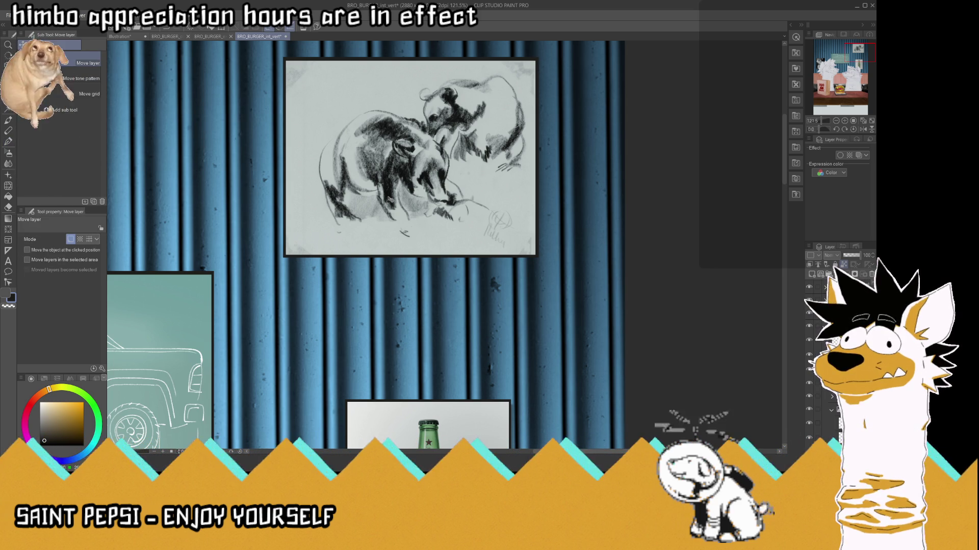
scroll(471, 239, down, 5)
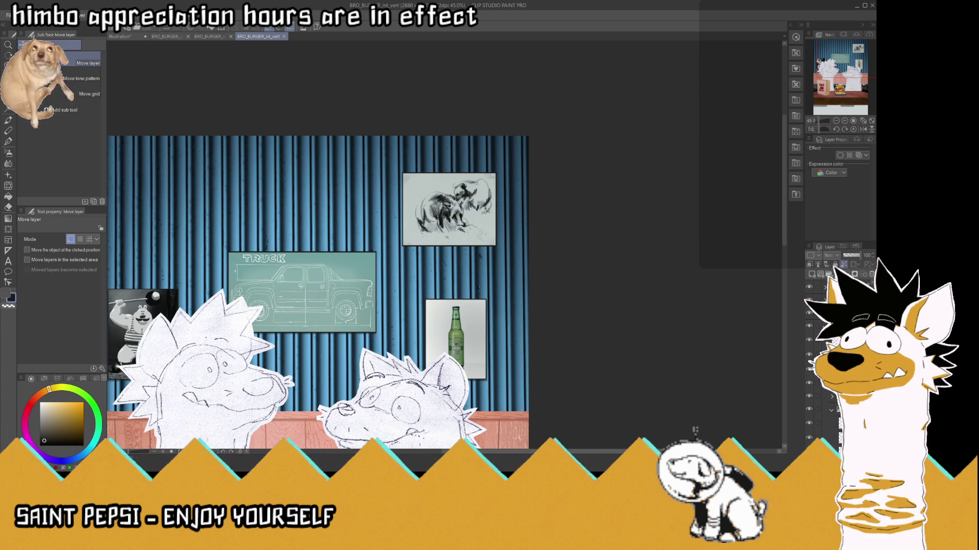
- Expand the folder and move the selected layer up one place in the stack
scroll(471, 243, up, 2)
scroll(471, 242, up, 2)
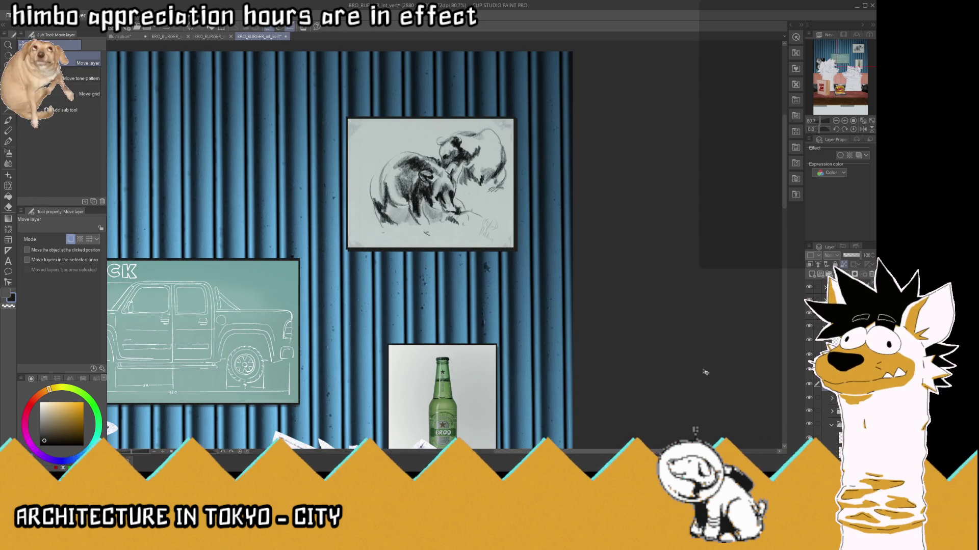
click(836, 398)
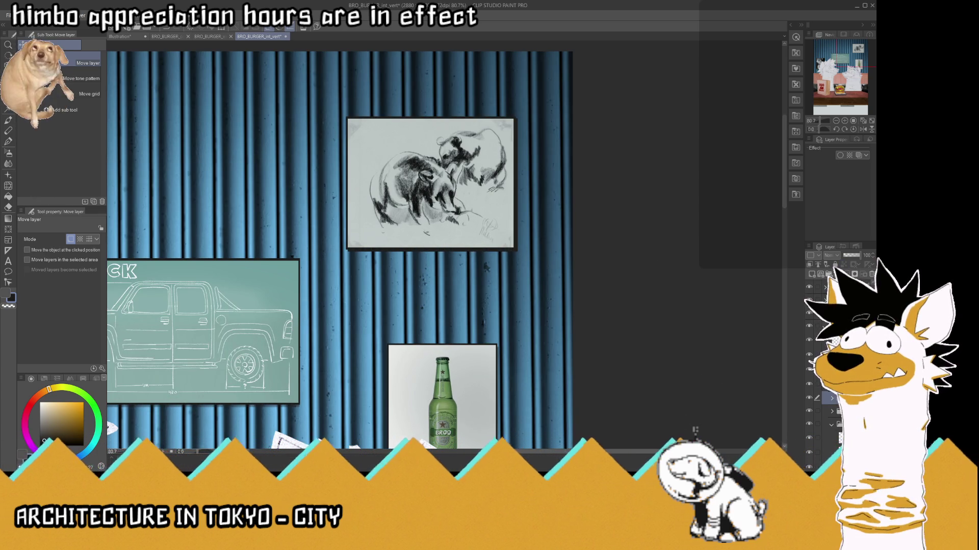
click(832, 341)
click(815, 417)
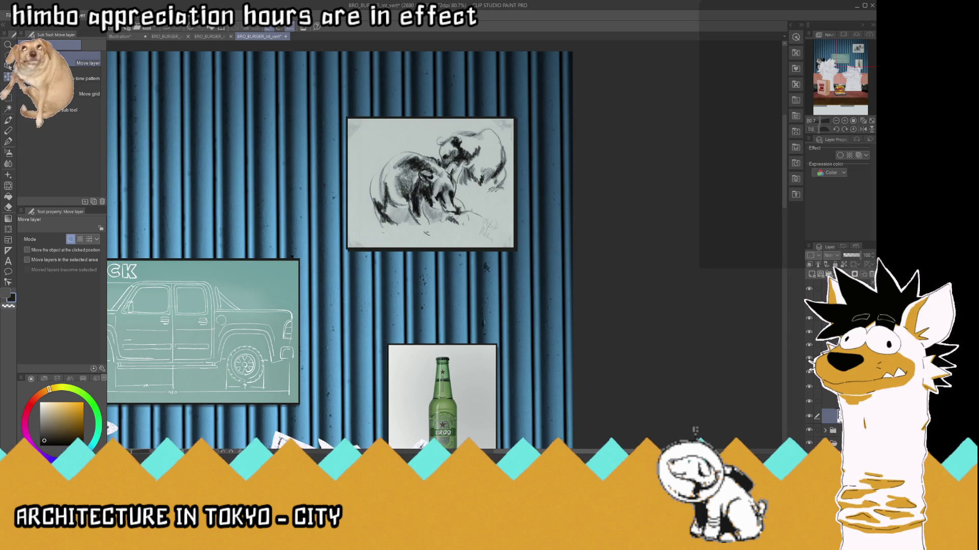
click(821, 402)
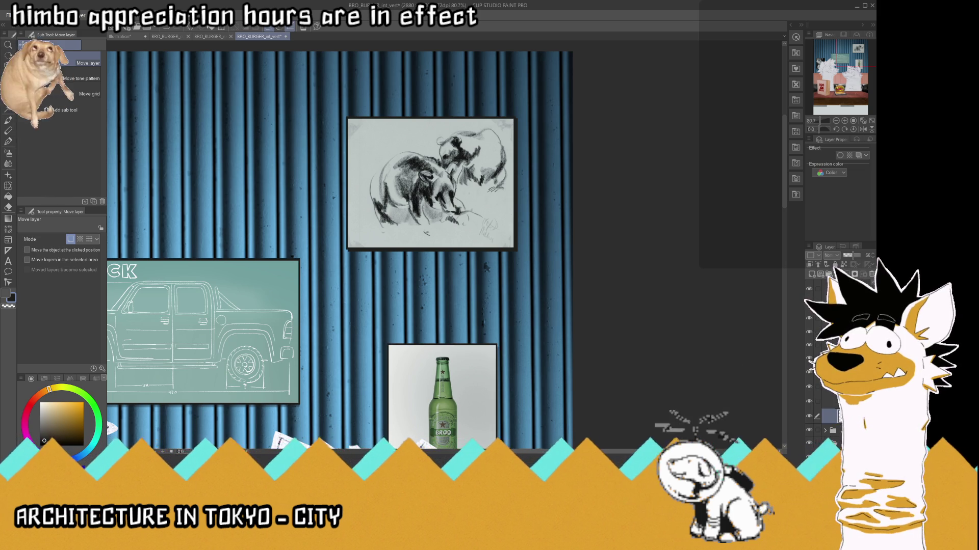
- Set another layer's opacity to 56 and fit the whole document in the window
scroll(570, 320, down, 3)
scroll(517, 377, up, 3)
scroll(517, 378, up, 2)
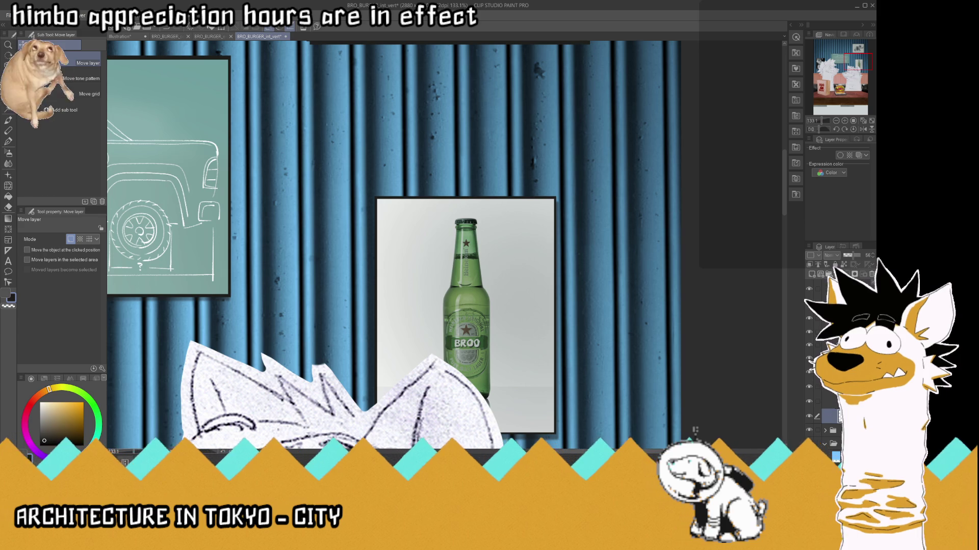
scroll(605, 339, down, 3)
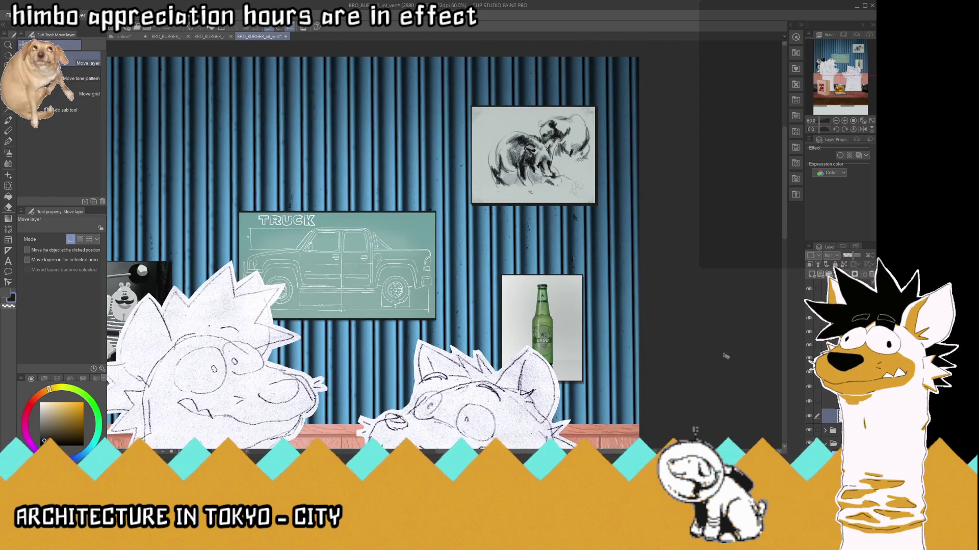
click(836, 413)
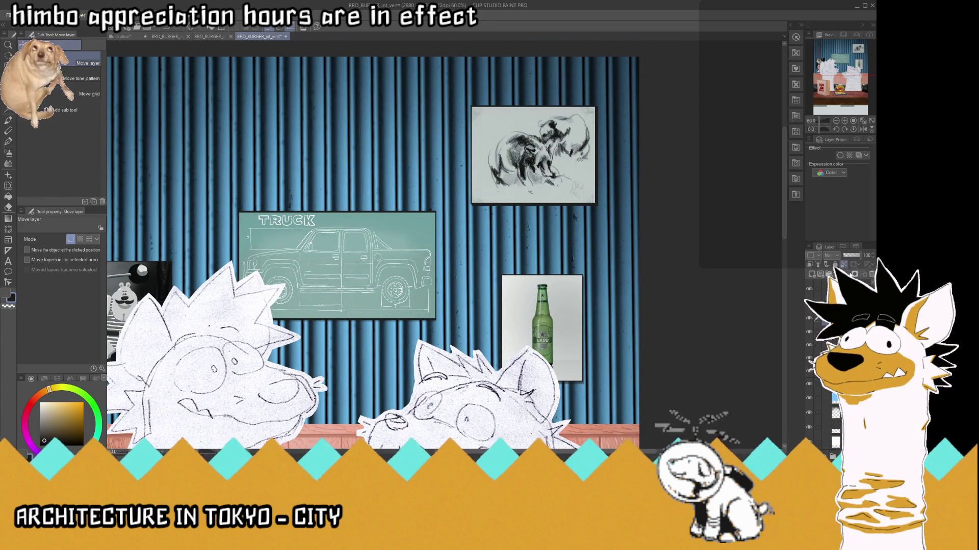
click(852, 258)
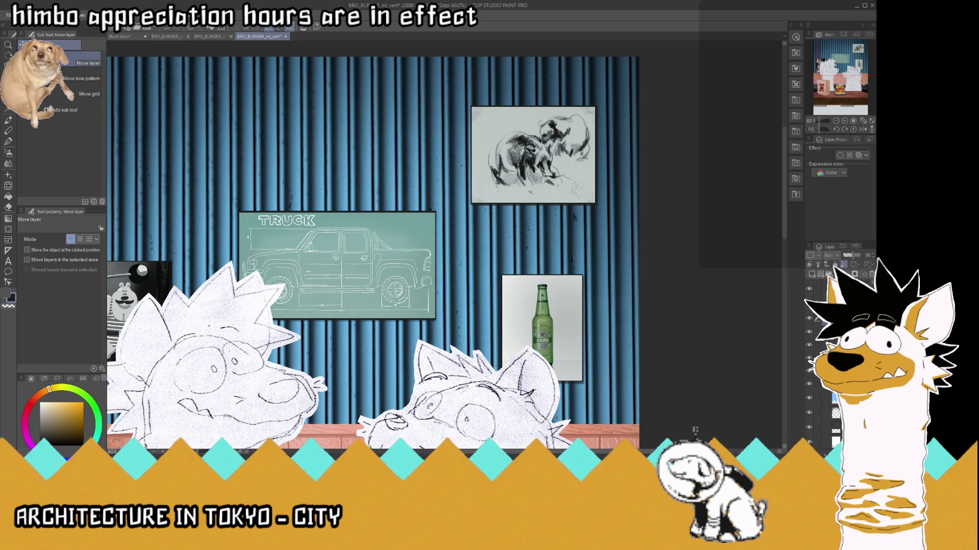
click(873, 254)
scroll(567, 200, up, 2)
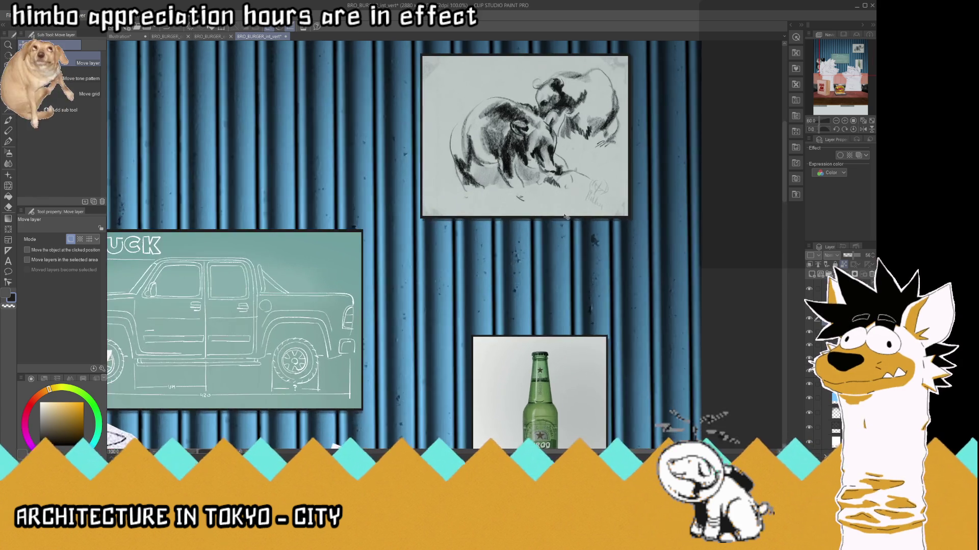
scroll(567, 201, up, 2)
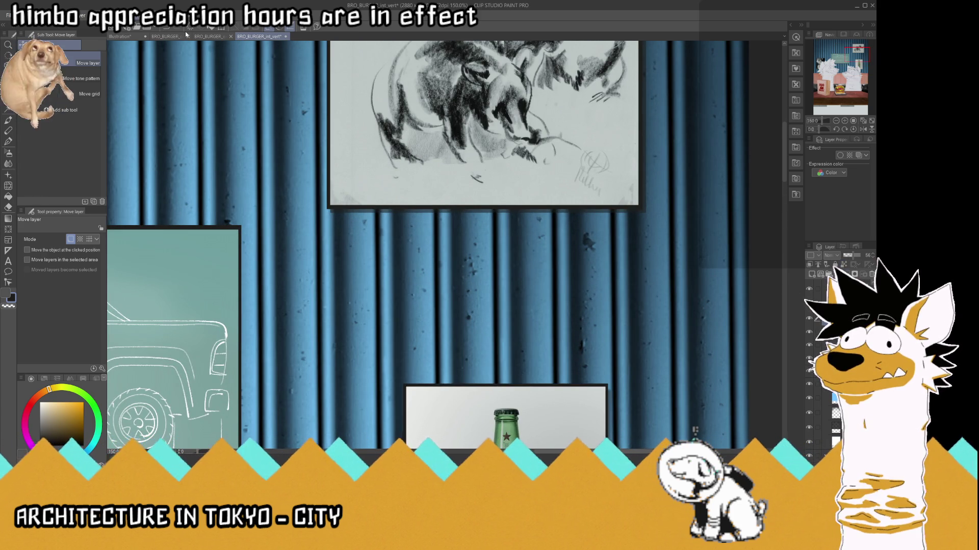
key(space)
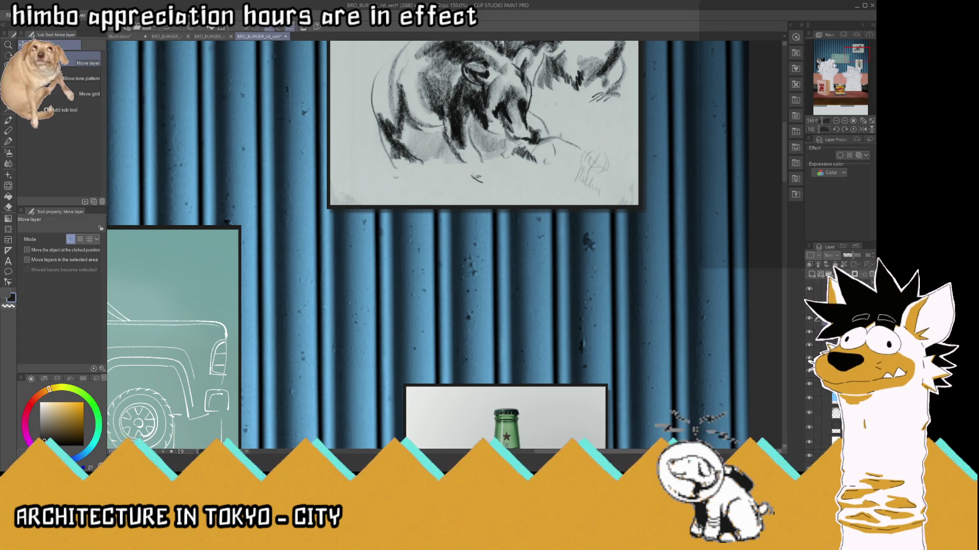
click(863, 119)
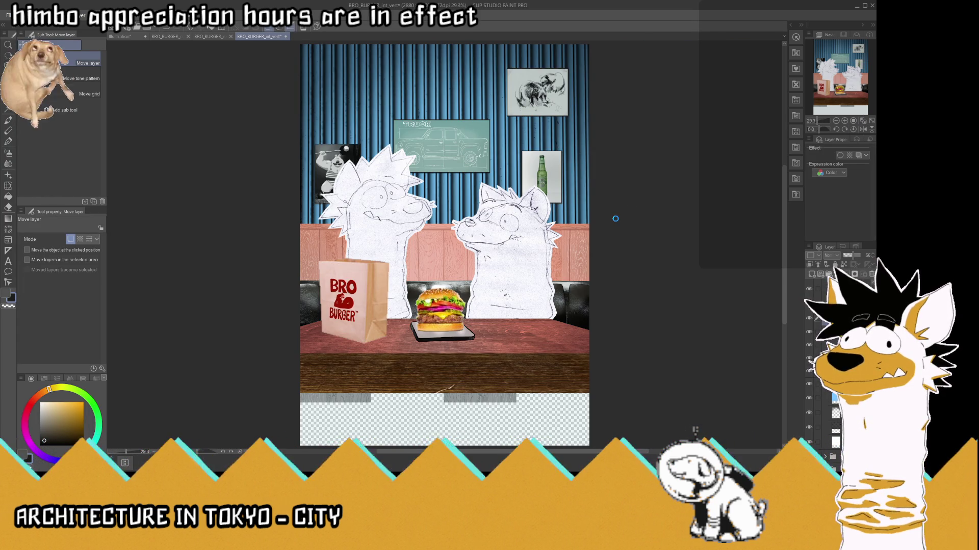